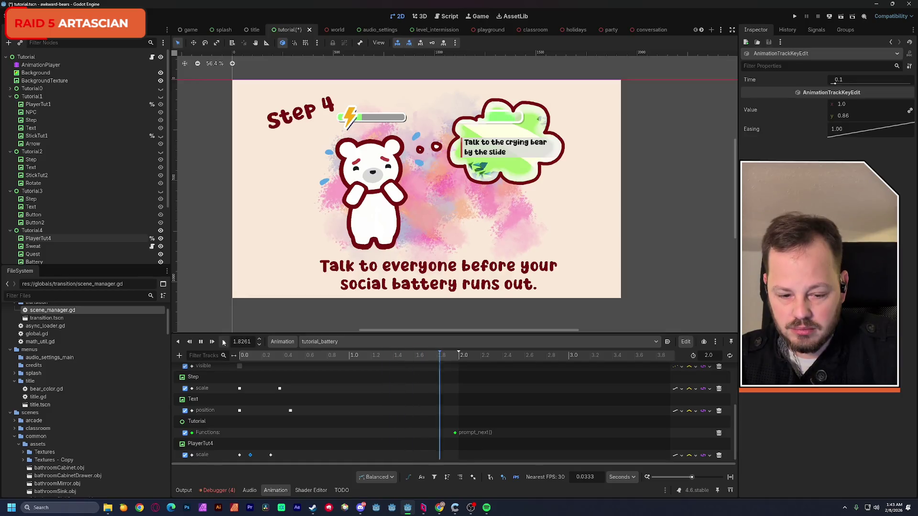
Set the PlayerTut4 scale keyframe's easing to the Ease In-Out preset.
{"action": "left_click", "coordinate": [224, 342]}
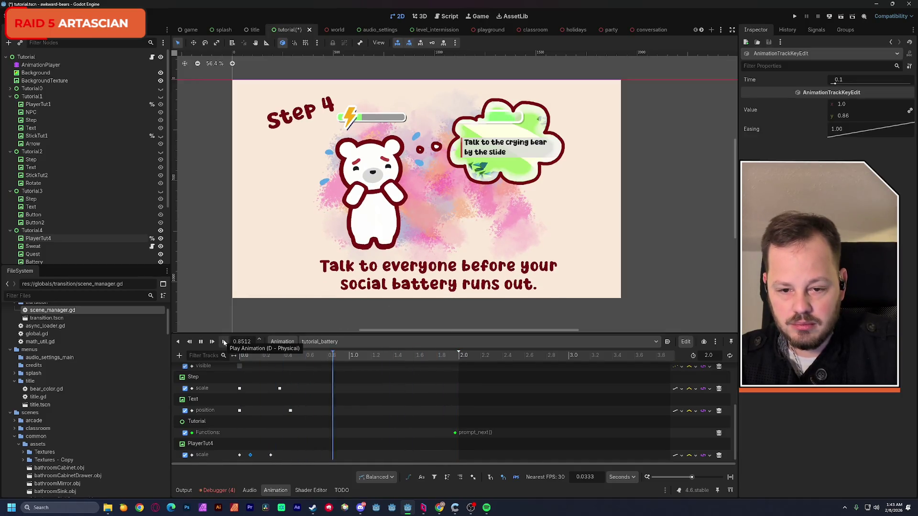
{"action": "left_click", "coordinate": [223, 343]}
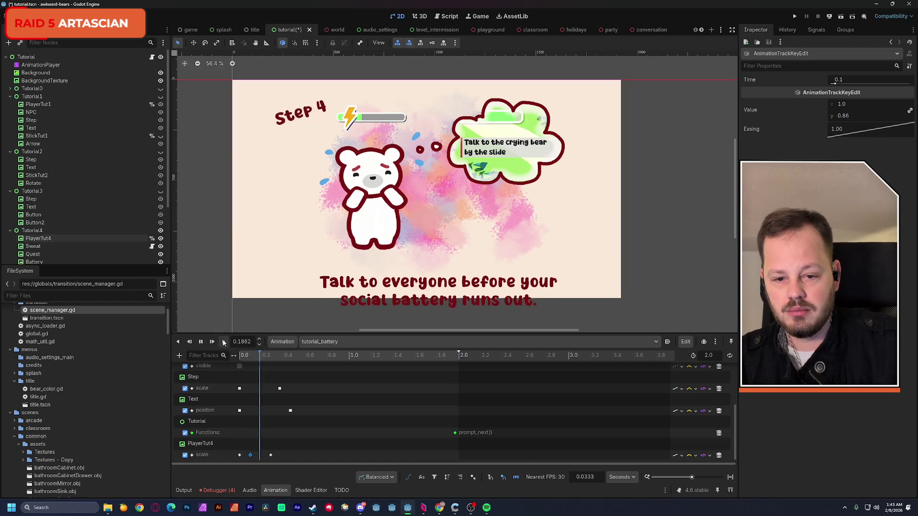
{"action": "left_click", "coordinate": [270, 456]}
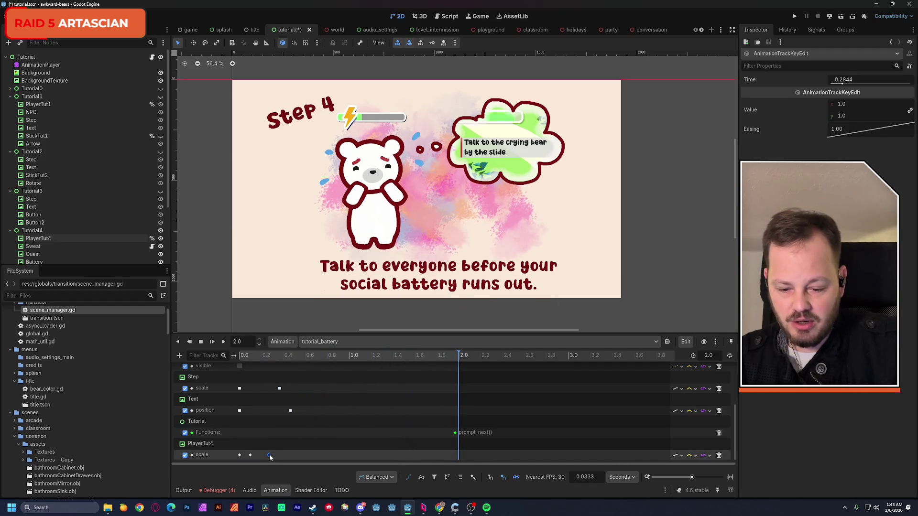
{"action": "right_click", "coordinate": [251, 456]}
{"action": "key", "text": "Escape"}
{"action": "right_click", "coordinate": [858, 134]}
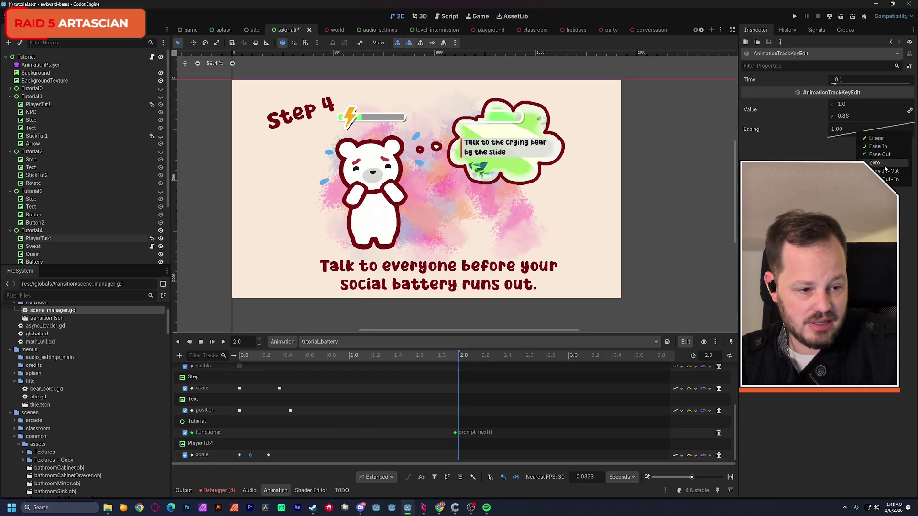
{"action": "left_click", "coordinate": [897, 172]}
Replay the tutorial_battery animation from the start to check the new easing.
{"action": "left_click", "coordinate": [240, 358]}
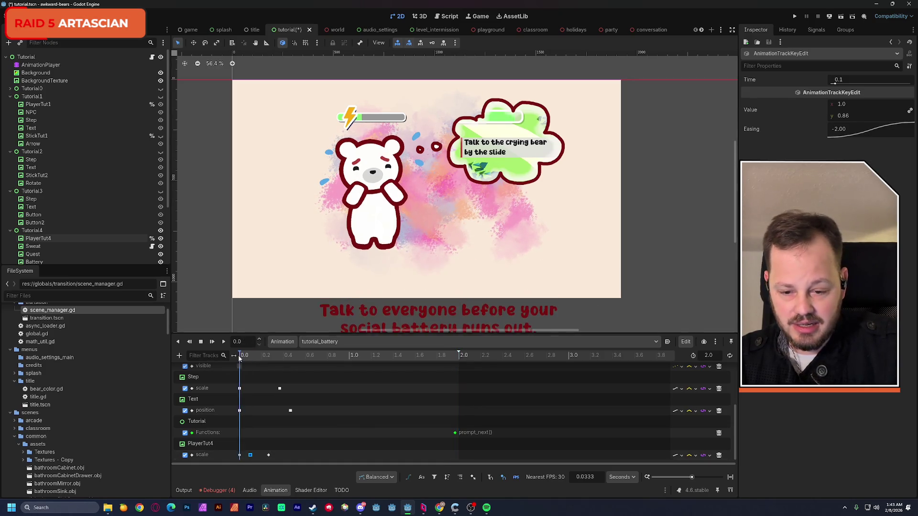
{"action": "left_click", "coordinate": [224, 342]}
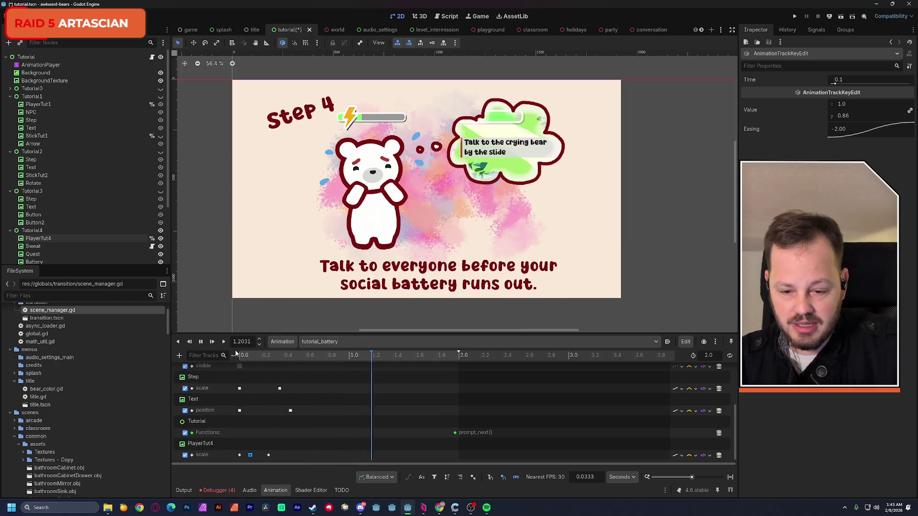
{"action": "left_click", "coordinate": [225, 342]}
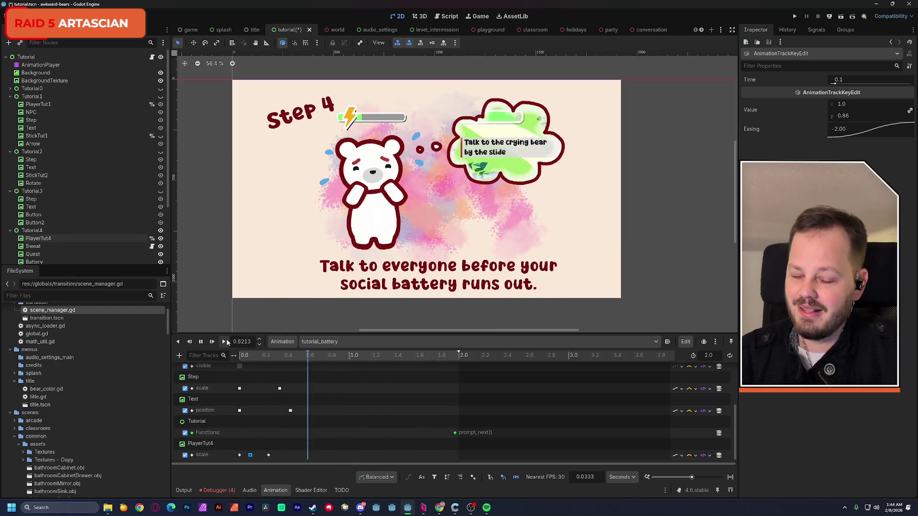
{"action": "left_click", "coordinate": [227, 342]}
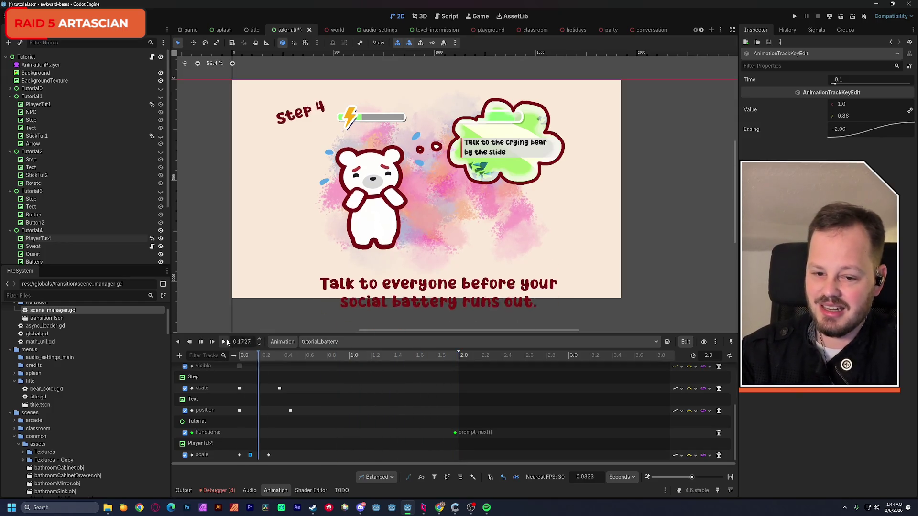
{"action": "left_click", "coordinate": [228, 343]}
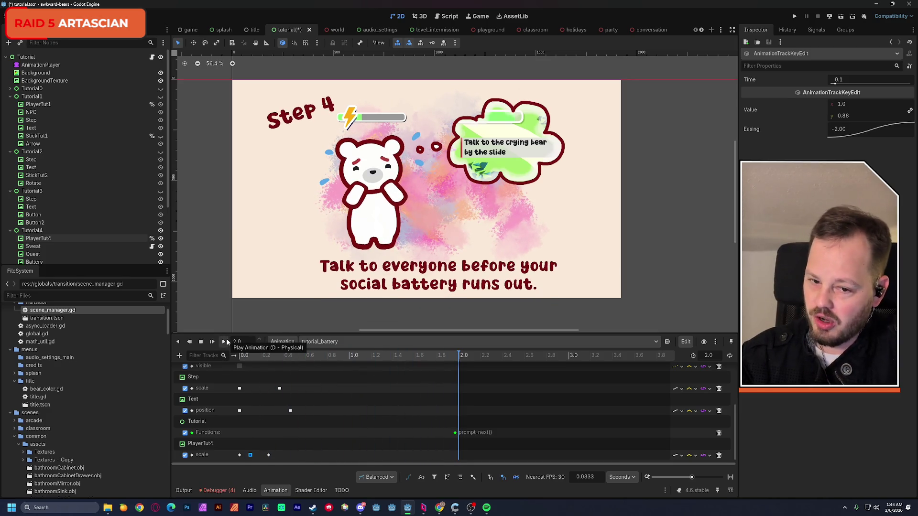
{"action": "left_click", "coordinate": [227, 342]}
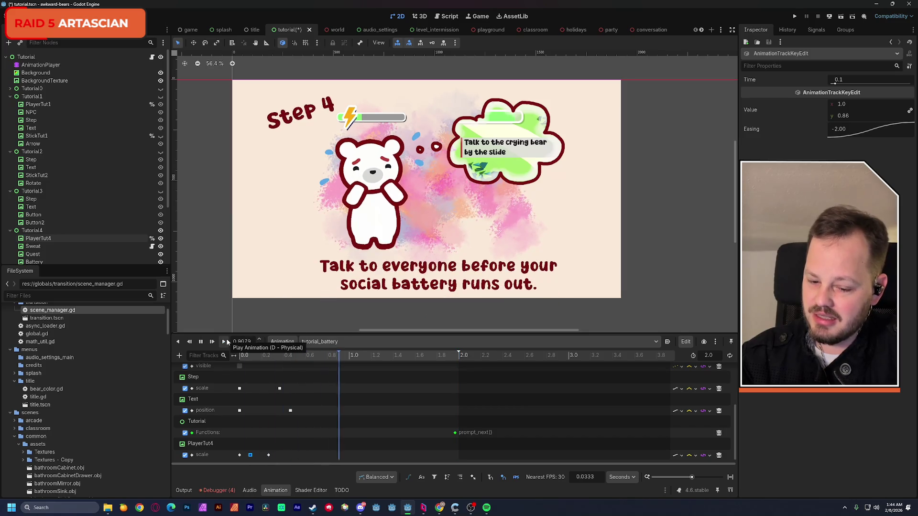
Recheck the 0.27 s scale keyframe, save the tutorial scene and run it.
{"action": "left_click", "coordinate": [268, 455]}
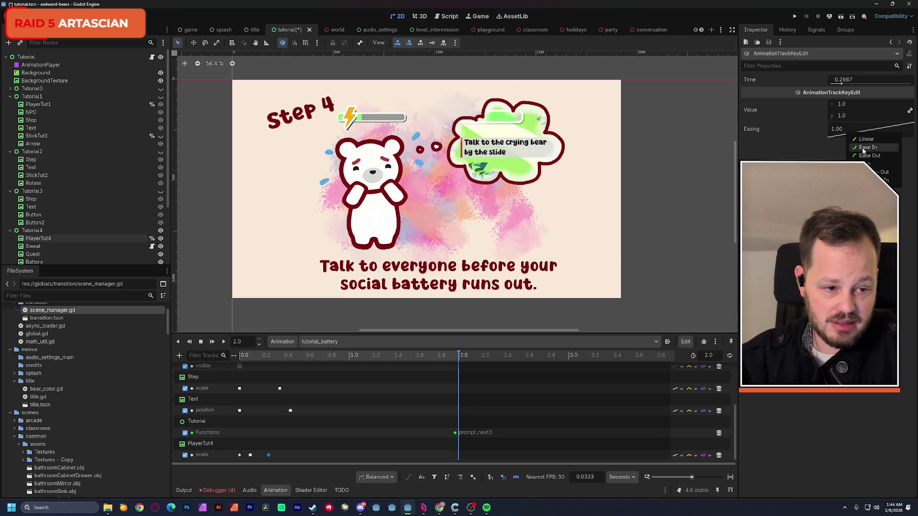
{"action": "key", "text": "shift+d"}
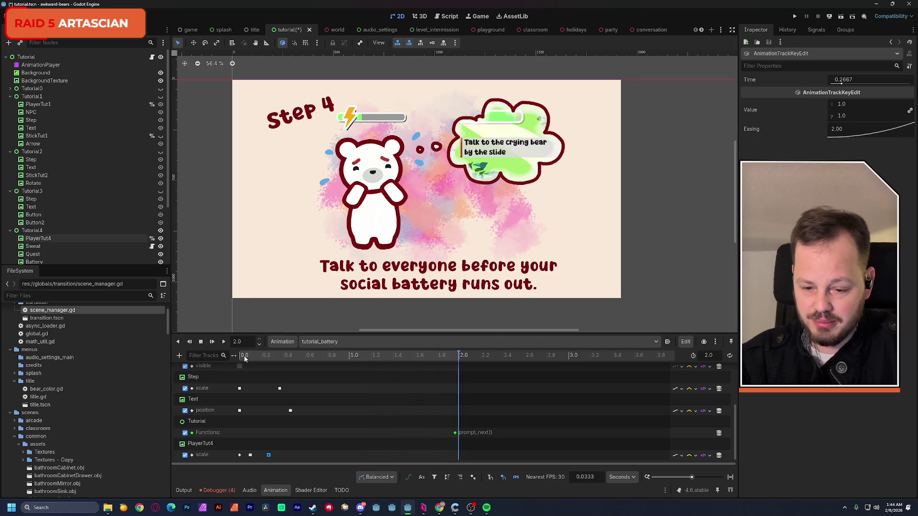
{"action": "left_click", "coordinate": [223, 342]}
{"action": "key", "text": "ctrl+s"}
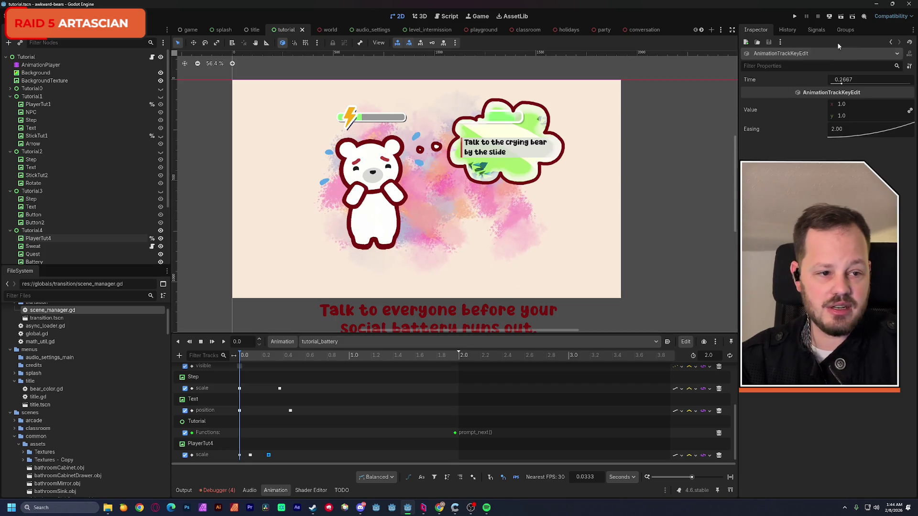
{"action": "left_click", "coordinate": [843, 17]}
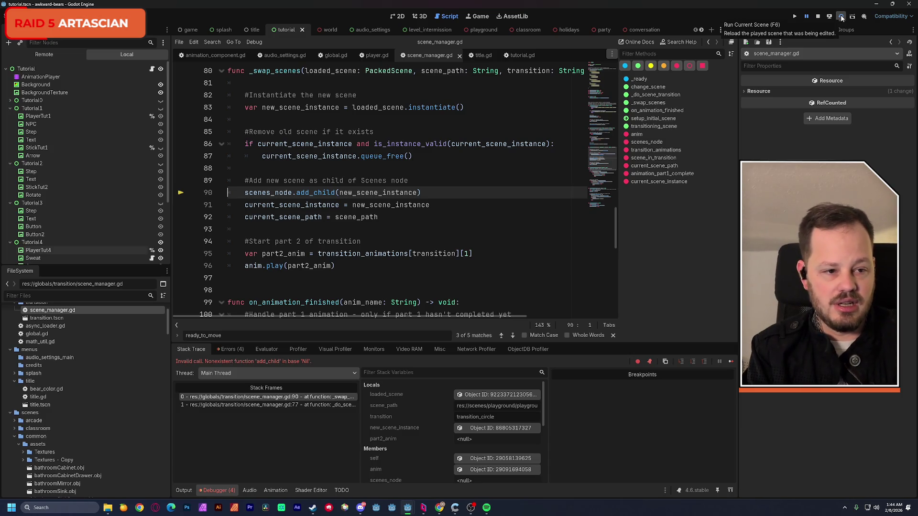
Reload the running tutorial scene in the game window.
{"action": "left_click", "coordinate": [841, 17]}
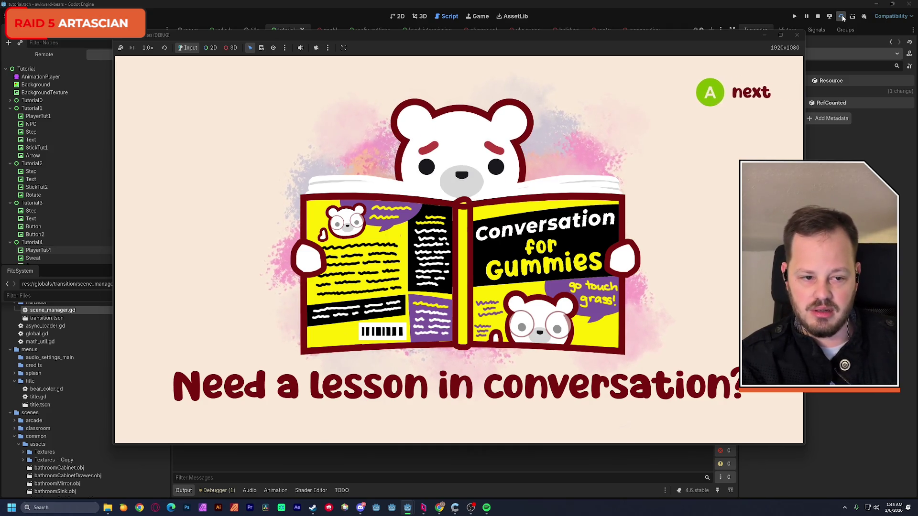
Advance to the next tutorial screen, then close the running game window.
{"action": "key", "text": "Return"}
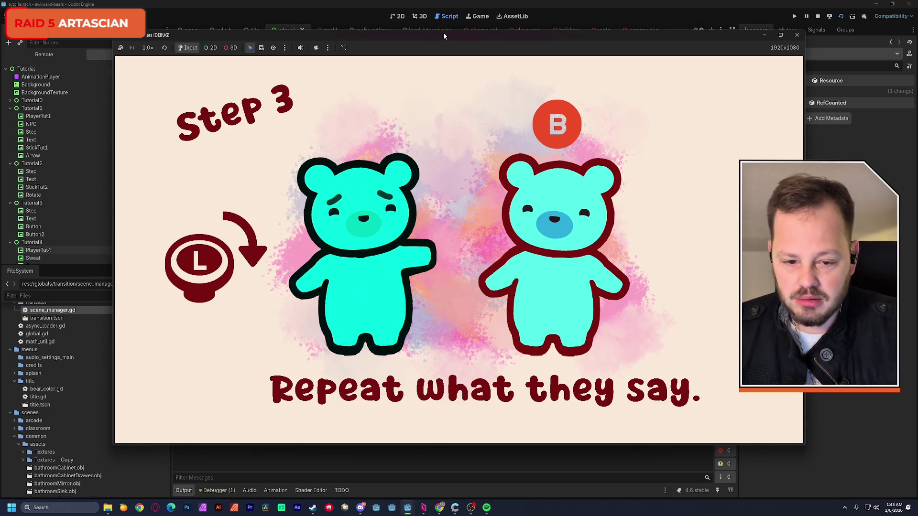
{"action": "left_click", "coordinate": [798, 35]}
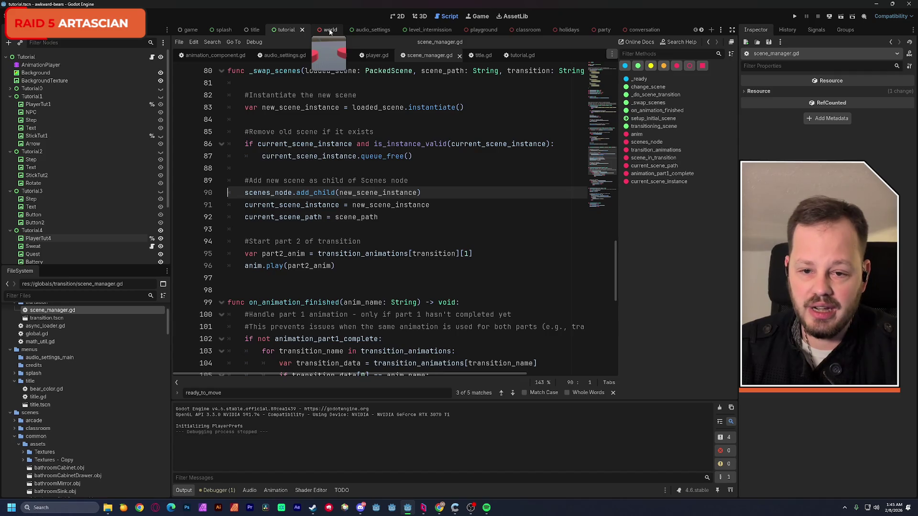
In the 2D view, hide the Tutorial4 layer and show Tutorial3 and Tutorial2.
{"action": "left_click", "coordinate": [398, 16]}
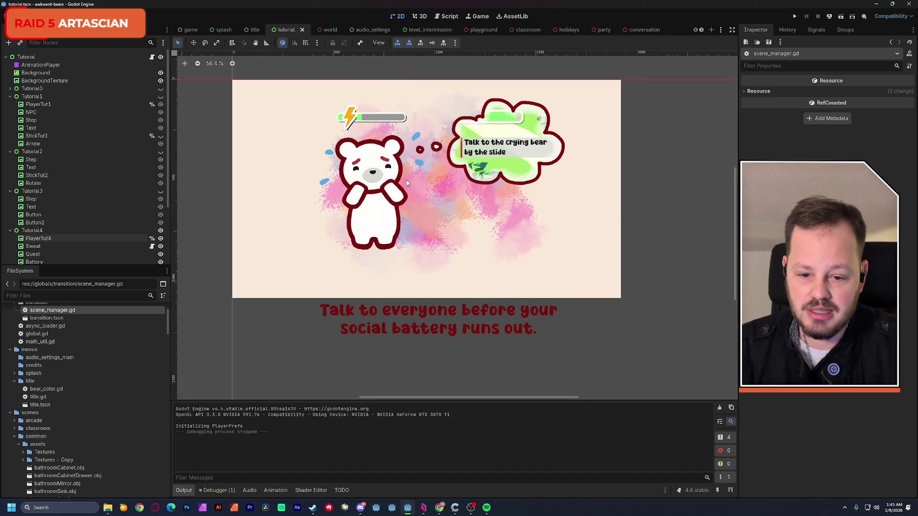
{"action": "left_click_drag", "start_coordinate": [401, 217], "coordinate": [407, 228]}
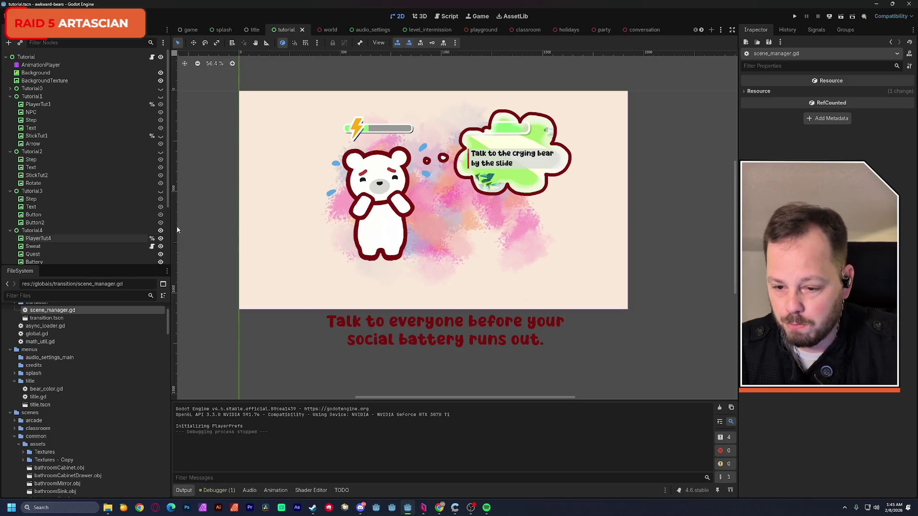
{"action": "left_click", "coordinate": [161, 230]}
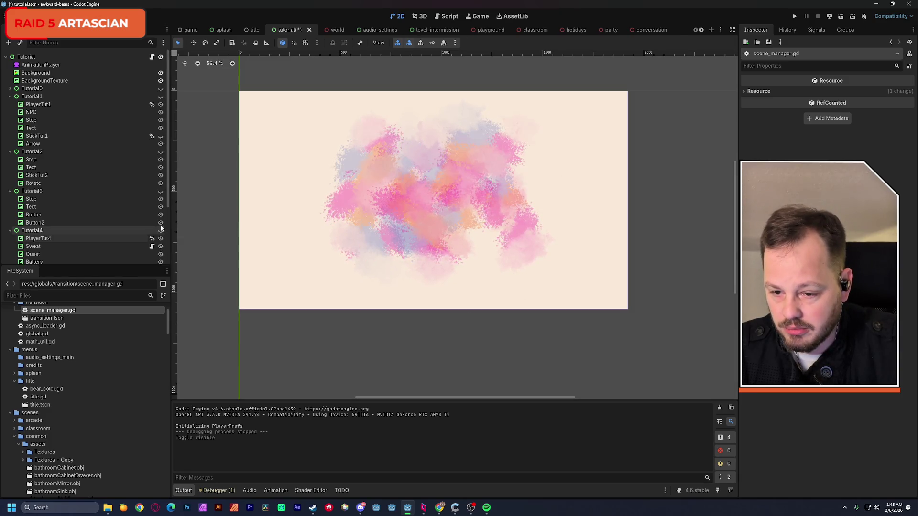
{"action": "left_click", "coordinate": [161, 191]}
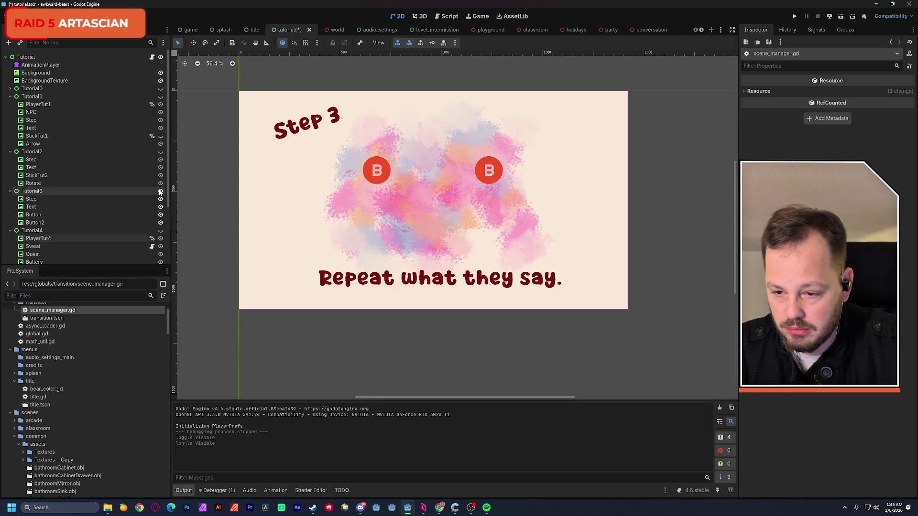
{"action": "left_click", "coordinate": [161, 151]}
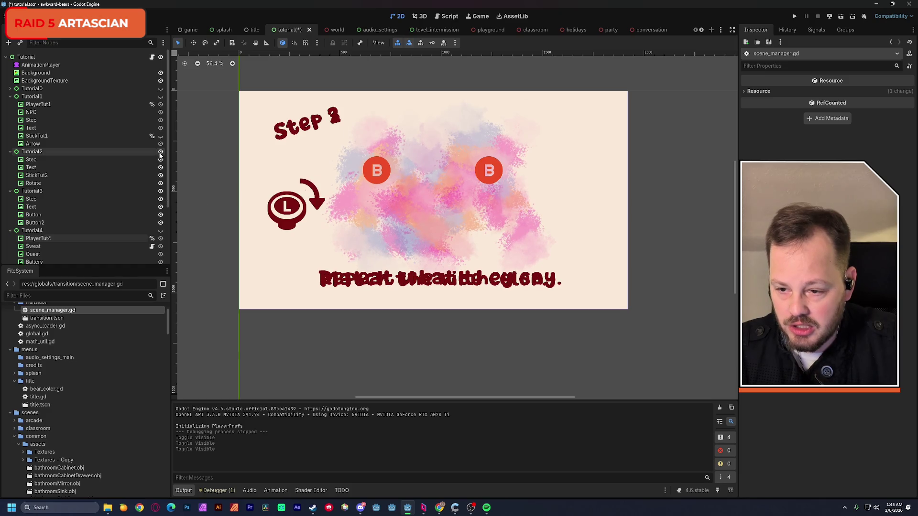
Select the StickTut2 and Rotate graphics, then go back to scene_manager.gd.
{"action": "left_click", "coordinate": [56, 175]}
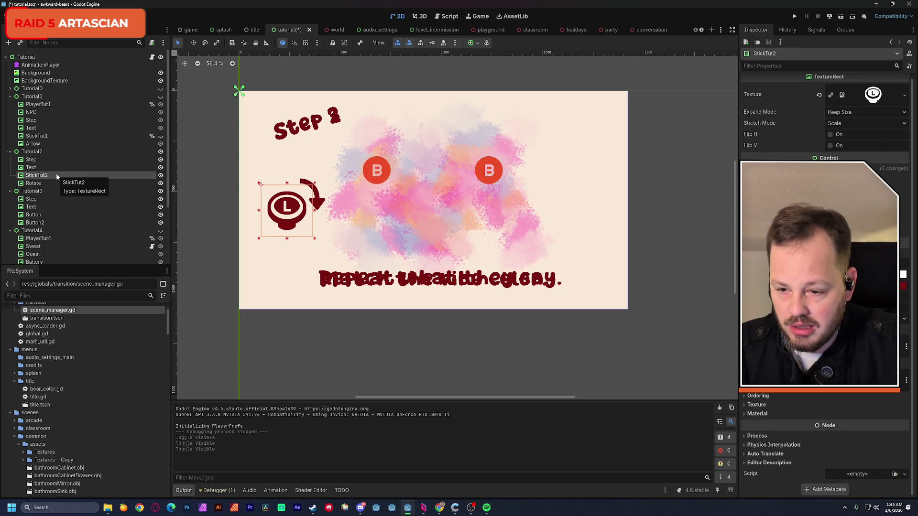
{"action": "left_click", "coordinate": [53, 183]}
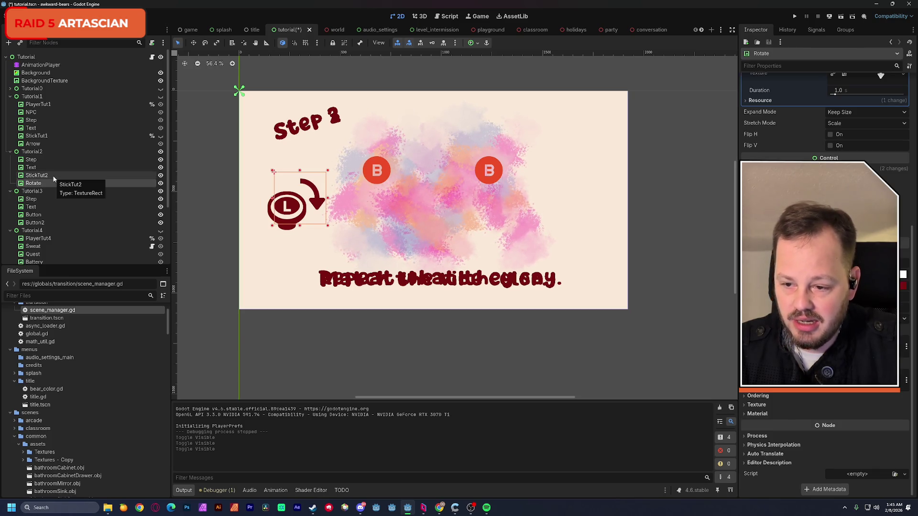
{"action": "left_click", "coordinate": [54, 177]}
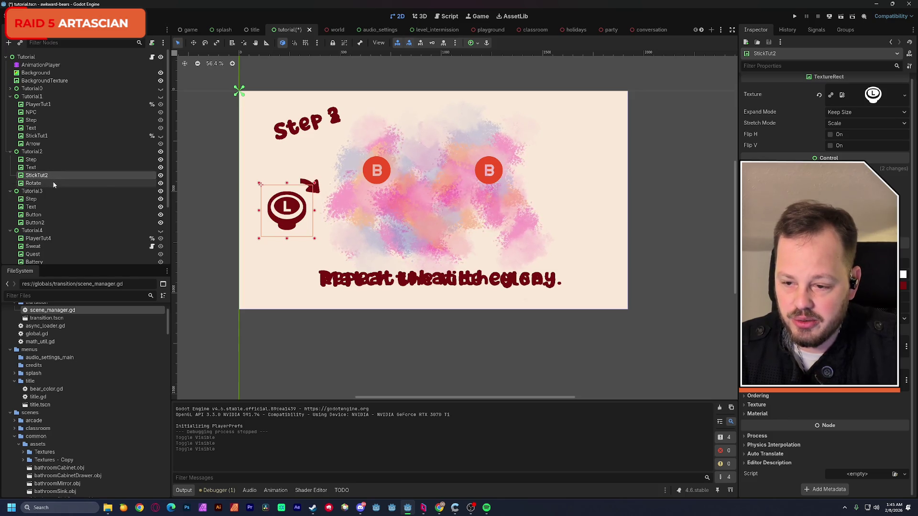
{"action": "left_click", "coordinate": [54, 184]}
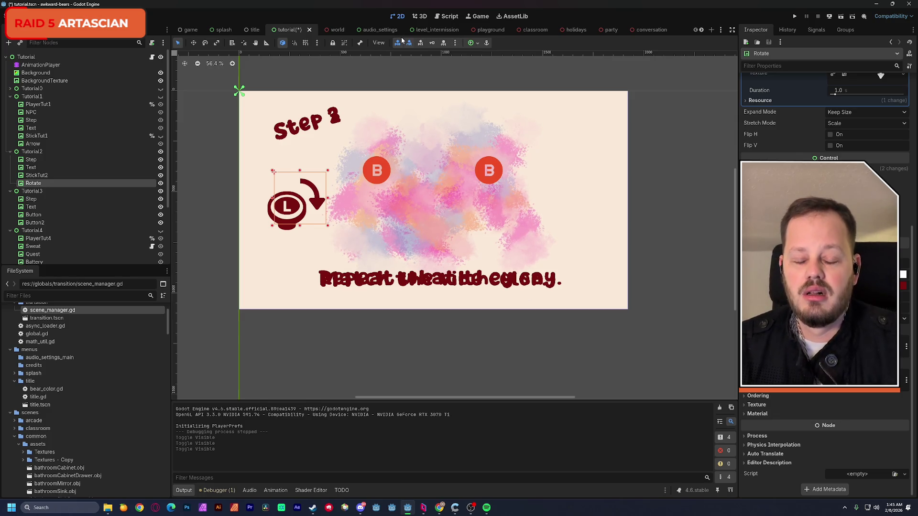
{"action": "left_click", "coordinate": [447, 16]}
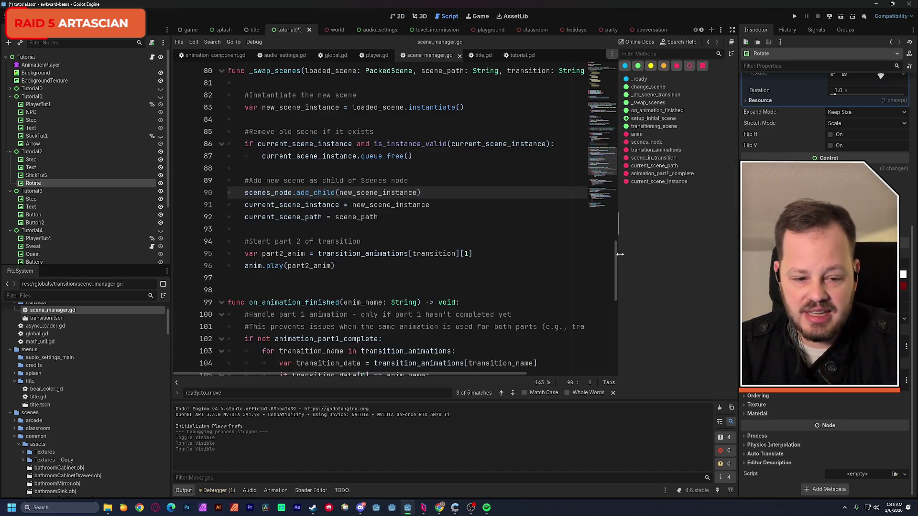
Open the tutorial script and start a new line after the colour-copy line.
{"action": "left_click_drag", "start_coordinate": [615, 257], "coordinate": [603, 174]}
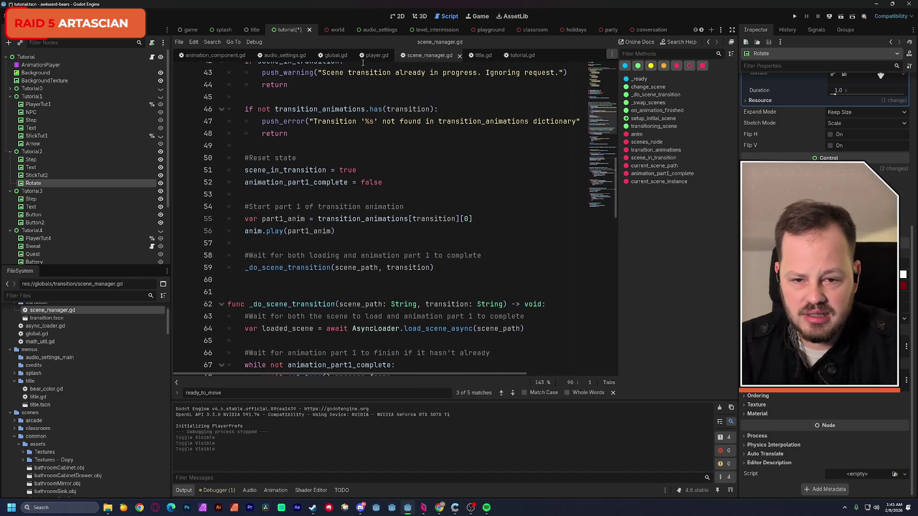
{"action": "left_click", "coordinate": [151, 57]}
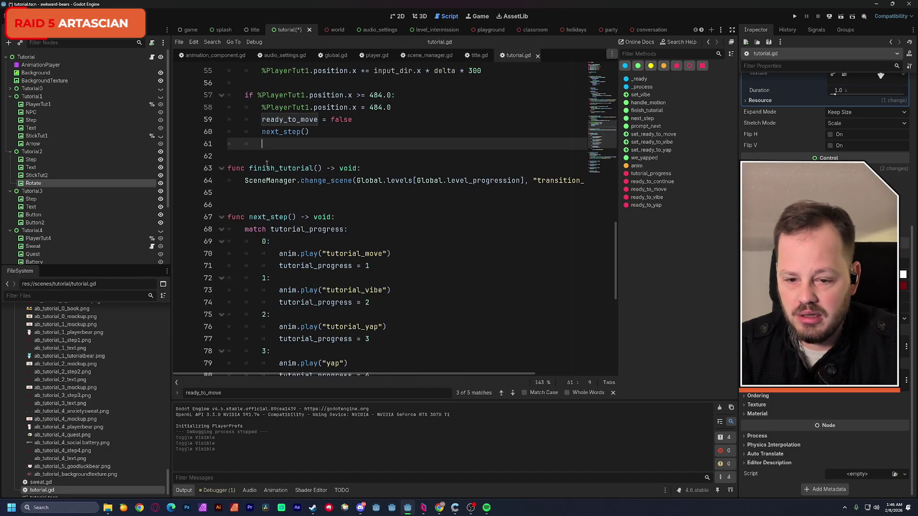
{"action": "mouse_move", "coordinate": [305, 182]}
{"action": "scroll", "coordinate": [304, 182], "scroll_direction": "up", "scroll_amount": 4}
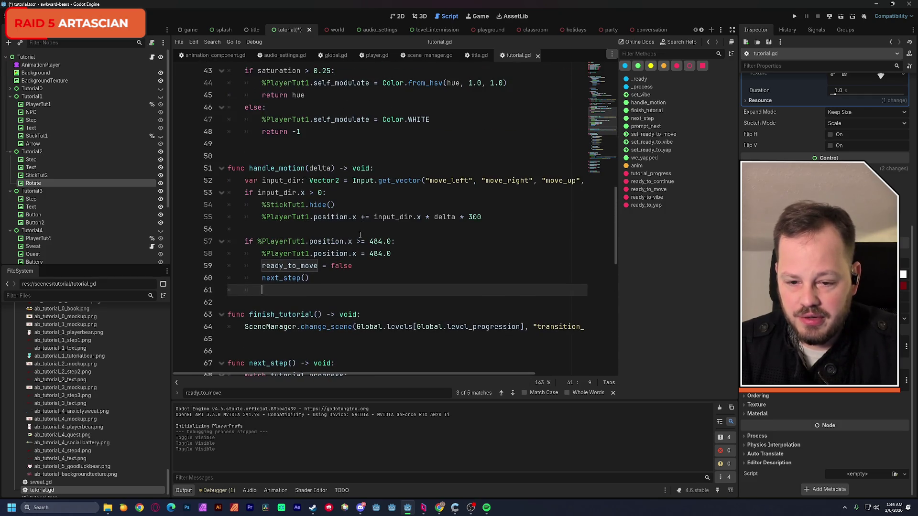
{"action": "scroll", "coordinate": [335, 235], "scroll_direction": "up", "scroll_amount": 2}
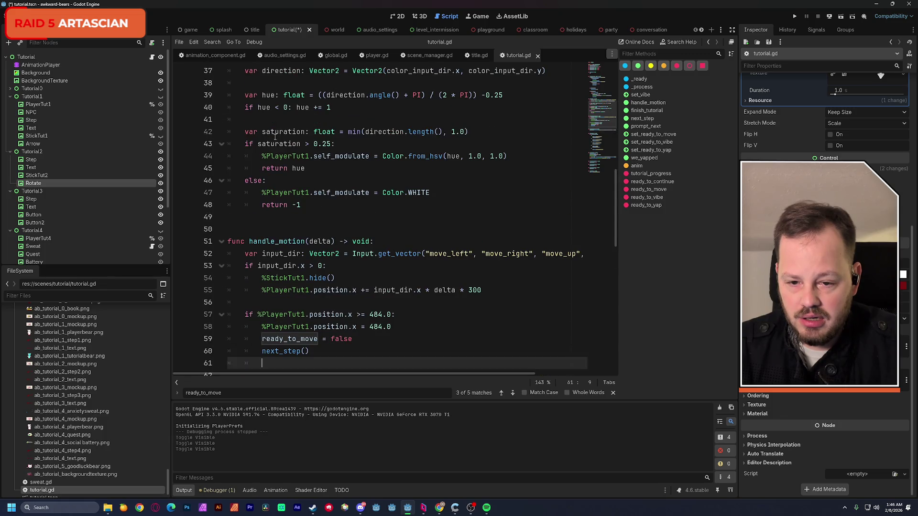
{"action": "scroll", "coordinate": [286, 158], "scroll_direction": "up", "scroll_amount": 6}
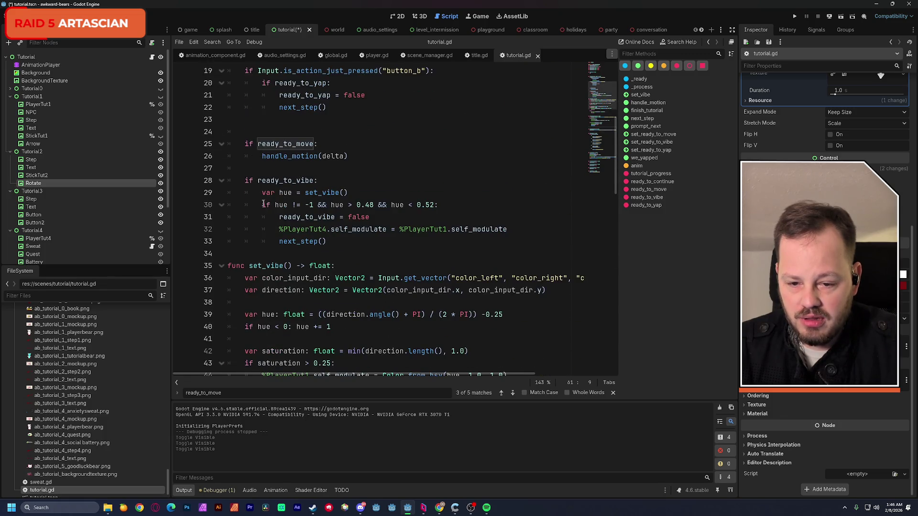
{"action": "left_click", "coordinate": [506, 230]}
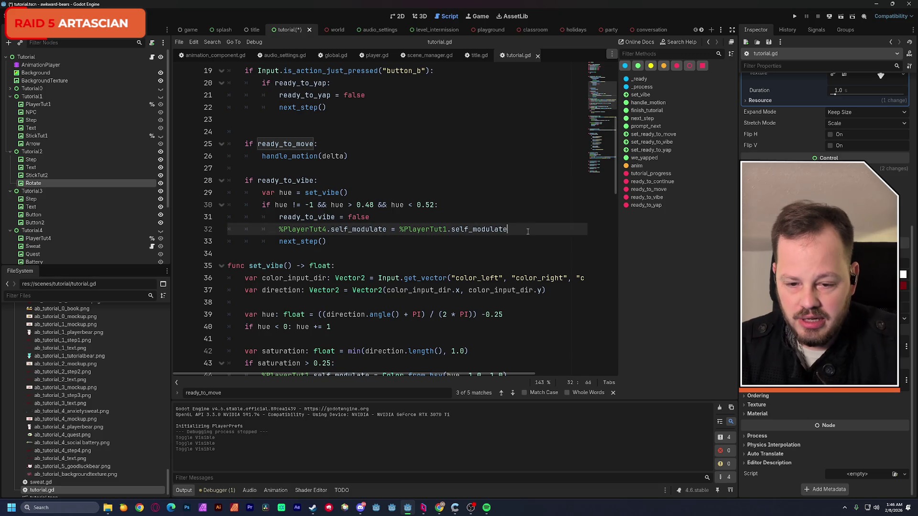
{"action": "key", "text": "Return"}
Mark the StickTut2 and Rotate nodes as Access as Unique Name.
{"action": "right_click", "coordinate": [37, 175]}
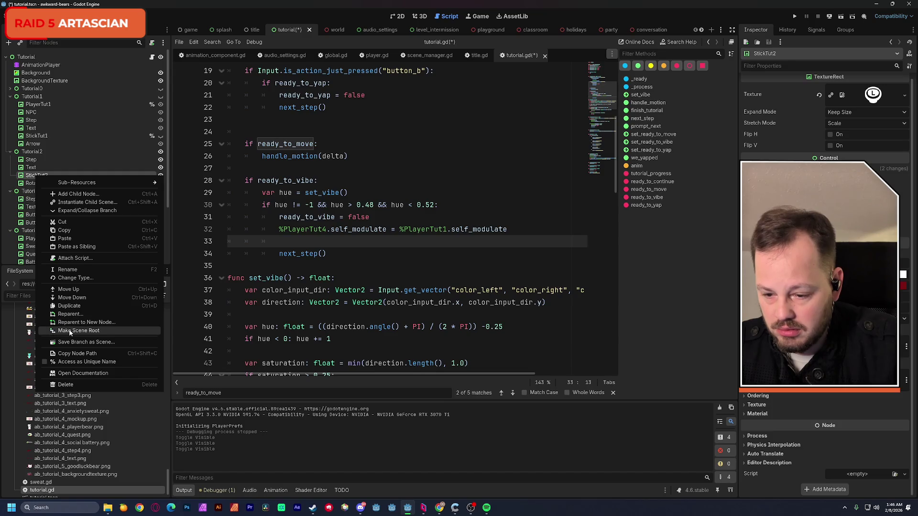
{"action": "left_click", "coordinate": [72, 362]}
{"action": "right_click", "coordinate": [37, 183]}
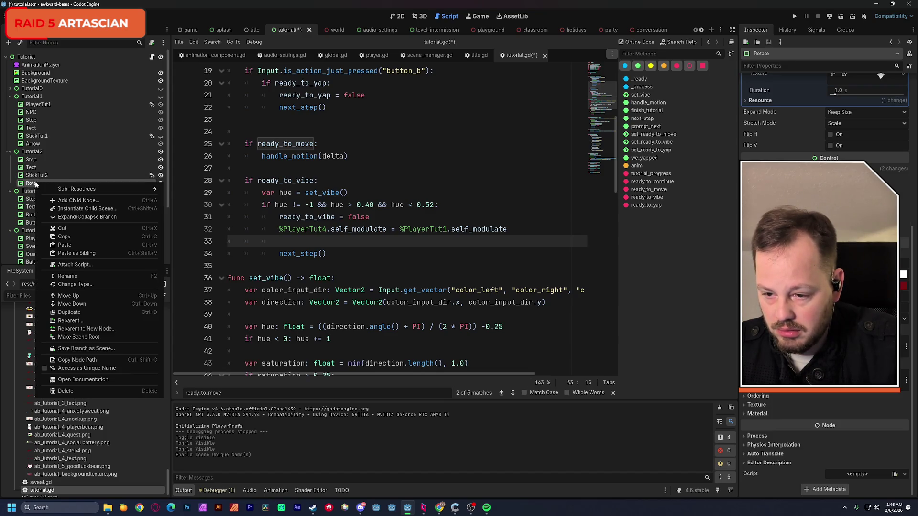
{"action": "left_click", "coordinate": [72, 368]}
{"action": "left_click", "coordinate": [307, 238]}
{"action": "type", "text": "%st"}
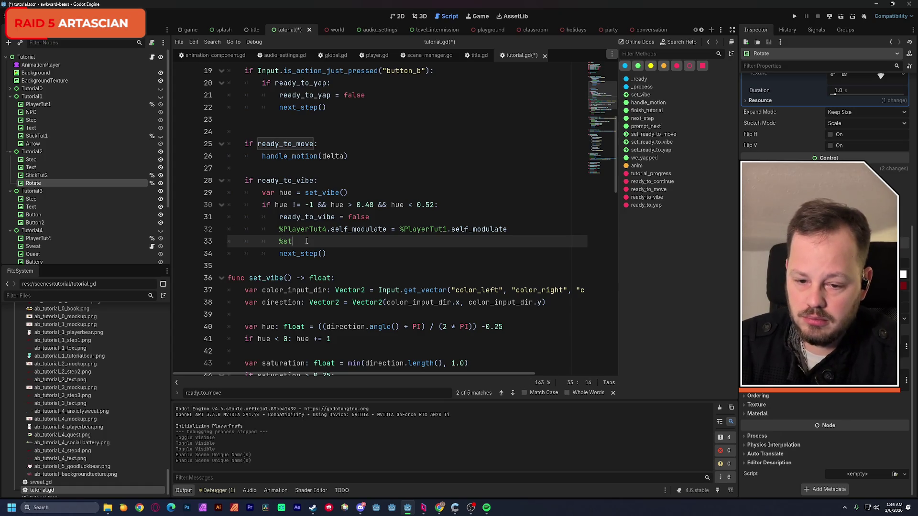
Add %StickTut2.hide() and %Rotate.hide() under the vibe colour match.
{"action": "type", "text": "i"}
{"action": "key", "text": "Down"}
{"action": "key", "text": "Return"}
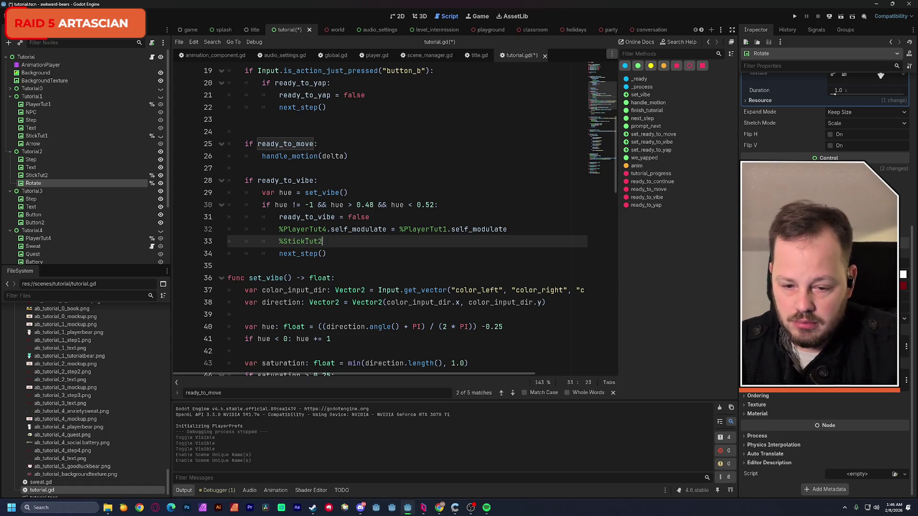
{"action": "type", "text": "hid"}
{"action": "key", "text": "Return"}
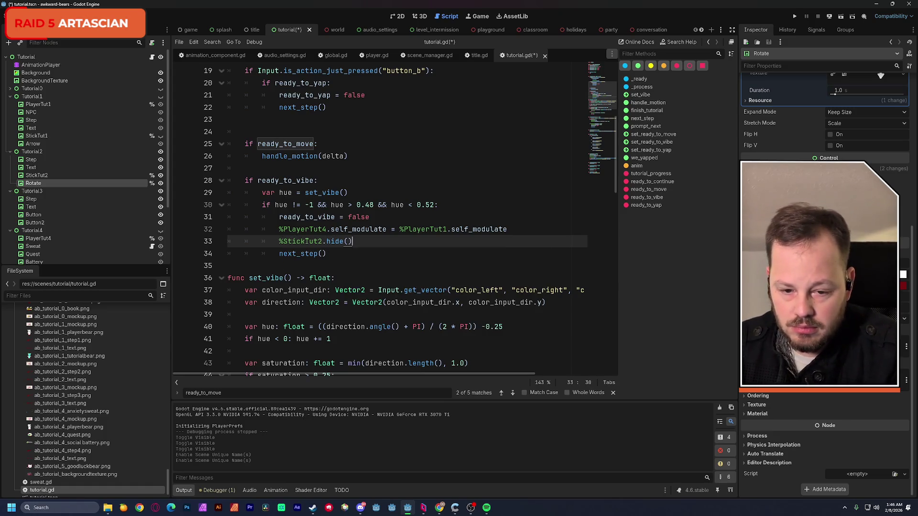
{"action": "key", "text": "Return"}
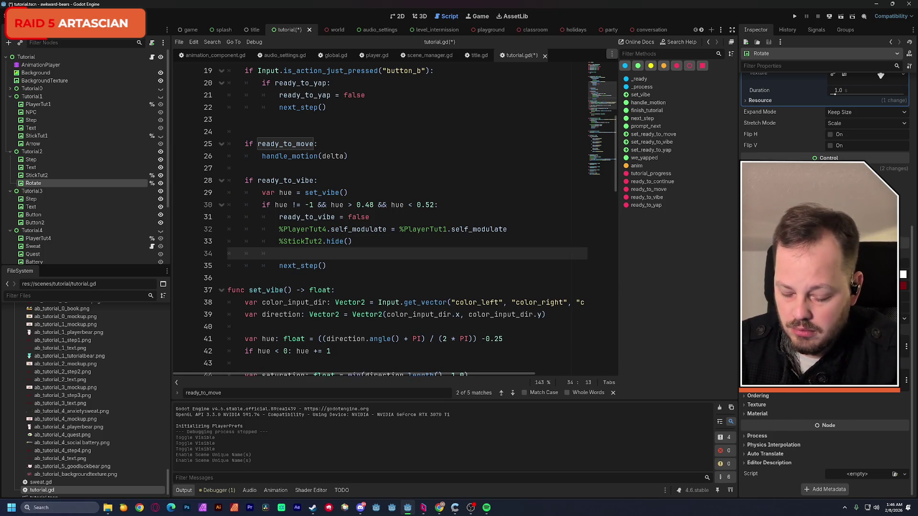
{"action": "type", "text": "%ro"}
{"action": "key", "text": "Return"}
{"action": "type", "text": ".hid"}
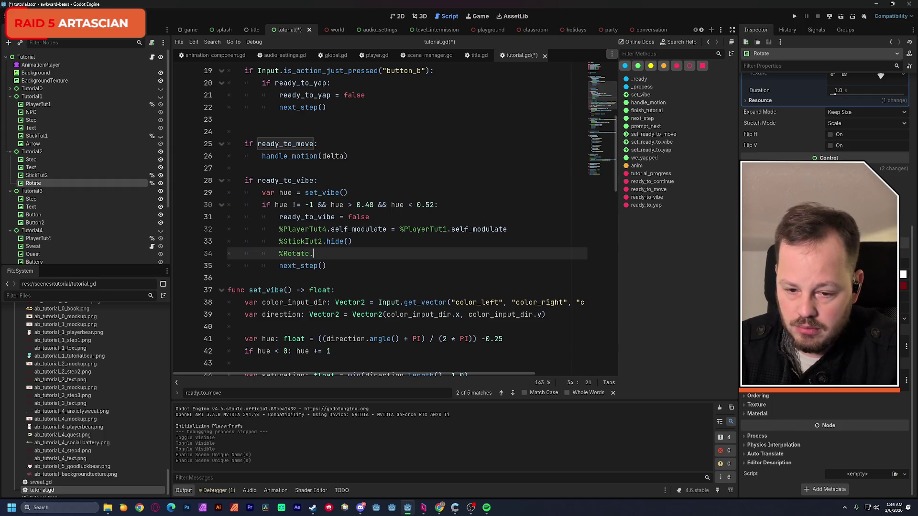
{"action": "type", "text": "e"}
{"action": "key", "text": "Return"}
Save the edited tutorial script and scene with Ctrl+S.
{"action": "left_click", "coordinate": [411, 145]}
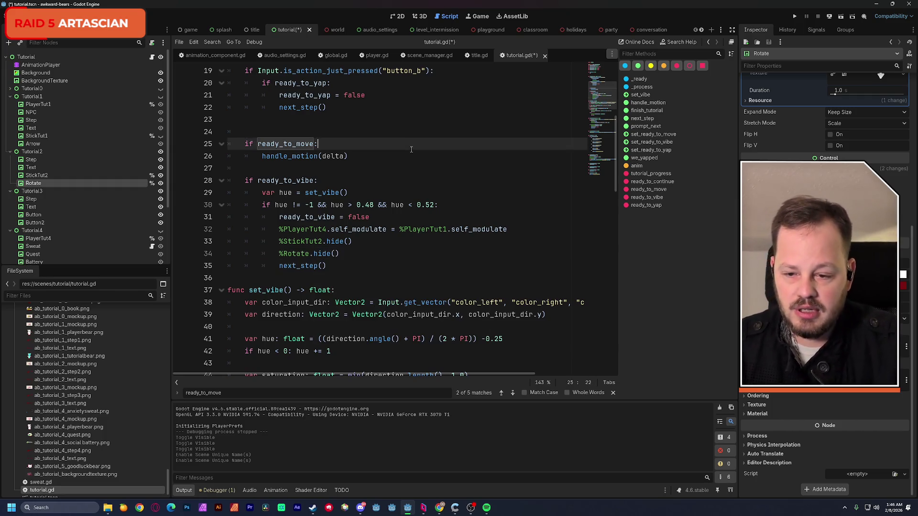
{"action": "key", "text": "ctrl+s"}
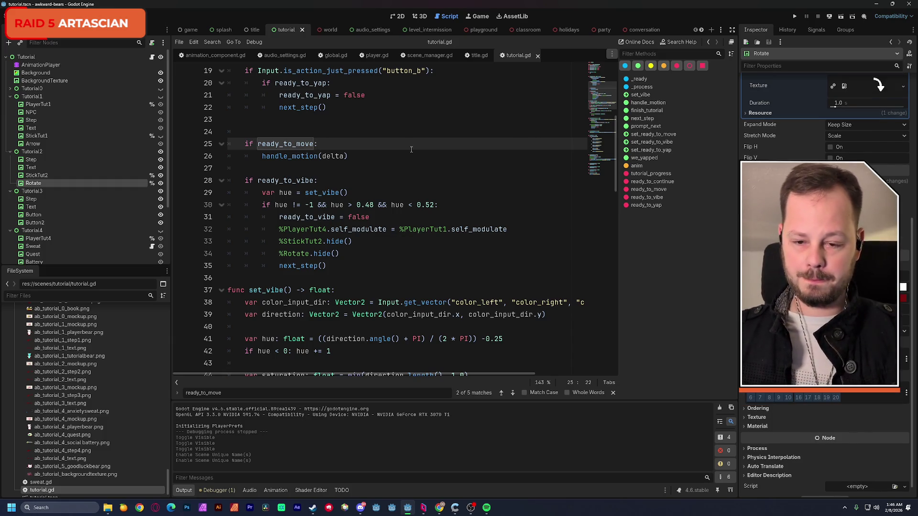
{"action": "scroll", "coordinate": [407, 152], "scroll_direction": "up", "scroll_amount": 6}
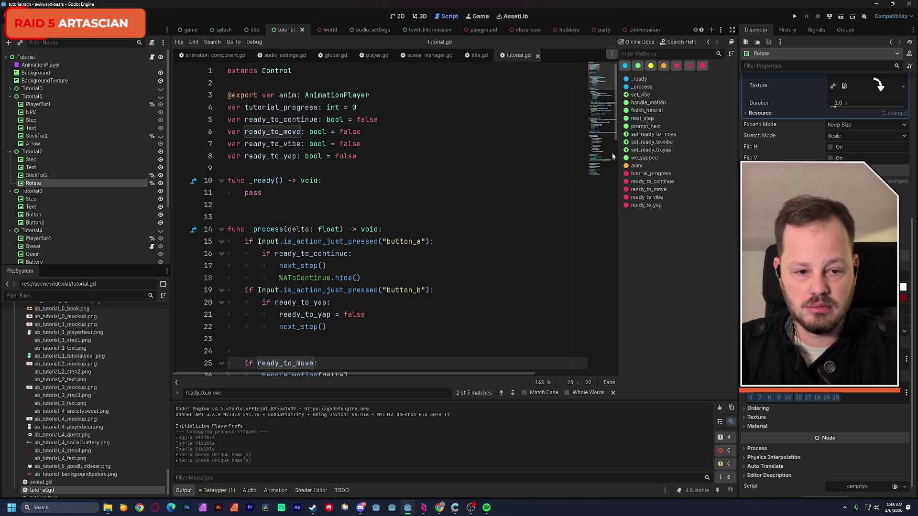
Switch to the game scene tab and run the project.
{"action": "left_click", "coordinate": [190, 29]}
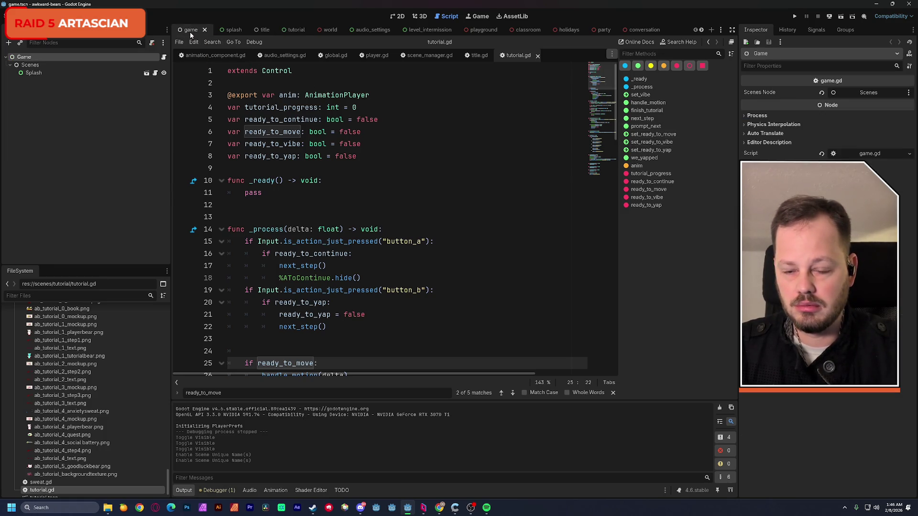
{"action": "left_click", "coordinate": [794, 16]}
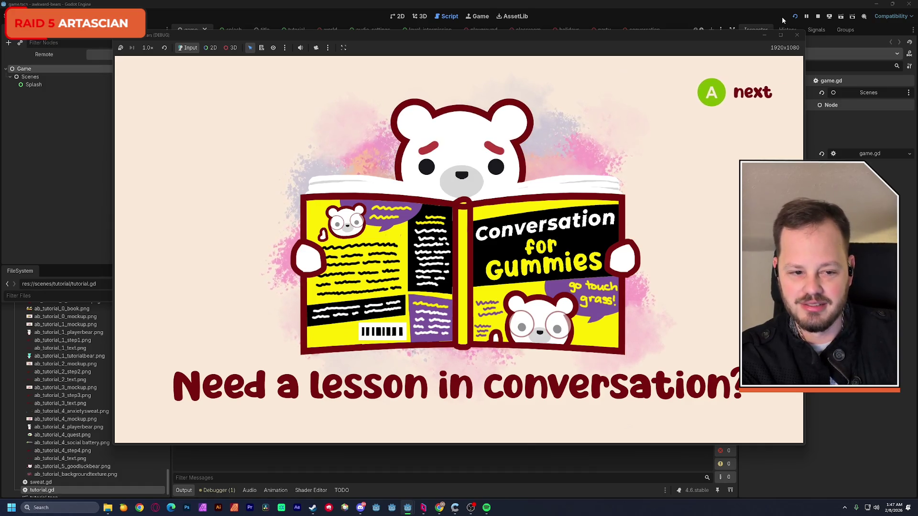
Pass the splash, walk to the cyan bear, match its colour, press B, then A.
{"action": "key", "text": "space"}
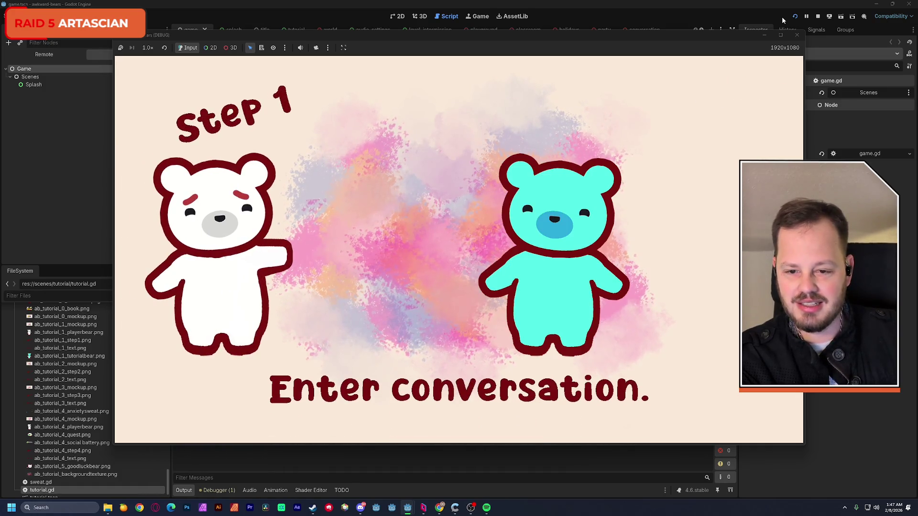
{"action": "key", "text": "r"}
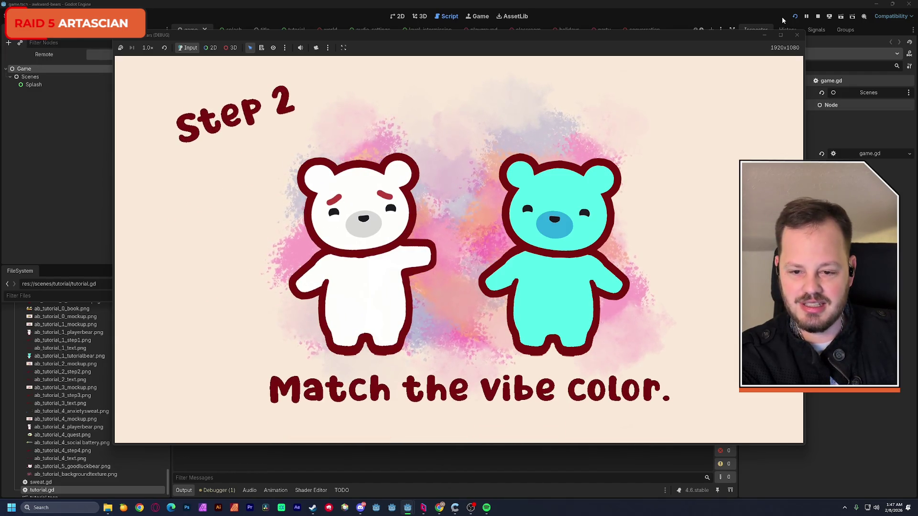
{"action": "key", "text": "l"}
{"action": "key", "text": "l"}
{"action": "key", "text": "l"}
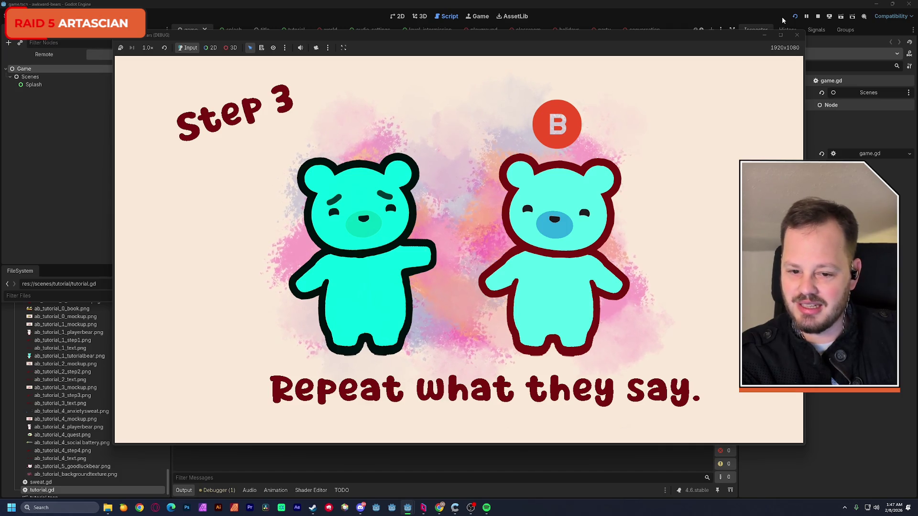
{"action": "key", "text": "b"}
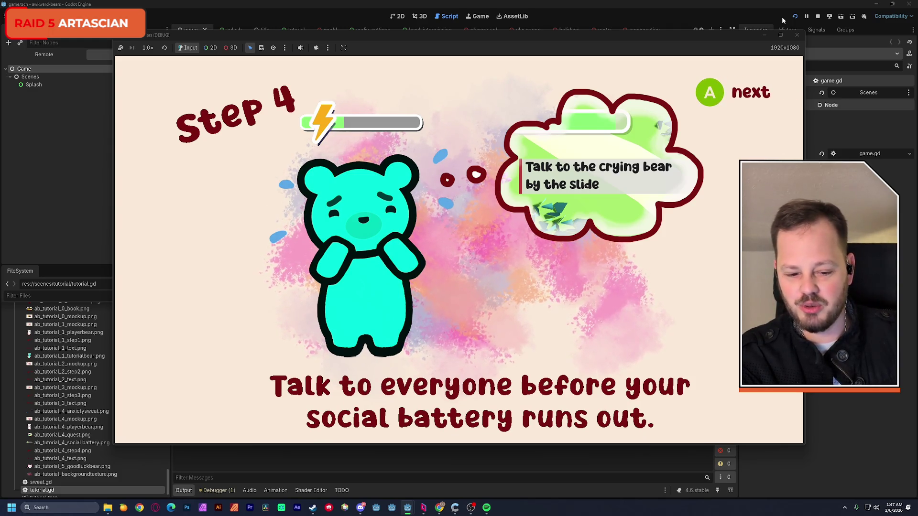
{"action": "key", "text": "a"}
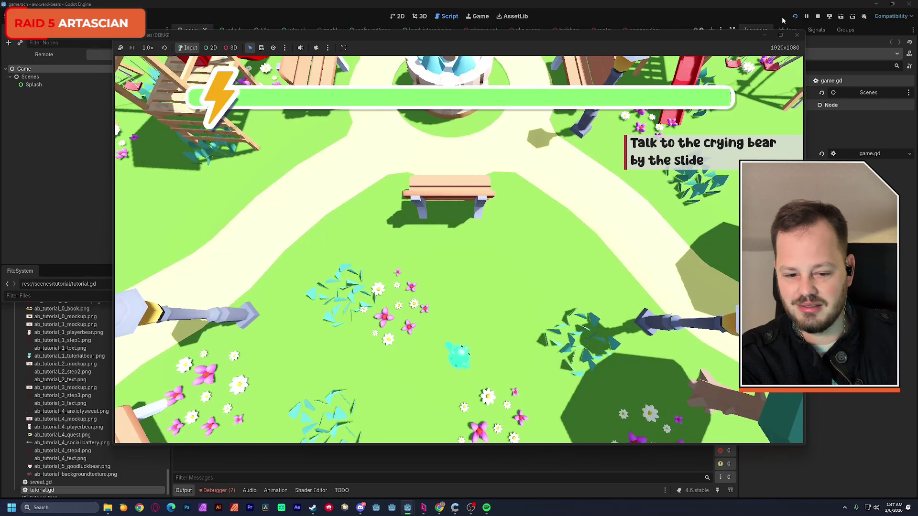
Walk the player bear around the park past the swings, slide and fountain.
{"action": "key", "text": "a"}
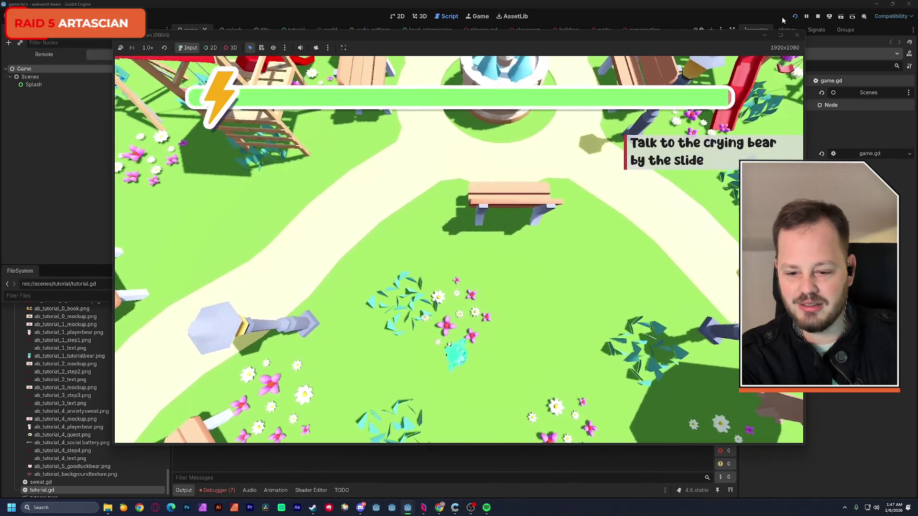
{"action": "key", "text": "s"}
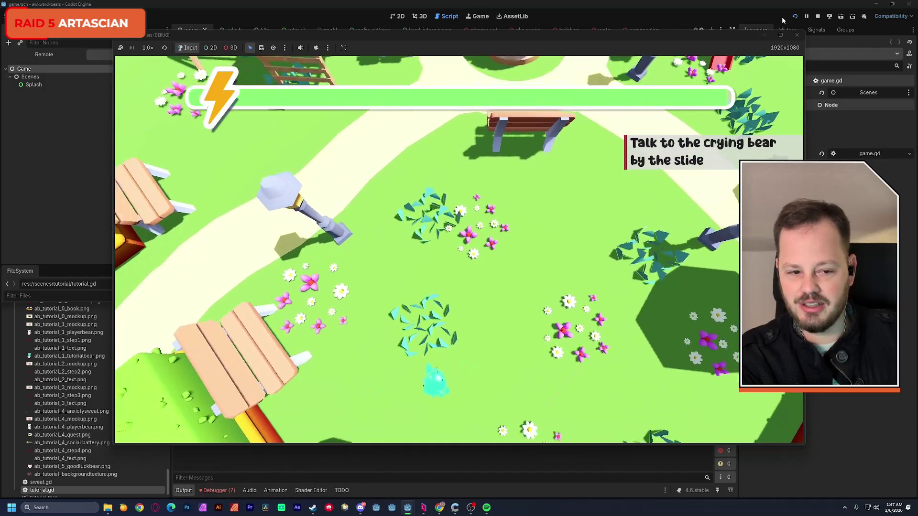
{"action": "key", "text": "w"}
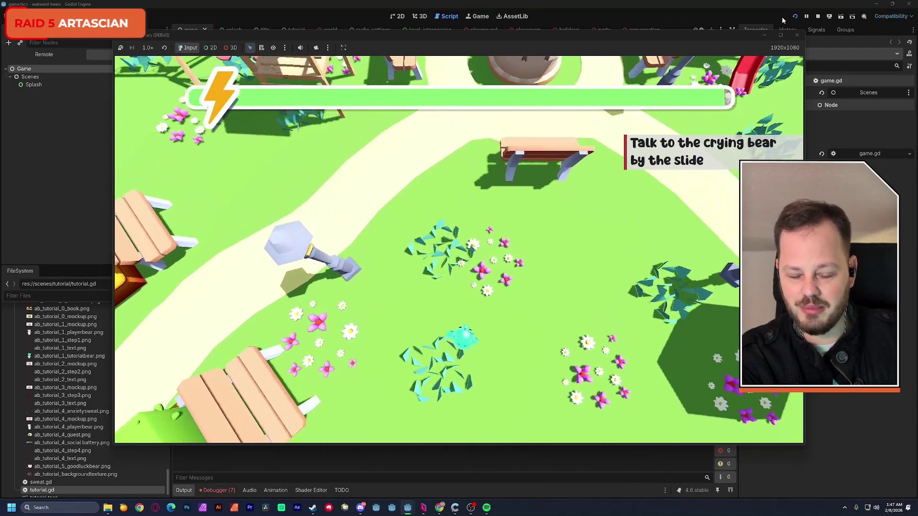
{"action": "key", "text": "a"}
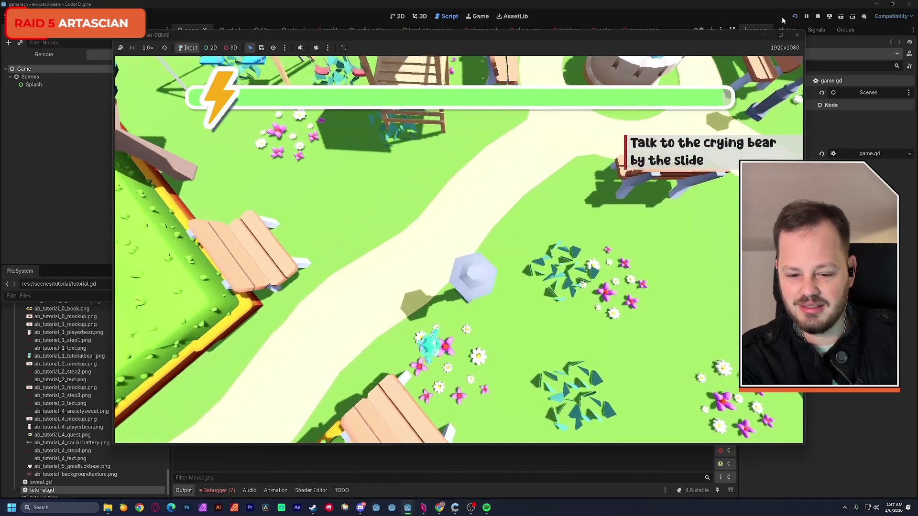
{"action": "key", "text": "w"}
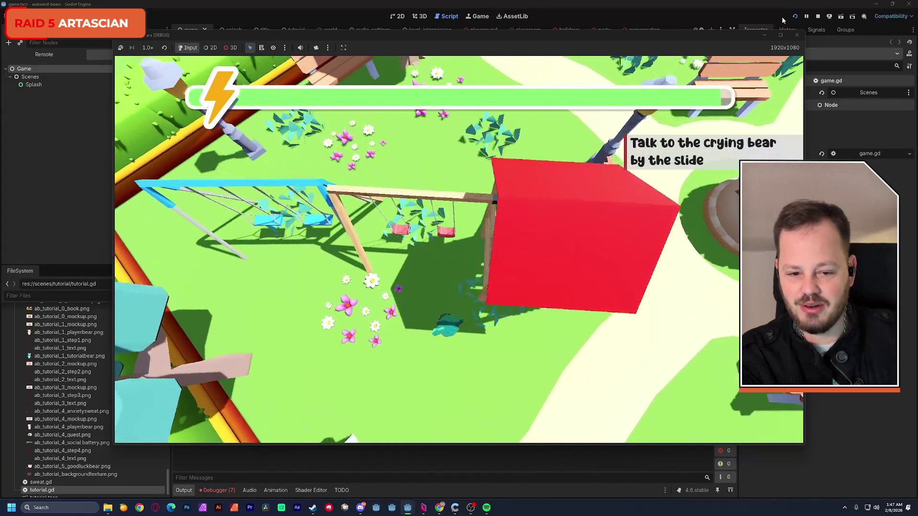
{"action": "key", "text": "s"}
{"action": "key", "text": "d"}
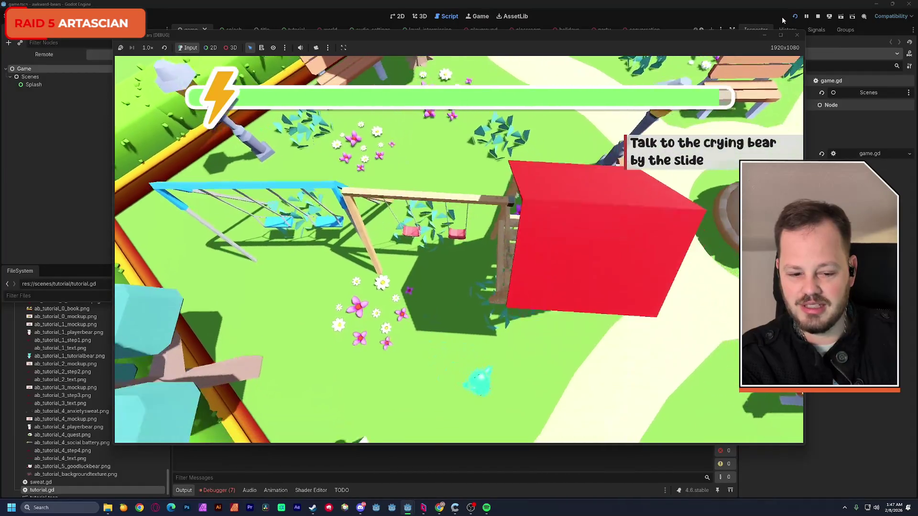
{"action": "key", "text": "w"}
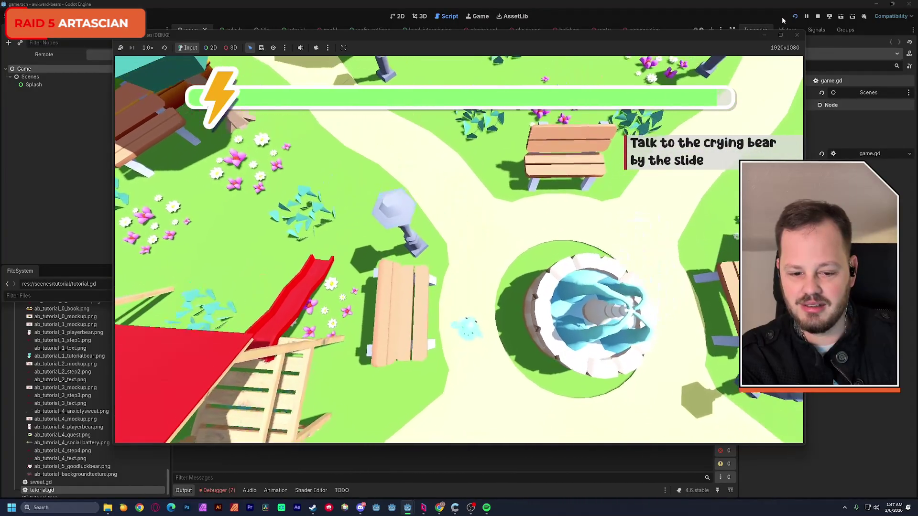
Look around the park, then show the Debugger's Errors list.
{"action": "key", "text": "w"}
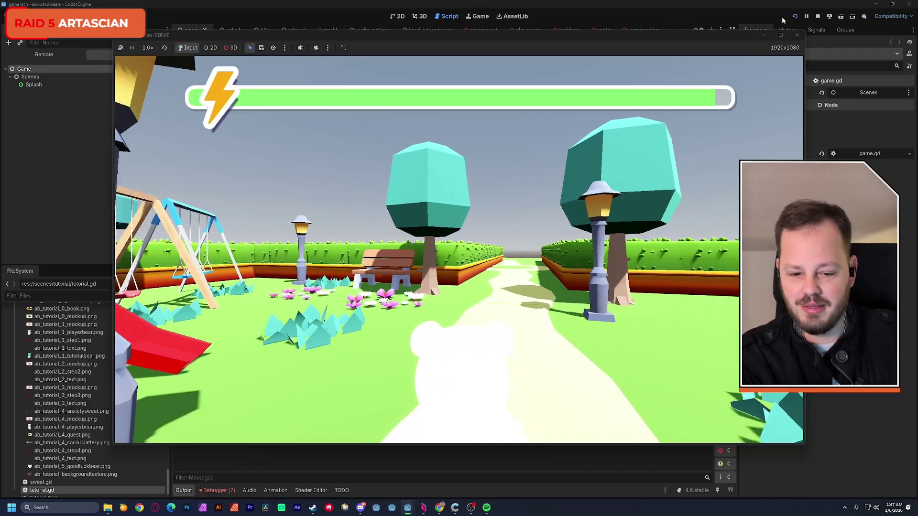
{"action": "key", "text": "d"}
{"action": "key", "text": "a"}
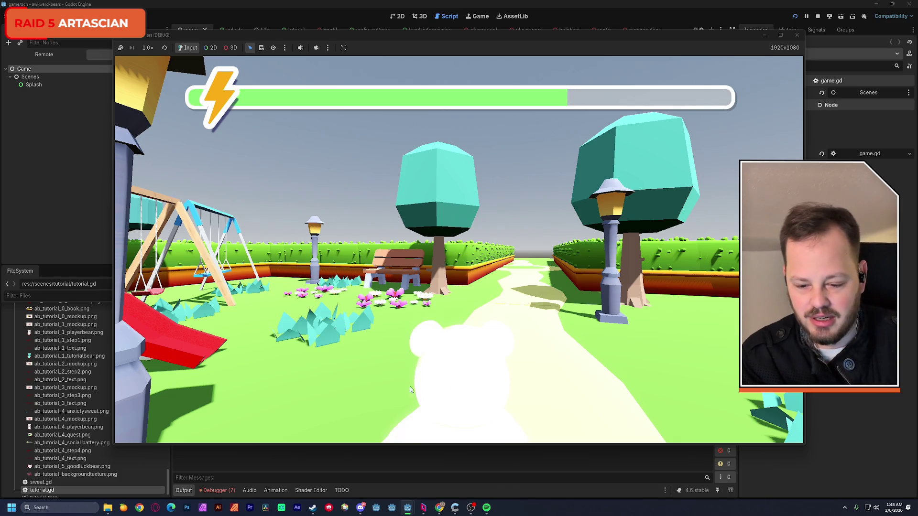
{"action": "left_click", "coordinate": [223, 492]}
{"action": "left_click", "coordinate": [228, 350]}
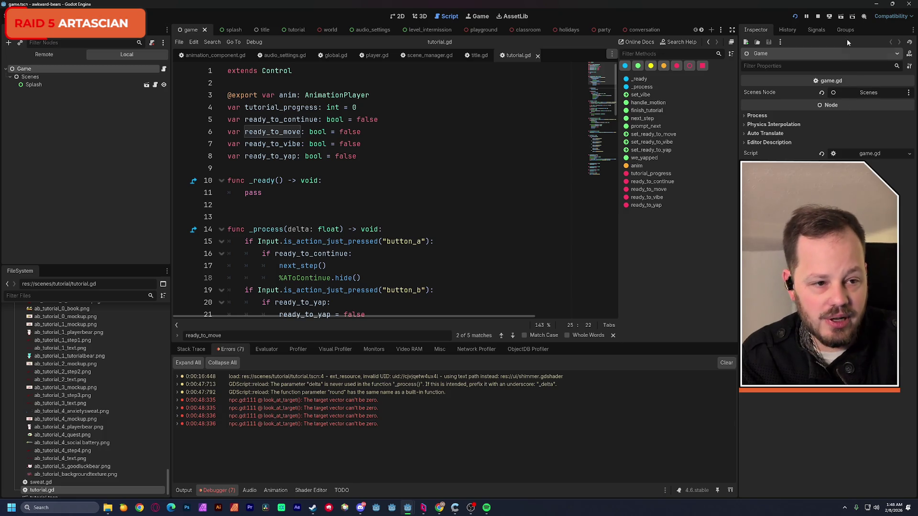
Stop the running game, clear the debugger's error list and close the find bar.
{"action": "left_click", "coordinate": [818, 16]}
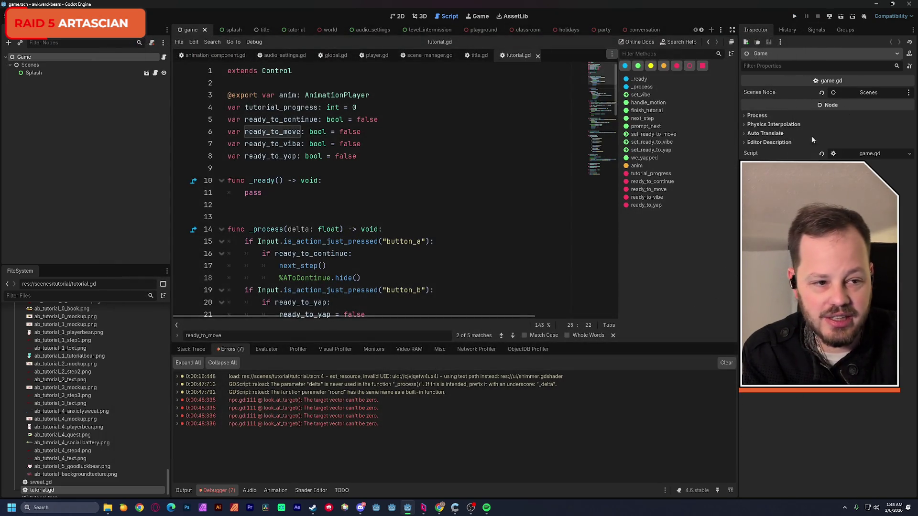
{"action": "left_click", "coordinate": [726, 362]}
{"action": "left_click", "coordinate": [191, 349]}
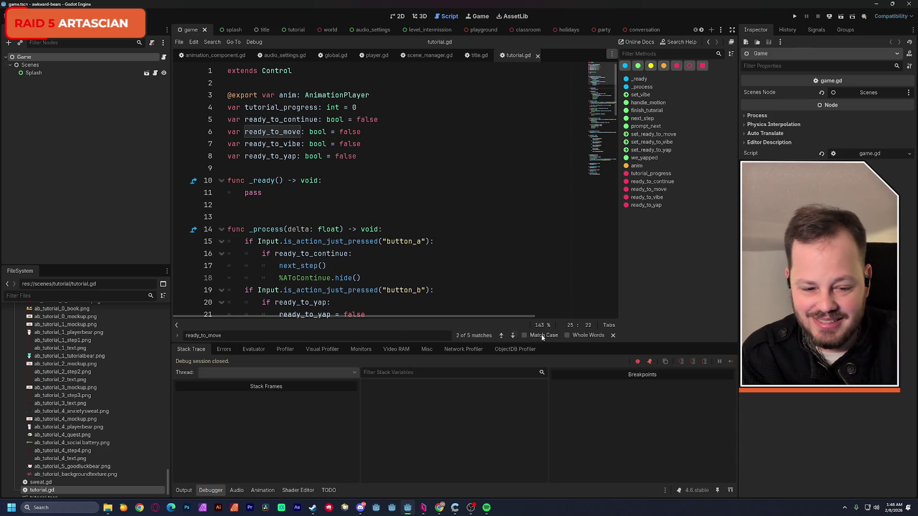
{"action": "key", "text": "Escape"}
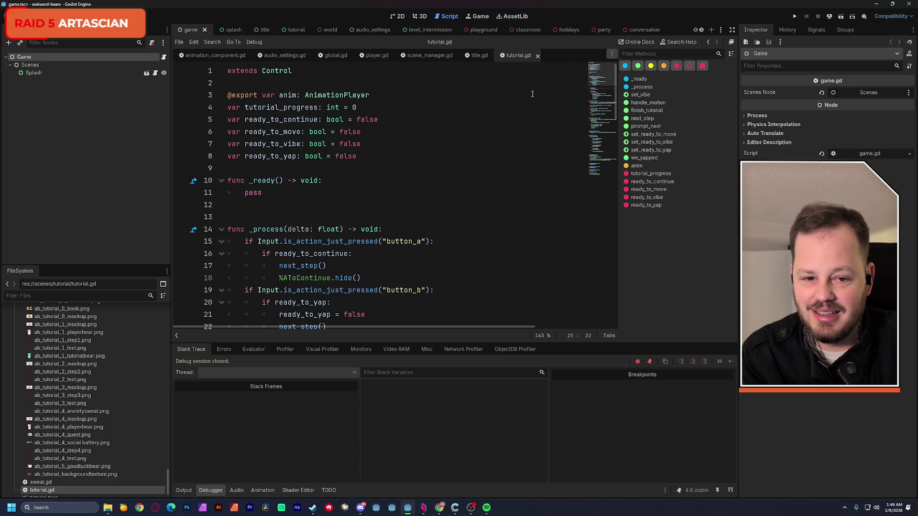
In the 2D view, look over the title and splash scenes, then open the tutorial scene.
{"action": "left_click", "coordinate": [398, 16]}
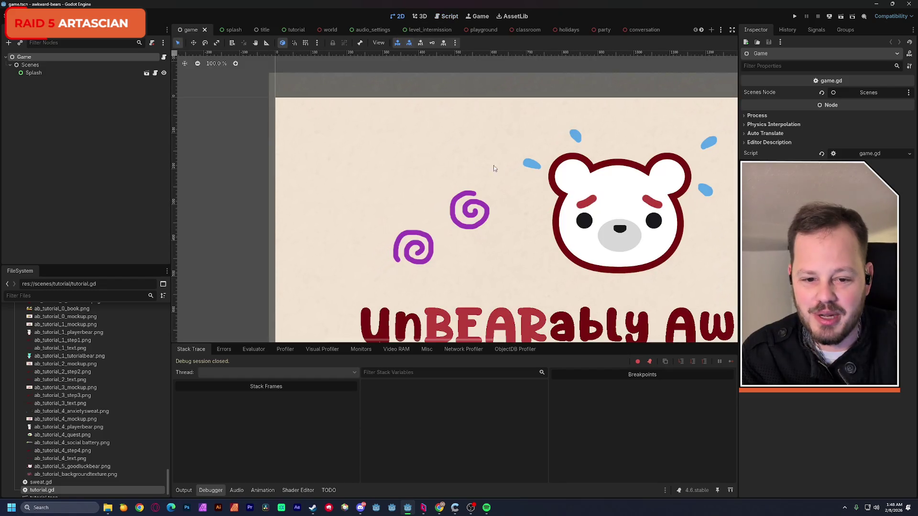
{"action": "left_click_drag", "start_coordinate": [561, 205], "coordinate": [428, 147]}
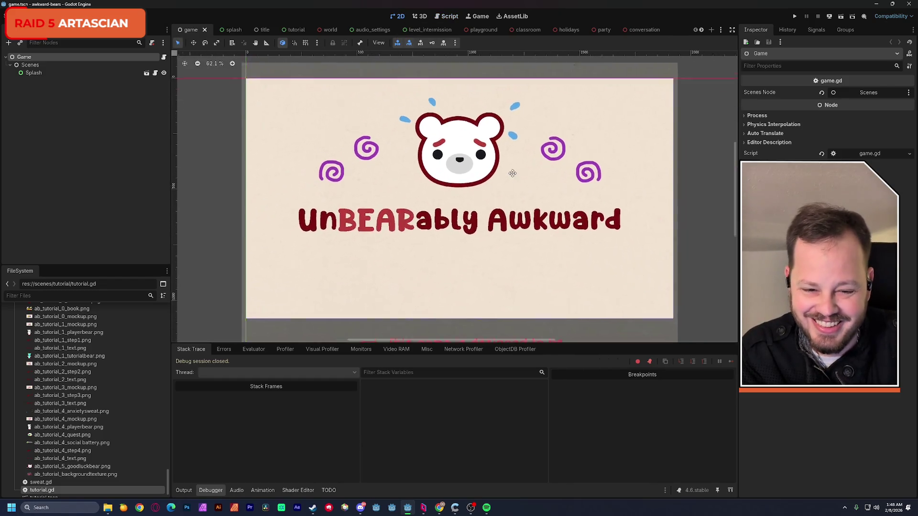
{"action": "scroll", "coordinate": [510, 187], "scroll_direction": "down", "scroll_amount": 1}
{"action": "left_click_drag", "start_coordinate": [509, 188], "coordinate": [511, 190]}
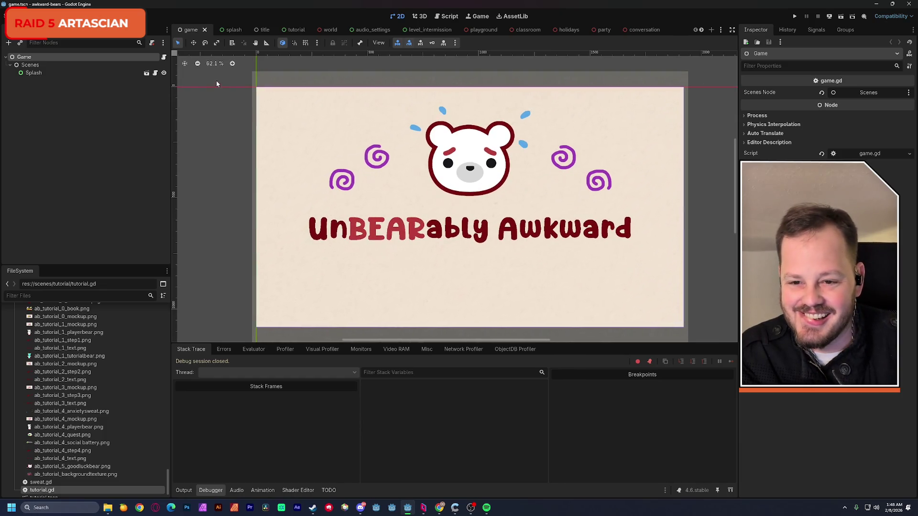
{"action": "left_click", "coordinate": [223, 29]}
{"action": "left_click_drag", "start_coordinate": [412, 177], "coordinate": [427, 168]}
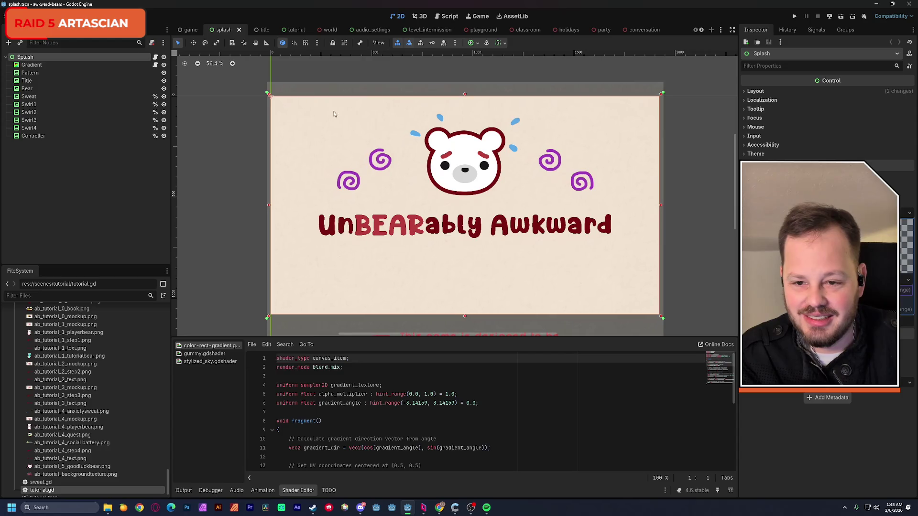
{"action": "left_click", "coordinate": [253, 30]}
{"action": "scroll", "coordinate": [382, 143], "scroll_direction": "down", "scroll_amount": 4}
{"action": "left_click_drag", "start_coordinate": [382, 143], "coordinate": [380, 146]}
{"action": "left_click", "coordinate": [293, 30]}
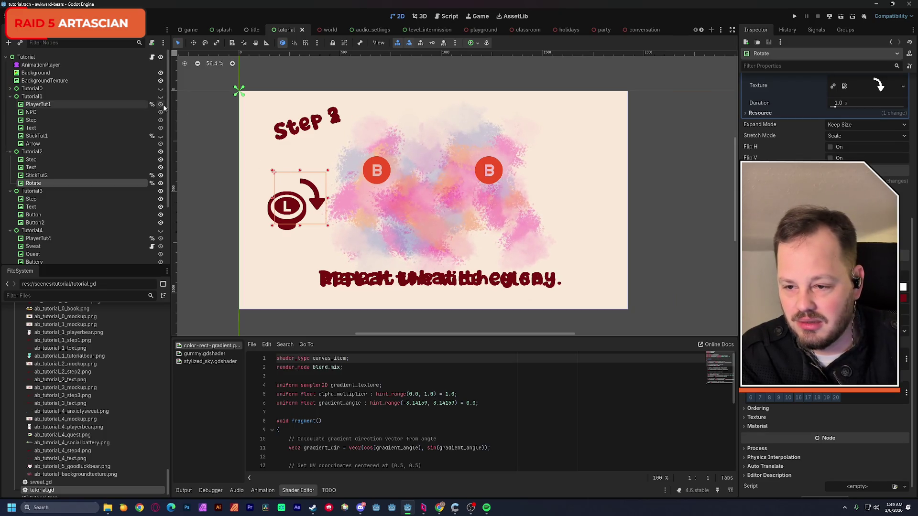
Hide the Tutorial2 and Tutorial3 pages and make the Tutorial0 book page visible.
{"action": "left_click", "coordinate": [160, 152]}
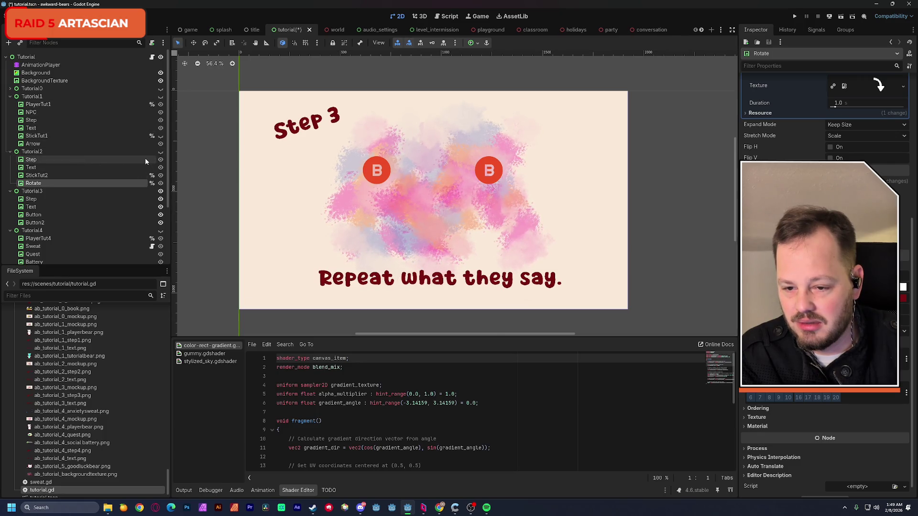
{"action": "left_click", "coordinate": [161, 191]}
{"action": "scroll", "coordinate": [139, 204], "scroll_direction": "down", "scroll_amount": 2}
{"action": "scroll", "coordinate": [140, 204], "scroll_direction": "down", "scroll_amount": 2}
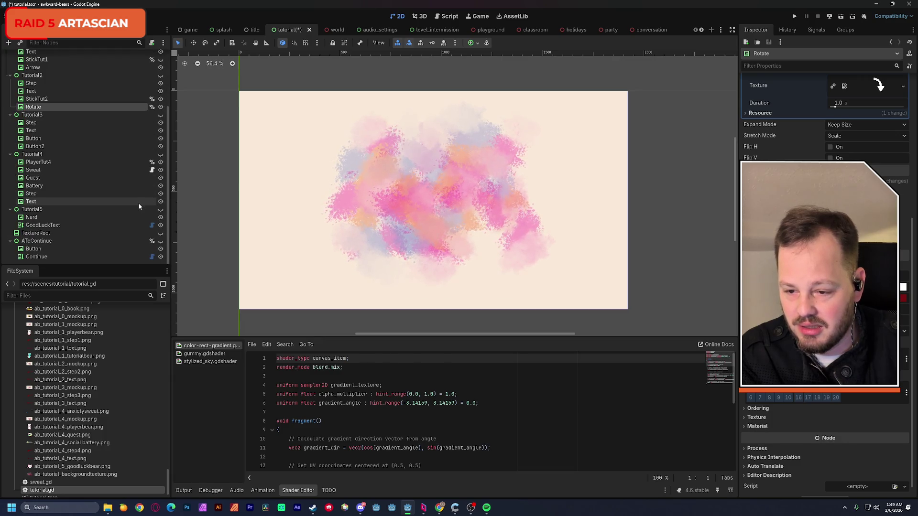
{"action": "scroll", "coordinate": [137, 202], "scroll_direction": "up", "scroll_amount": 3}
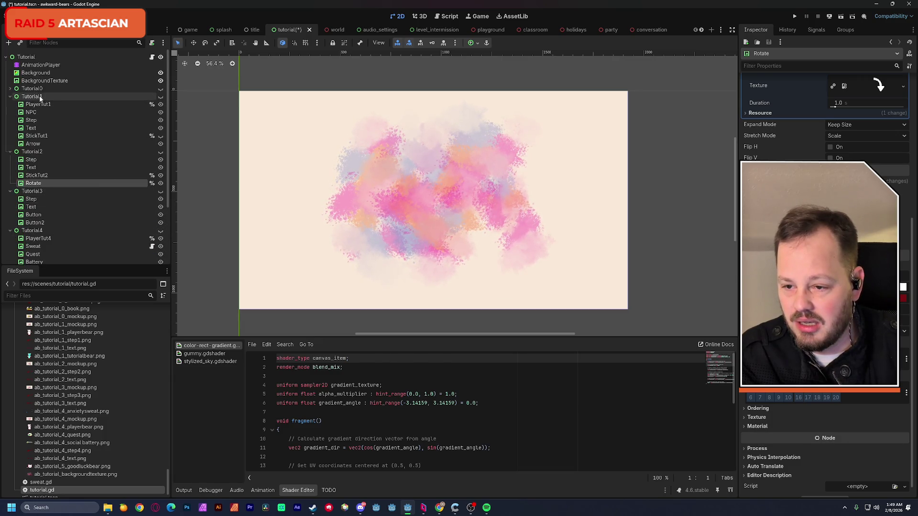
{"action": "left_click", "coordinate": [161, 89]}
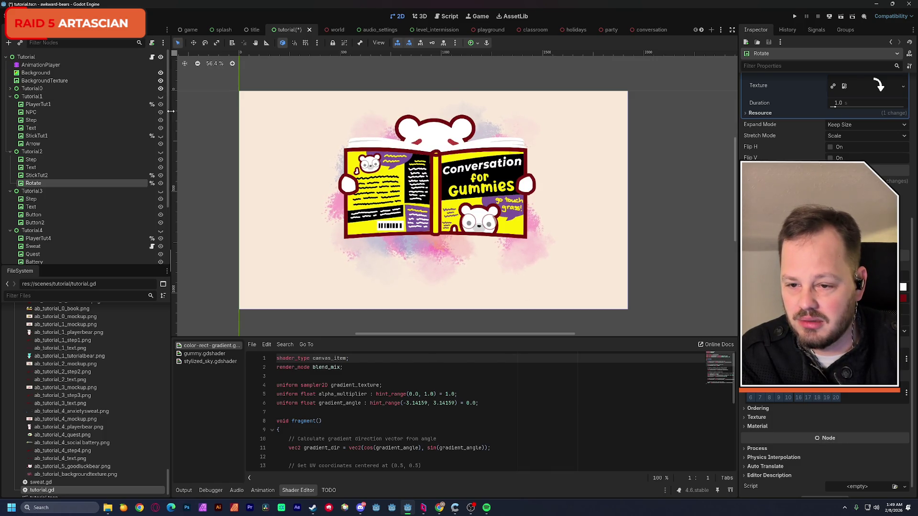
Collapse the Tutorial1 through Tutorial5 groups in the scene tree.
{"action": "left_click", "coordinate": [11, 97]}
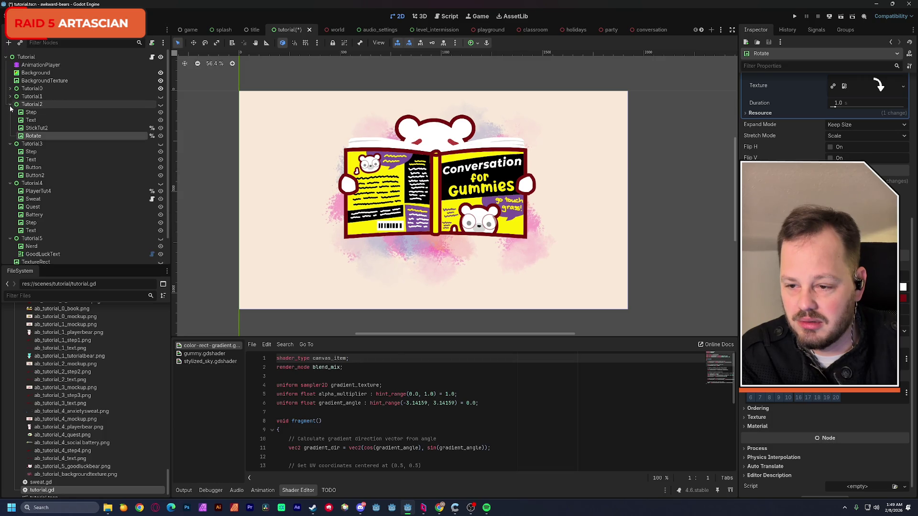
{"action": "left_click", "coordinate": [10, 105]}
{"action": "left_click", "coordinate": [11, 113]}
{"action": "left_click", "coordinate": [11, 121]}
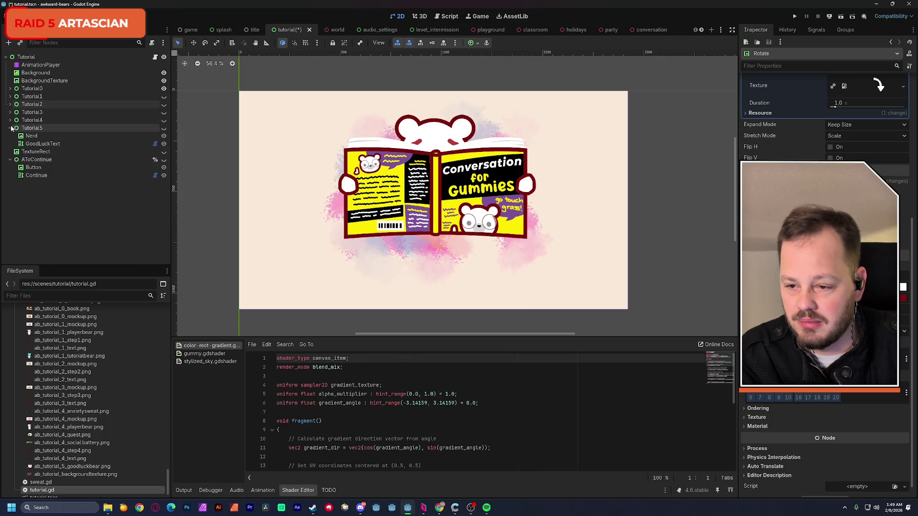
{"action": "left_click", "coordinate": [11, 128]}
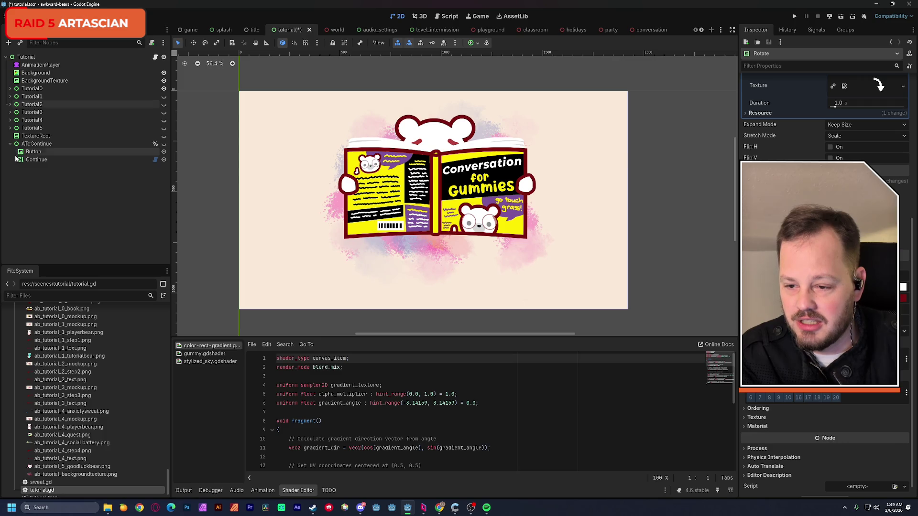
Delete the TextureRect node, collapse AToContinue, and save the tutorial scene.
{"action": "left_click", "coordinate": [37, 136]}
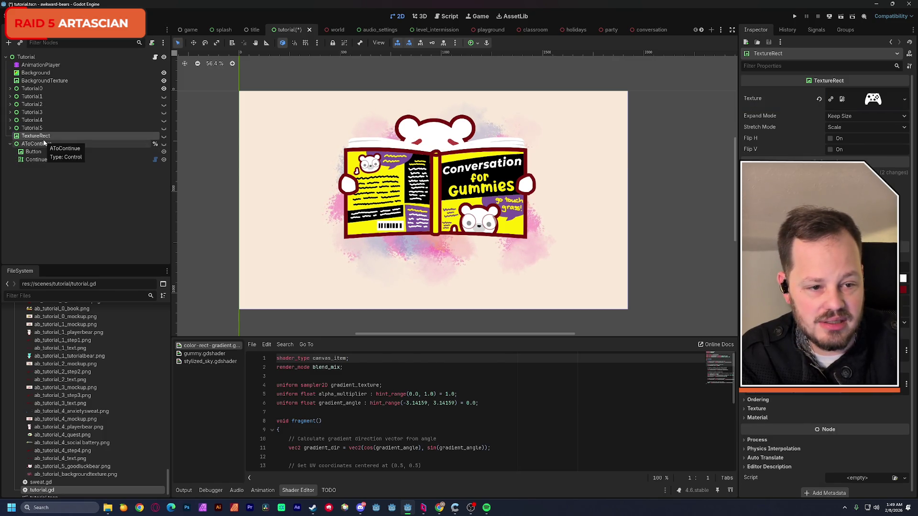
{"action": "left_click", "coordinate": [40, 137], "text": "ctrl"}
{"action": "left_click", "coordinate": [39, 137]}
{"action": "key", "text": "Delete"}
{"action": "key", "text": "Return"}
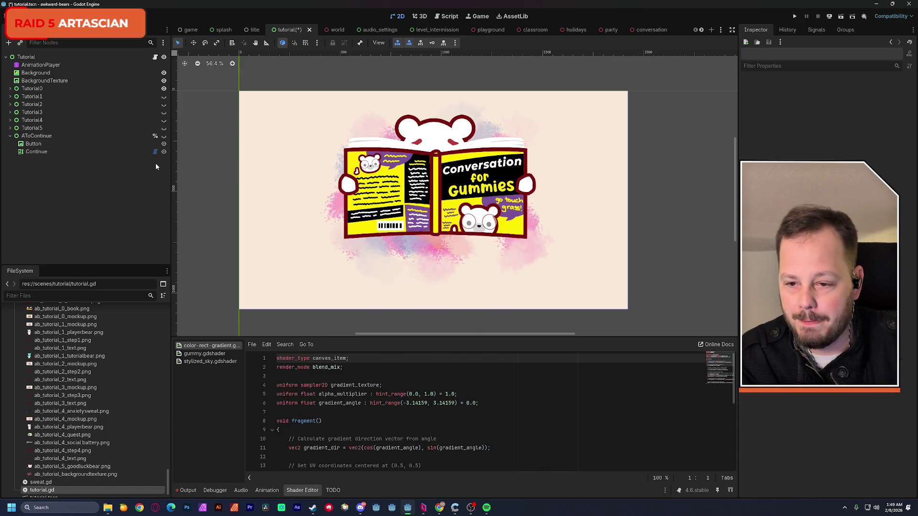
{"action": "left_click", "coordinate": [10, 136]}
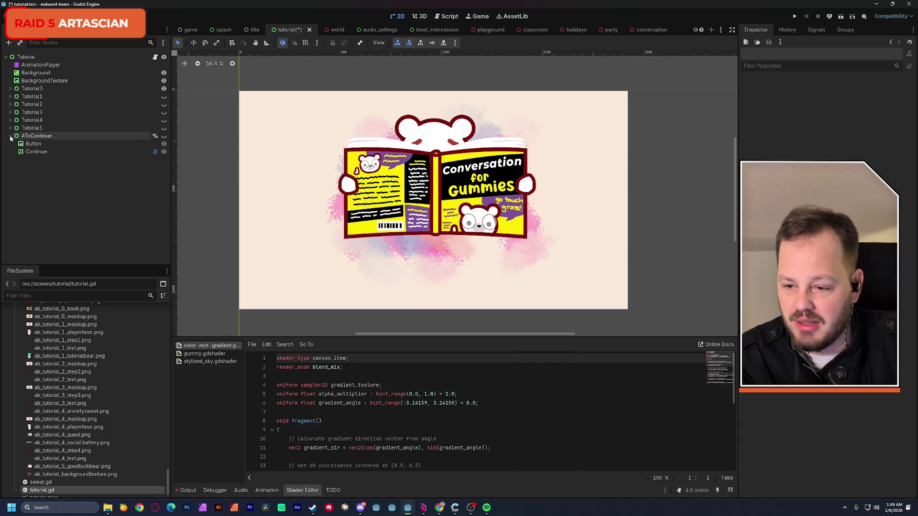
{"action": "key", "text": "ctrl+s"}
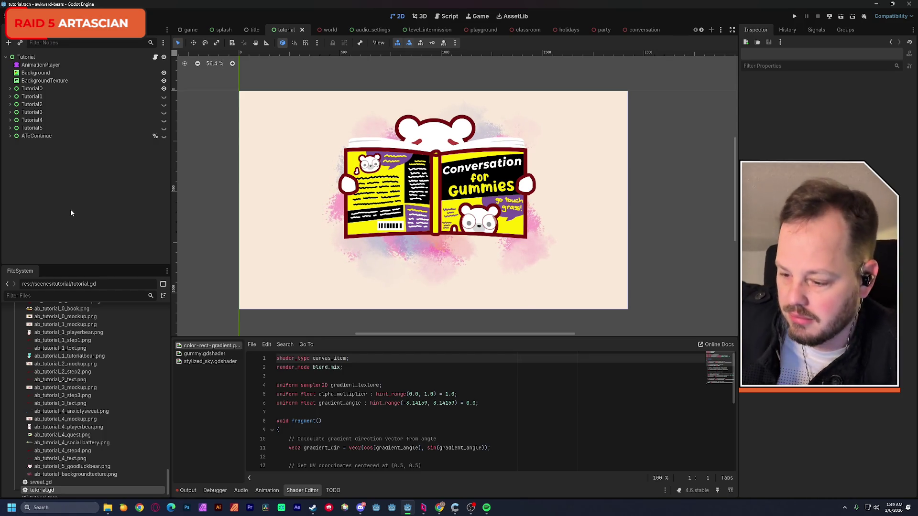
{"action": "left_click", "coordinate": [470, 507]}
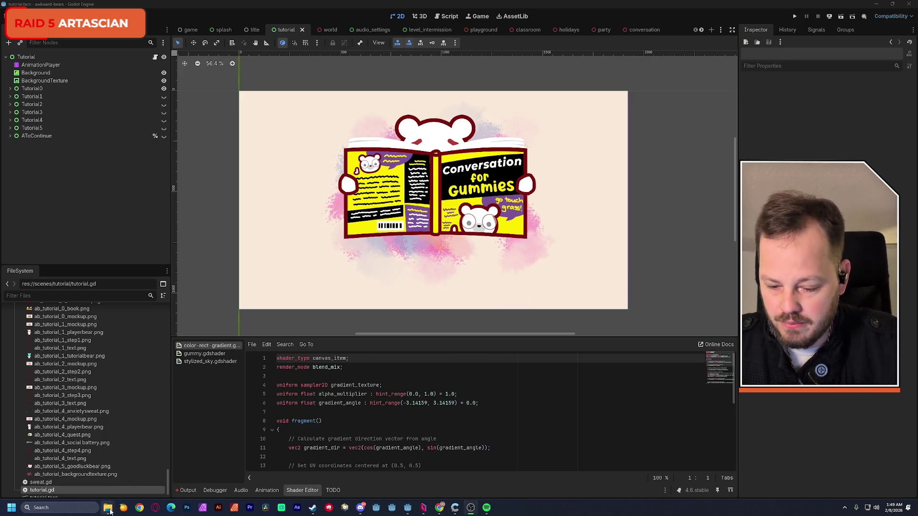
Minimize Godot and bring the Tutorial folder's File Explorer window forward.
{"action": "mouse_move", "coordinate": [108, 507]}
{"action": "left_click", "coordinate": [146, 475]}
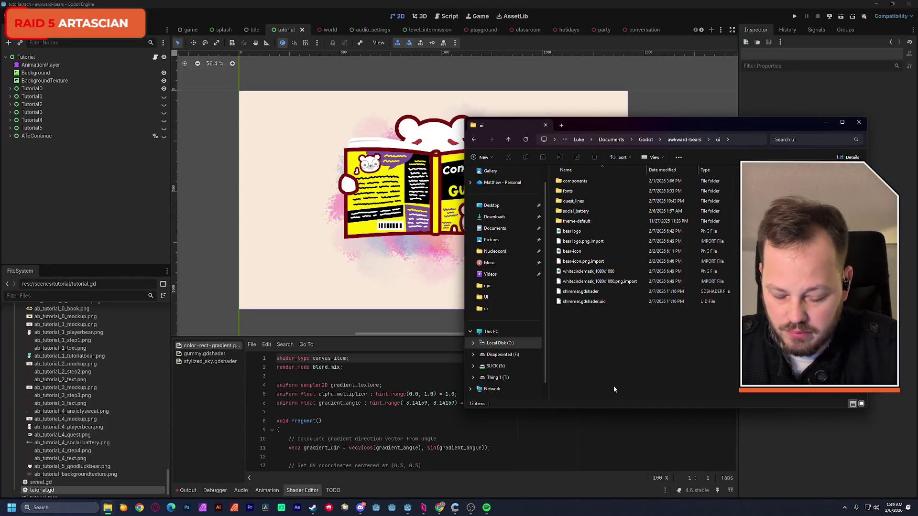
{"action": "left_click", "coordinate": [96, 277]}
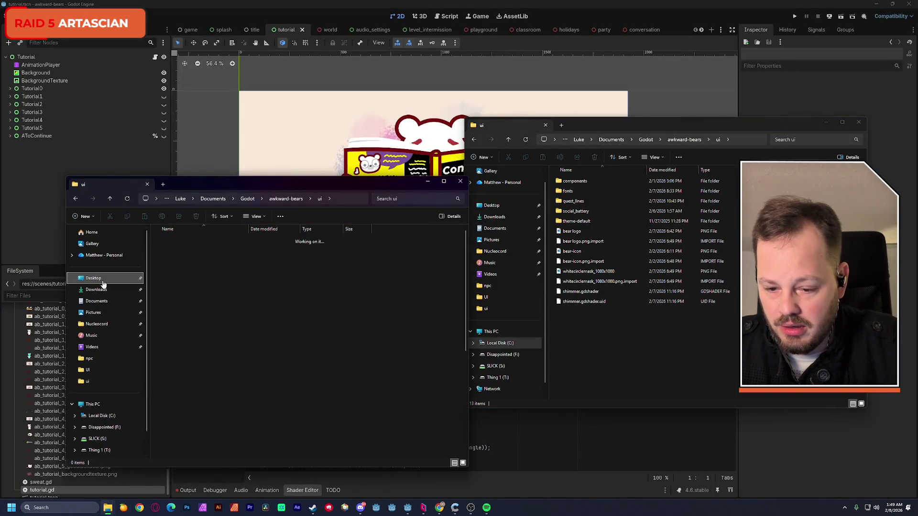
{"action": "left_click", "coordinate": [92, 403]}
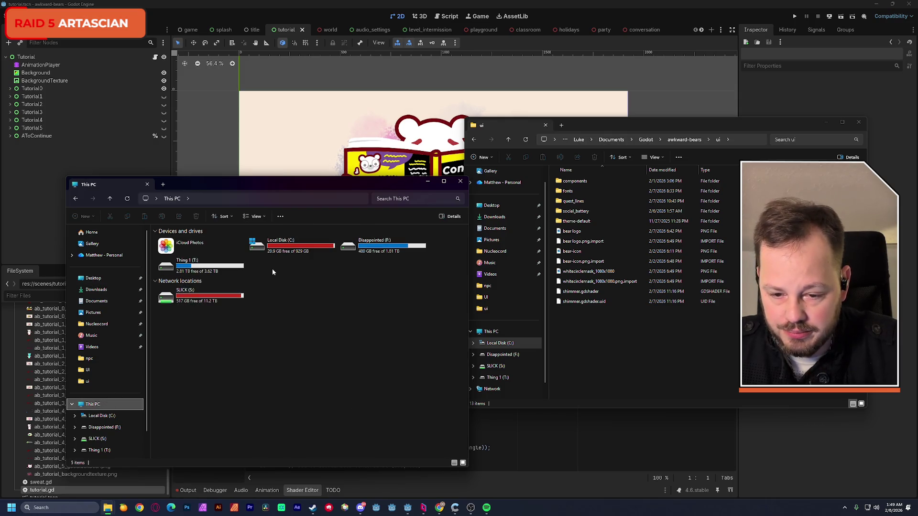
{"action": "left_click", "coordinate": [460, 182]}
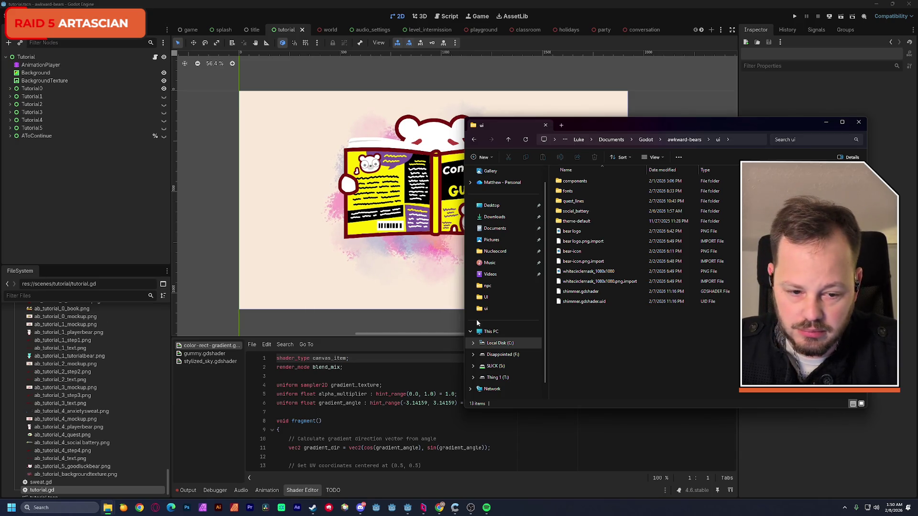
{"action": "left_click", "coordinate": [877, 6]}
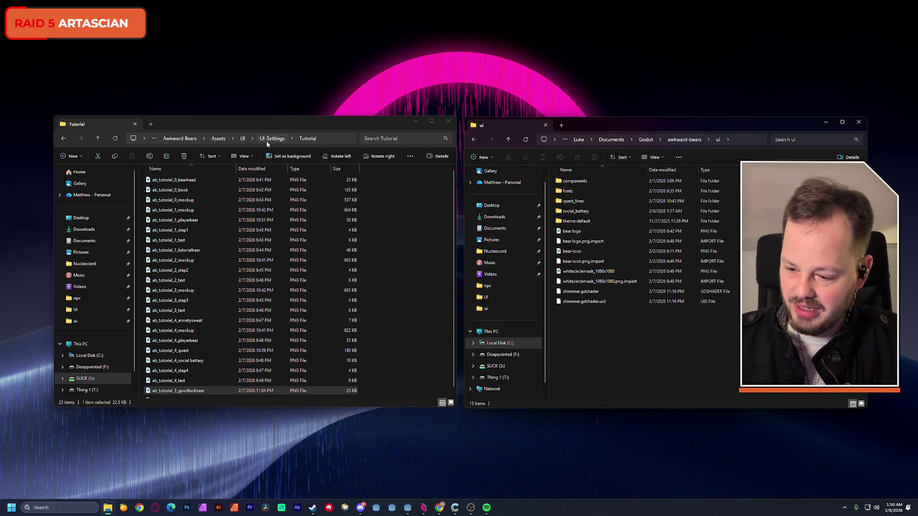
{"action": "left_click", "coordinate": [136, 226]}
{"action": "scroll", "coordinate": [96, 368], "scroll_direction": "down", "scroll_amount": 1}
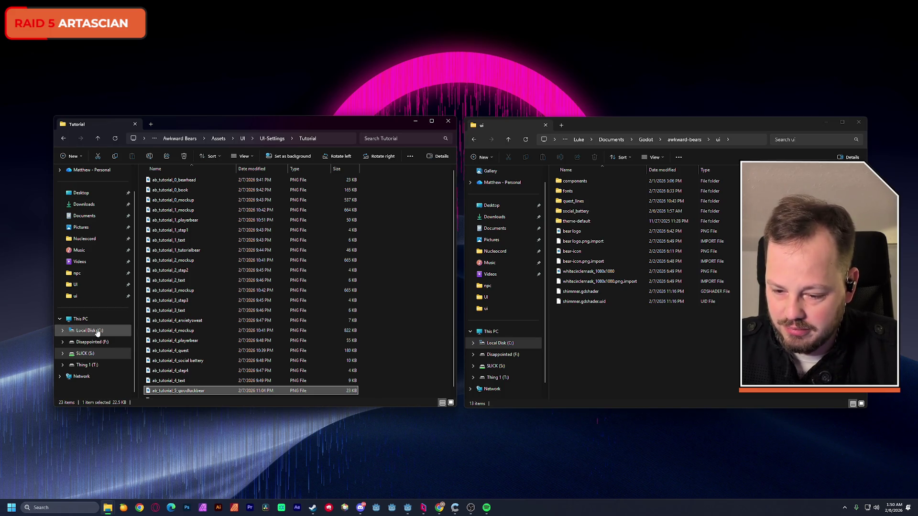
Browse to SLICK (S:) > Game Makers > Awkward Bears > Recordings.
{"action": "left_click", "coordinate": [95, 354]}
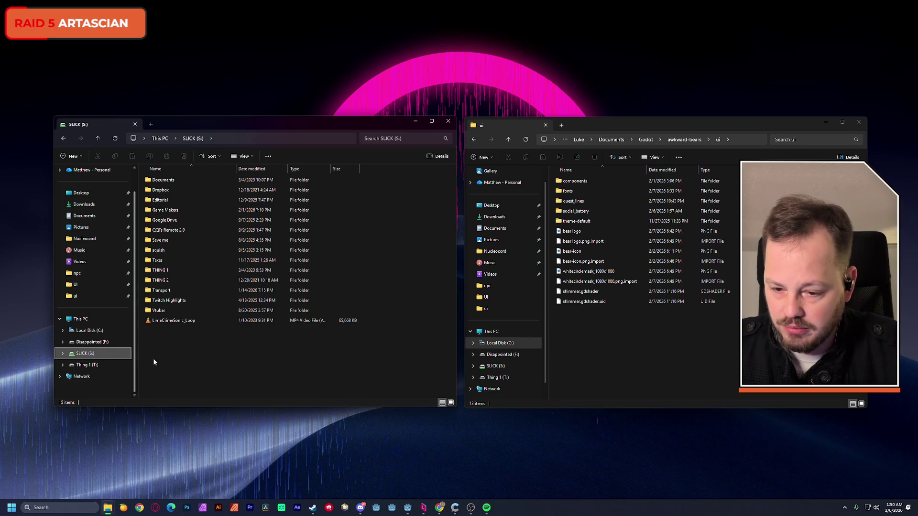
{"action": "left_click", "coordinate": [171, 213]}
{"action": "double_click", "coordinate": [172, 213]}
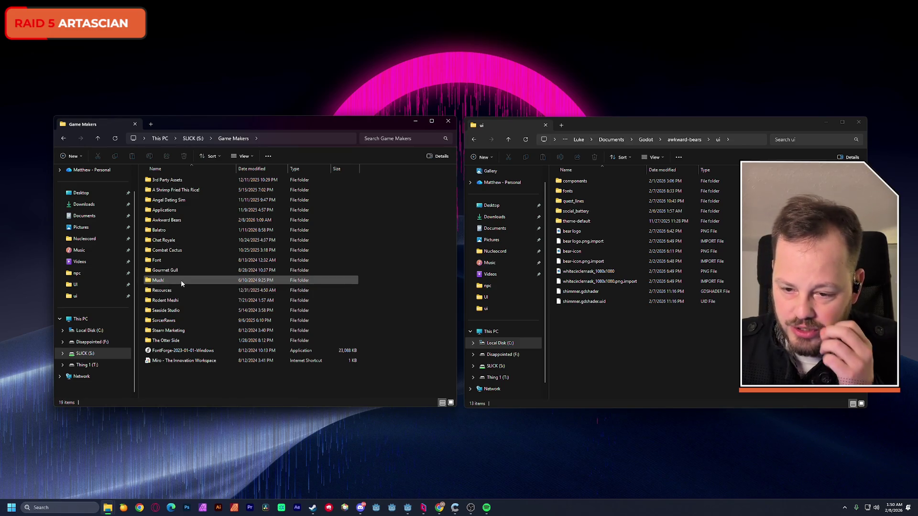
{"action": "double_click", "coordinate": [168, 220]}
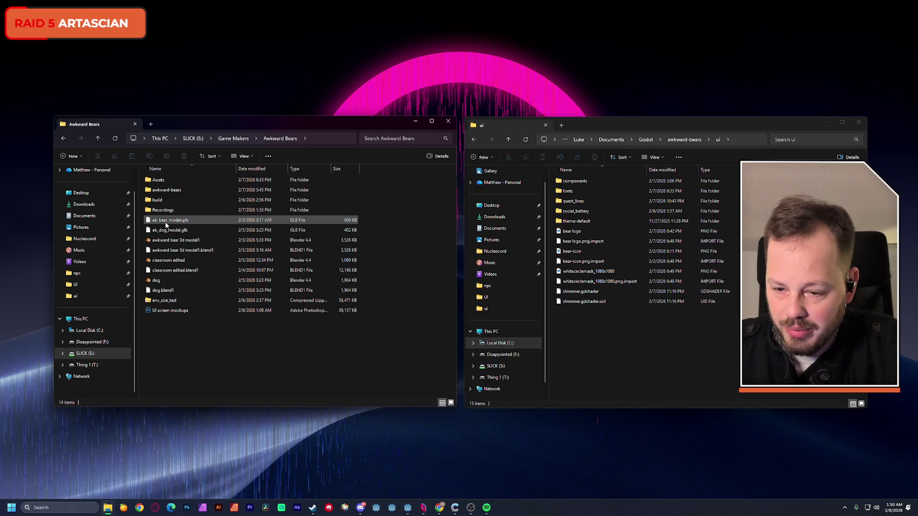
{"action": "double_click", "coordinate": [170, 213]}
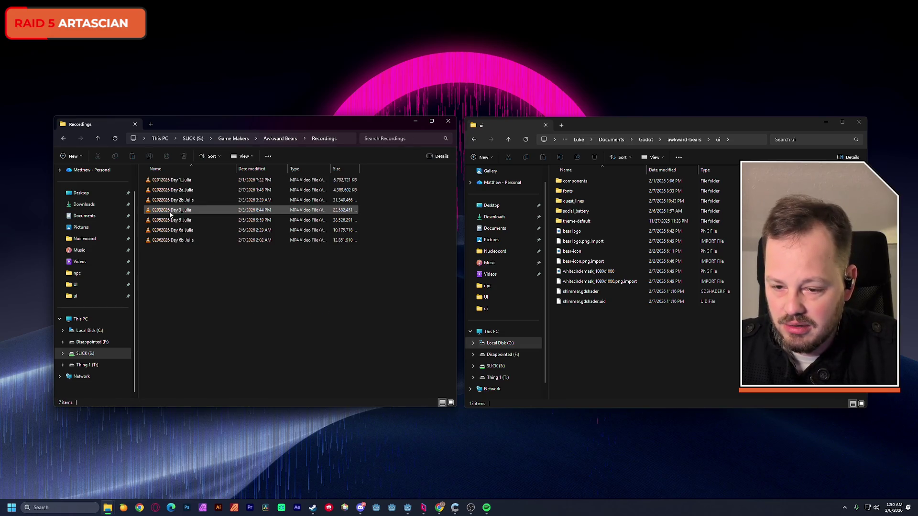
Create a new named folder inside Recordings and open it.
{"action": "key", "text": "ctrl+shift+n"}
{"action": "type", "text": "Matty"}
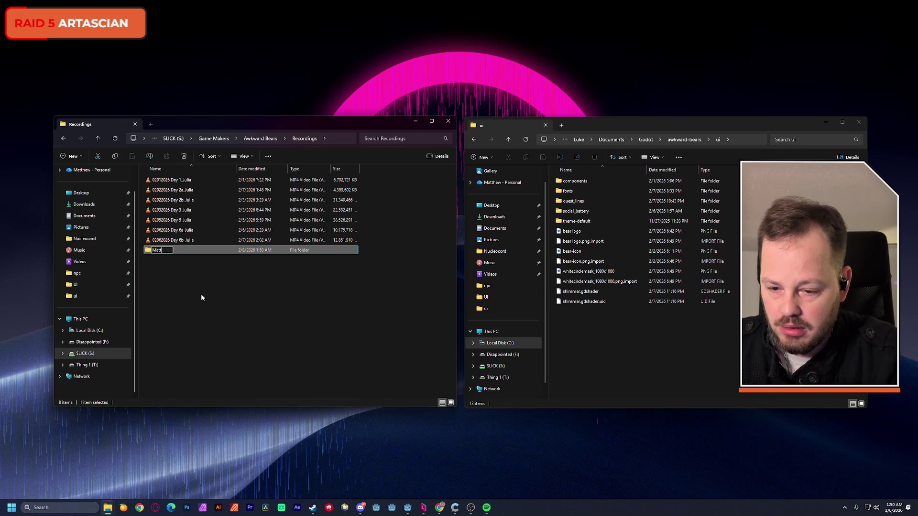
{"action": "key", "text": "Return"}
{"action": "double_click", "coordinate": [177, 250]}
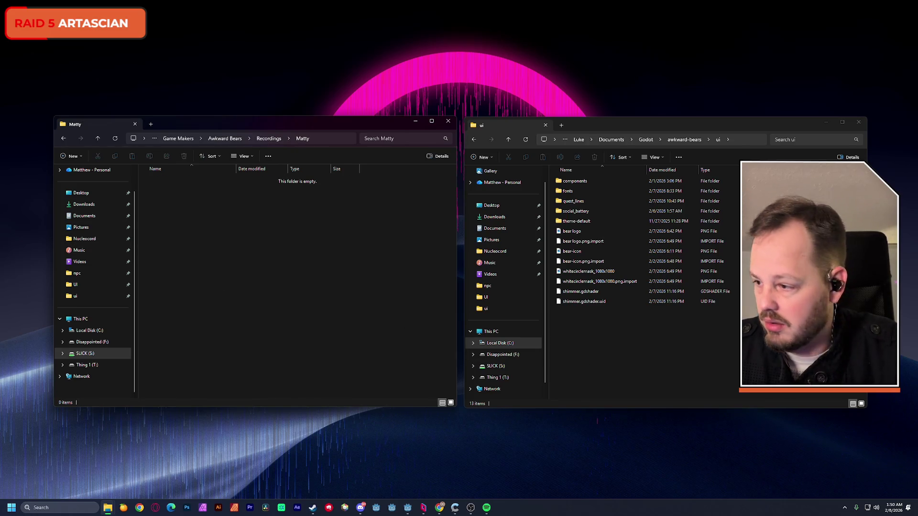
{"action": "key", "text": "super+e"}
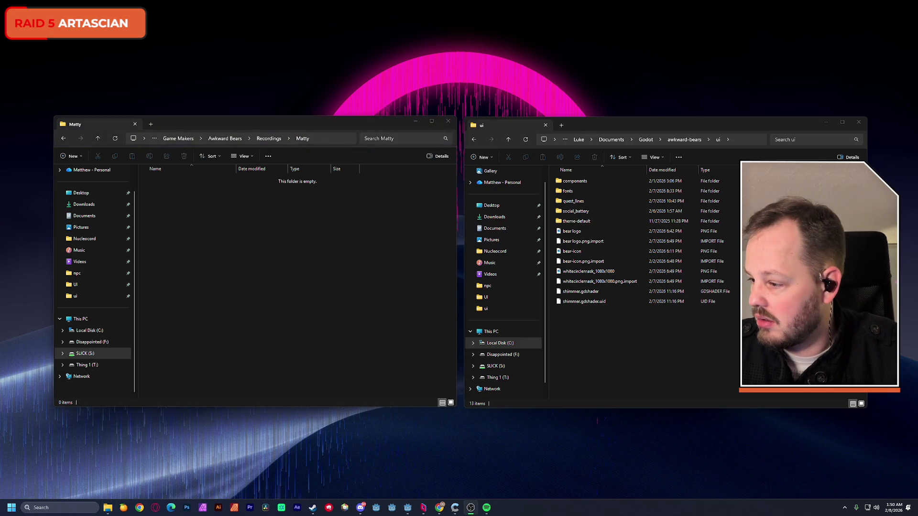
{"action": "mouse_move", "coordinate": [307, 183]}
{"action": "left_mouse_down"}
{"action": "mouse_move", "coordinate": [392, 178]}
{"action": "mouse_move", "coordinate": [567, 135]}
{"action": "left_mouse_up"}
{"action": "left_click_drag", "start_coordinate": [718, 338], "coordinate": [415, 276]}
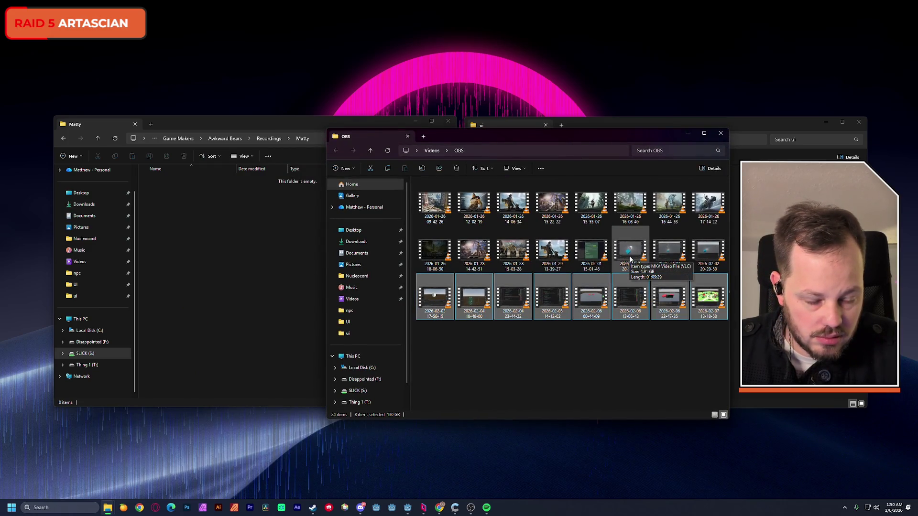
{"action": "left_click", "coordinate": [597, 257]}
{"action": "double_click", "coordinate": [597, 257]}
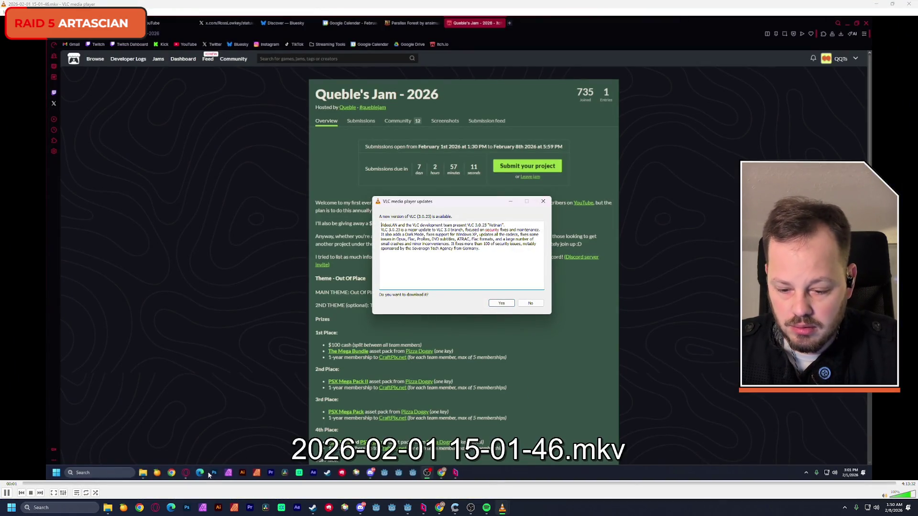
{"action": "left_click", "coordinate": [530, 303]}
{"action": "left_click", "coordinate": [205, 484]}
{"action": "left_click", "coordinate": [908, 4]}
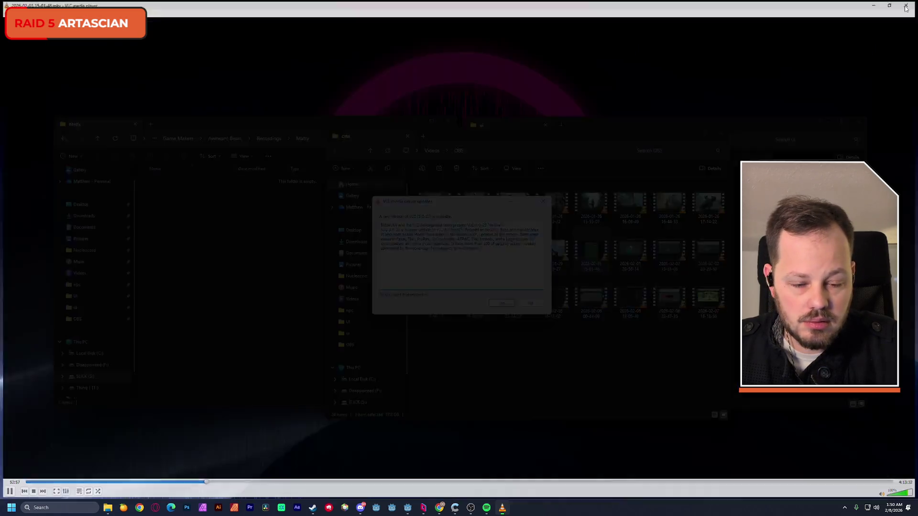
Select the twelve OBS recordings and drag them to copy into the new Recordings subfolder.
{"action": "left_click_drag", "start_coordinate": [718, 333], "coordinate": [442, 303]}
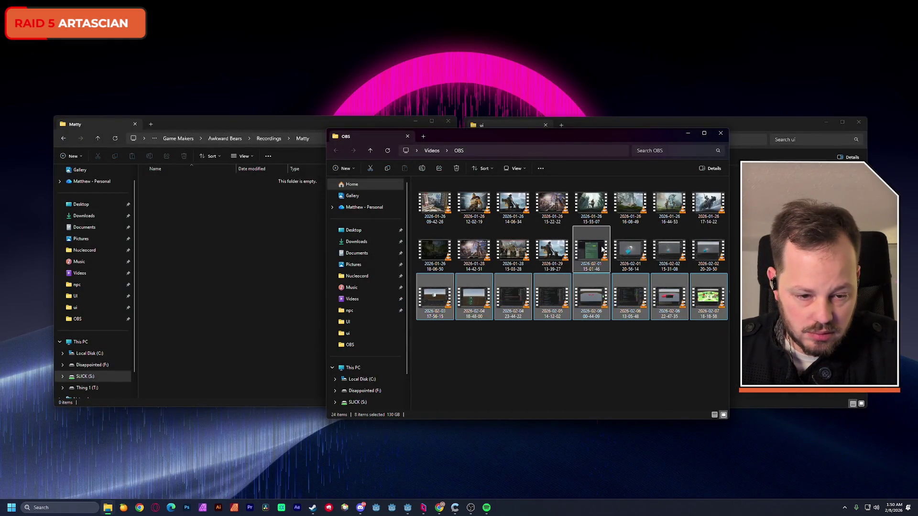
{"action": "left_click", "coordinate": [704, 251], "text": "ctrl+shift"}
{"action": "left_click", "coordinate": [592, 250], "text": "ctrl"}
{"action": "mouse_move", "coordinate": [591, 294]}
{"action": "left_mouse_down"}
{"action": "mouse_move", "coordinate": [258, 292]}
{"action": "mouse_move", "coordinate": [225, 256]}
{"action": "mouse_move", "coordinate": [241, 296]}
{"action": "left_mouse_up"}
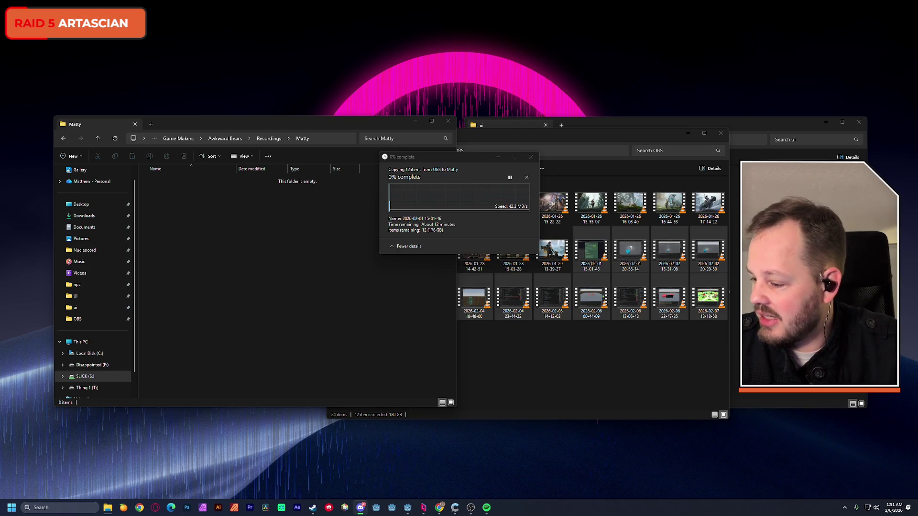
{"action": "key", "text": "alt+Tab"}
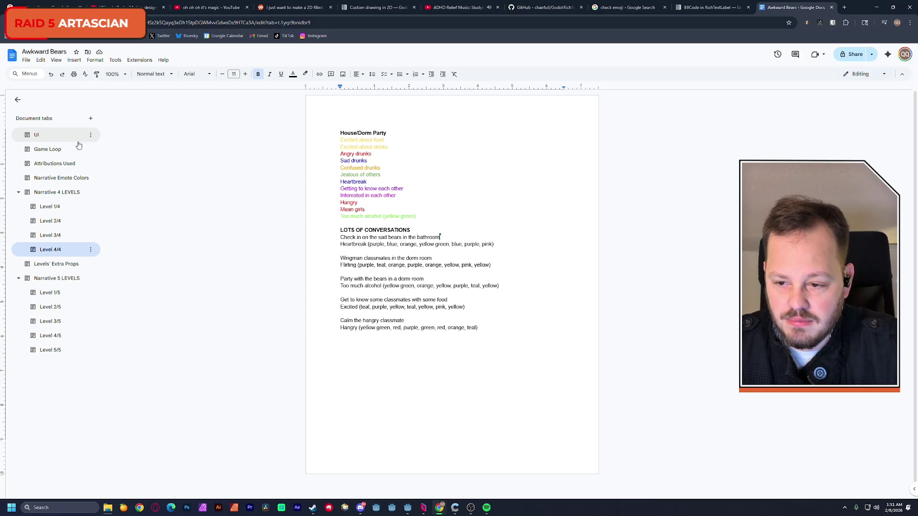
Review the Game Loop, Attributions Used and Narrative Emote Colors sections of the doc.
{"action": "left_click", "coordinate": [55, 149]}
{"action": "left_click", "coordinate": [59, 163]}
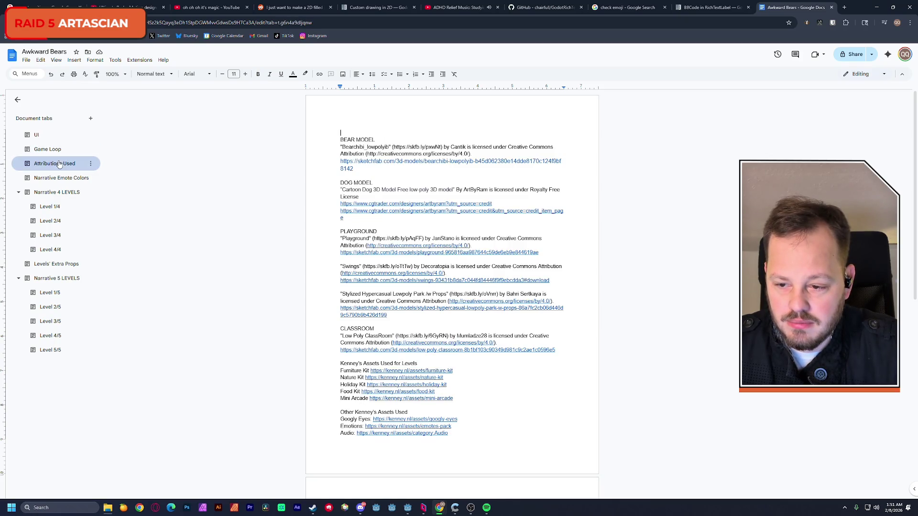
{"action": "left_click", "coordinate": [56, 178]}
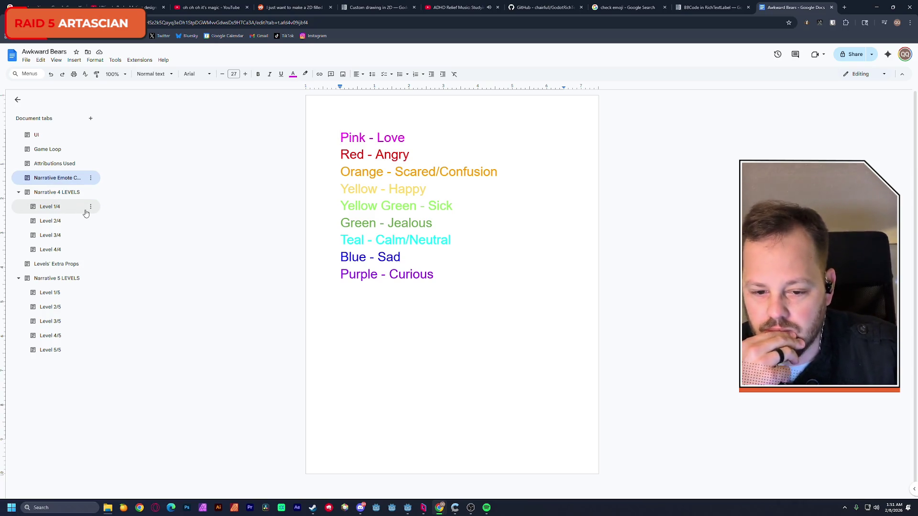
Read the Level 1–4 notes, then minimize the browser and open Start search.
{"action": "left_click", "coordinate": [58, 207]}
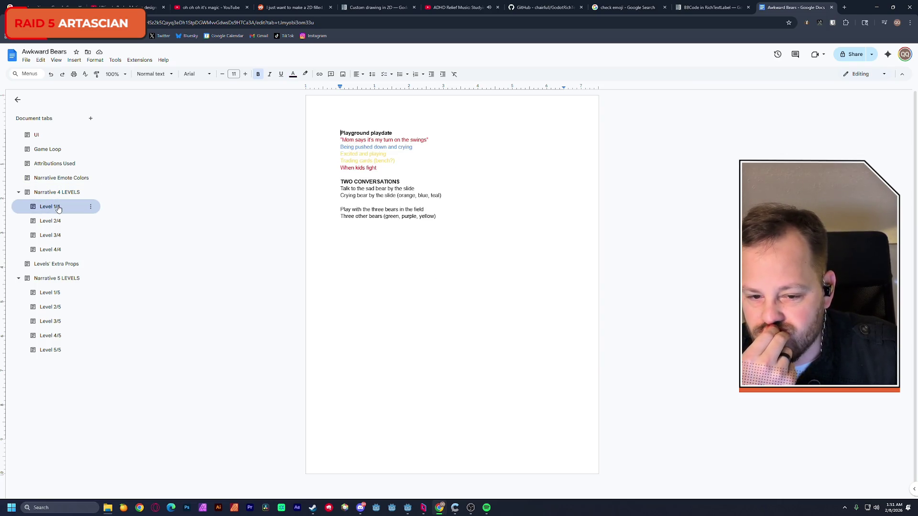
{"action": "left_click", "coordinate": [50, 251]}
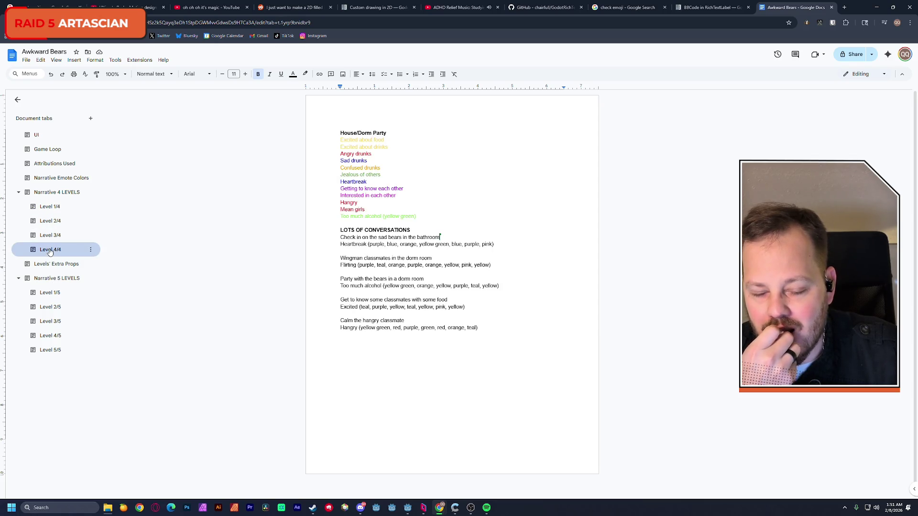
{"action": "left_click", "coordinate": [52, 236]}
{"action": "left_click", "coordinate": [53, 227]}
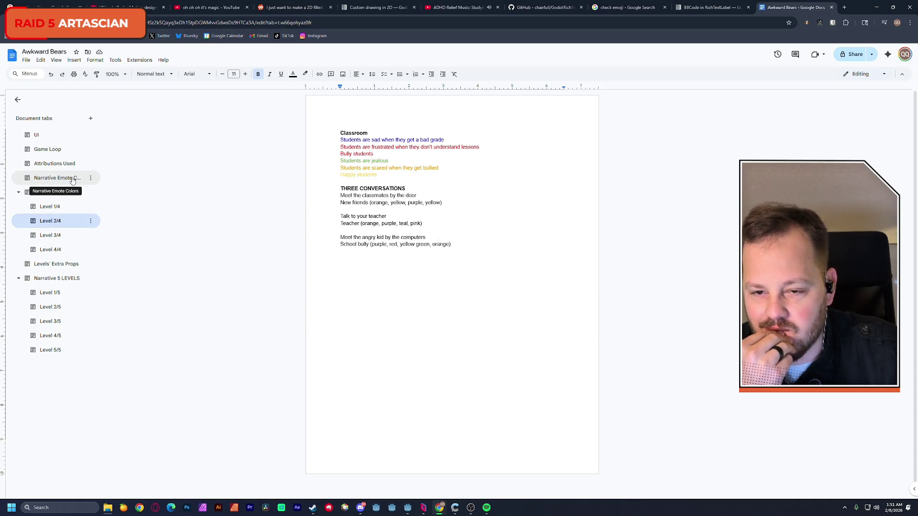
{"action": "left_click", "coordinate": [876, 8]}
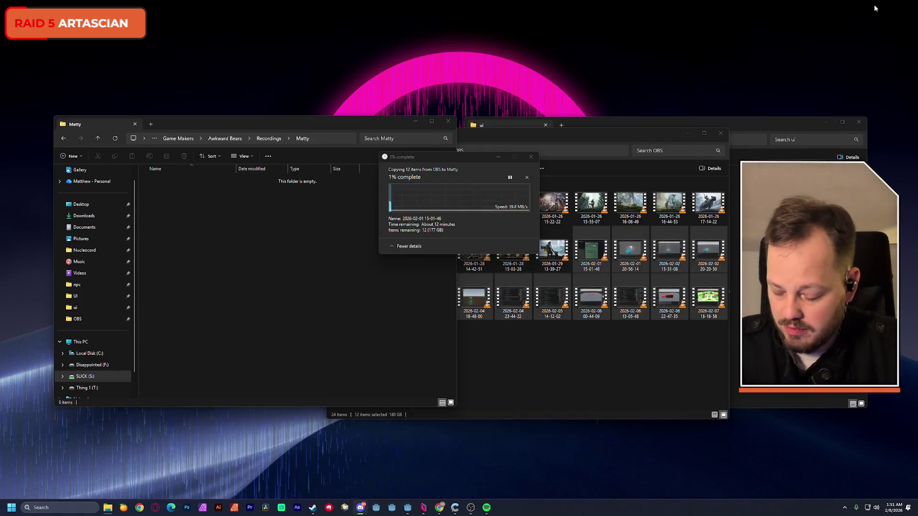
{"action": "key", "text": "super"}
Launch Notepad and centre its window over the Sound FX notes.
{"action": "type", "text": "notepad"}
{"action": "key", "text": "Return"}
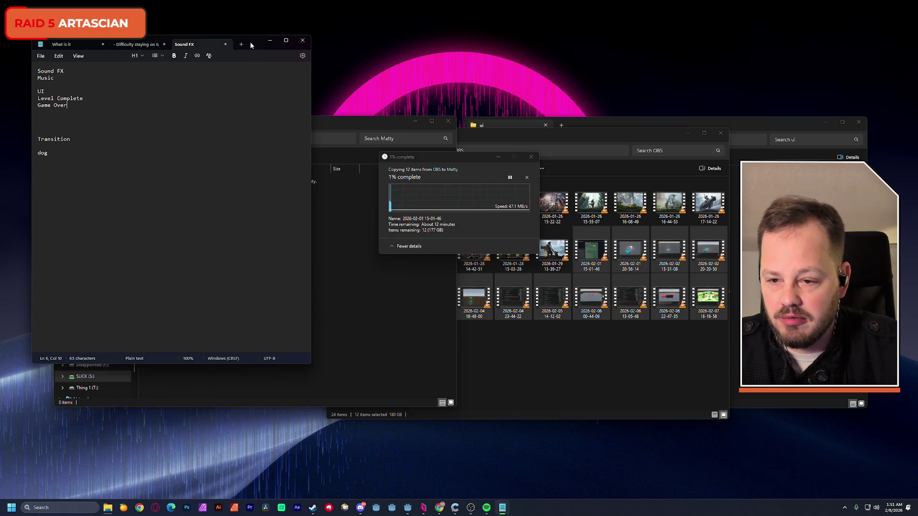
{"action": "left_click_drag", "start_coordinate": [250, 41], "coordinate": [471, 62]}
{"action": "left_click_drag", "start_coordinate": [292, 125], "coordinate": [249, 120]}
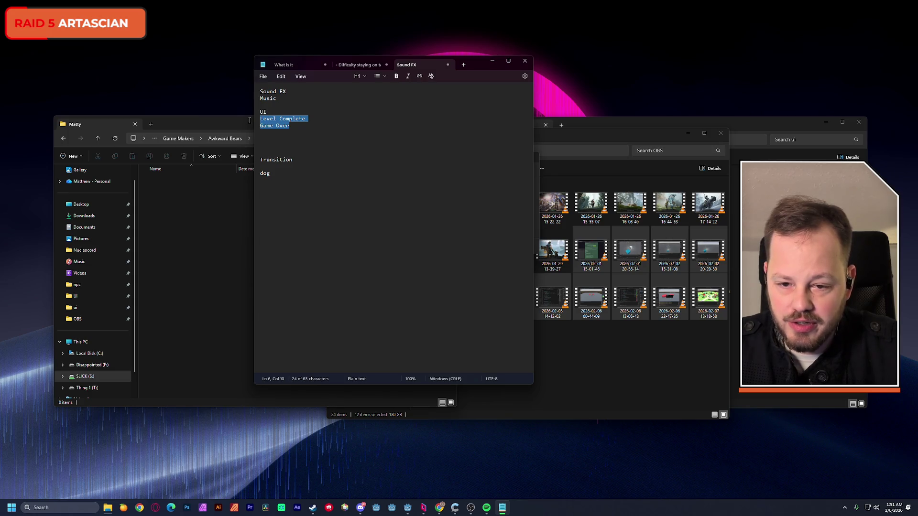
{"action": "left_click", "coordinate": [290, 137]}
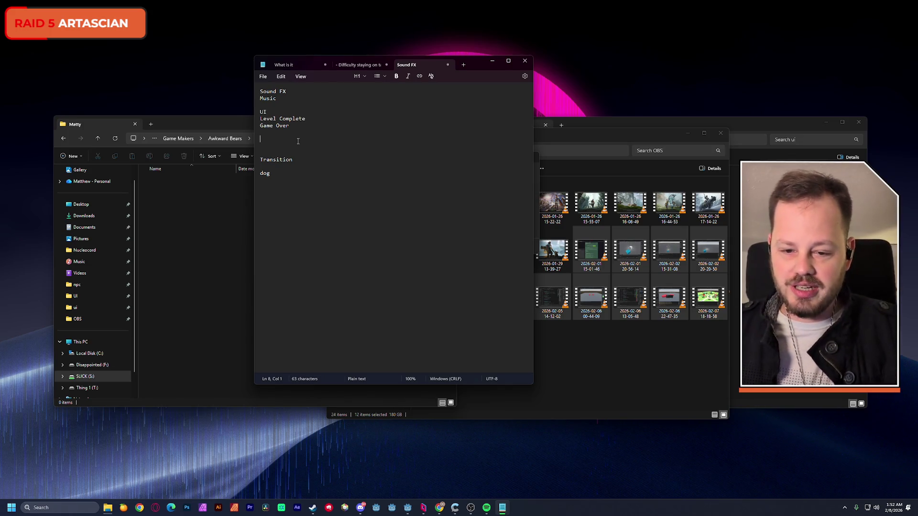
Delete the Transition line, retype 'dog' as 'DOG', and close Notepad without saving.
{"action": "mouse_move", "coordinate": [295, 164]}
{"action": "left_mouse_down"}
{"action": "mouse_move", "coordinate": [272, 161]}
{"action": "mouse_move", "coordinate": [260, 146]}
{"action": "left_mouse_up"}
{"action": "key", "text": "BackSpace"}
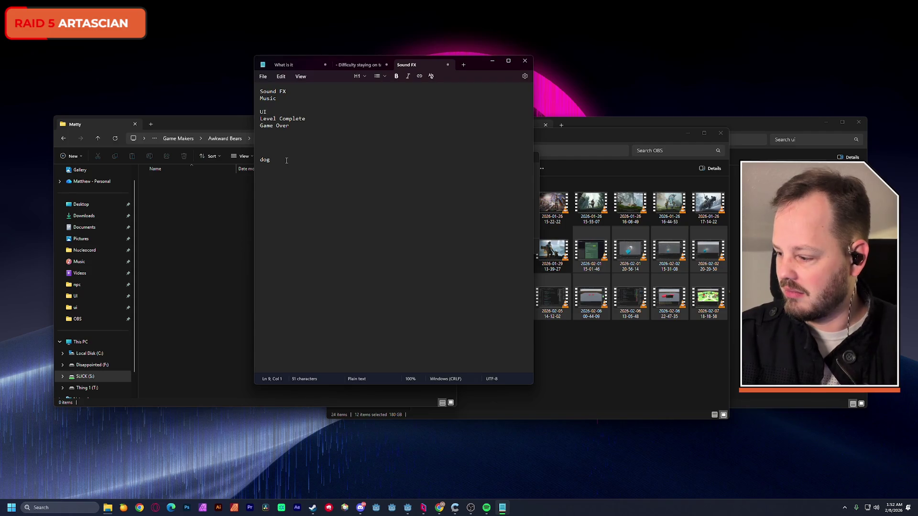
{"action": "double_click", "coordinate": [265, 159]}
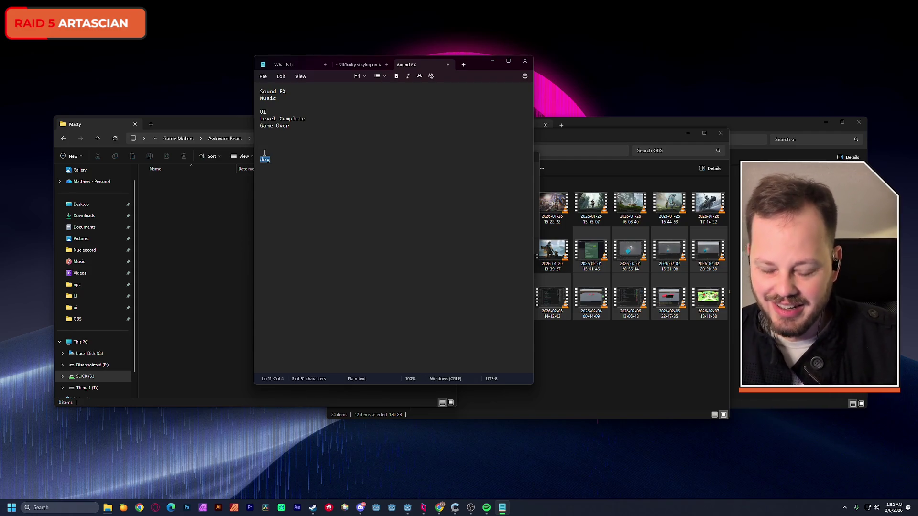
{"action": "type", "text": "DOG"}
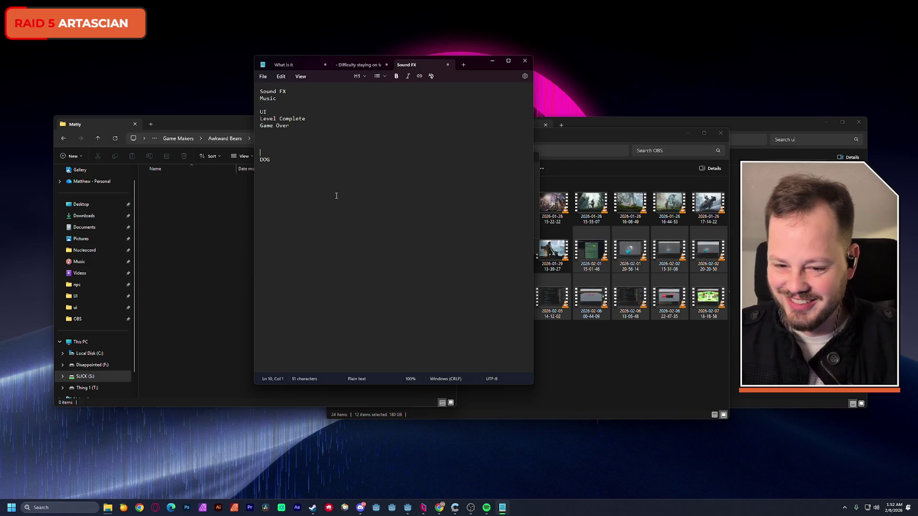
{"action": "key", "text": "ctrl+s"}
{"action": "left_click", "coordinate": [645, 300]}
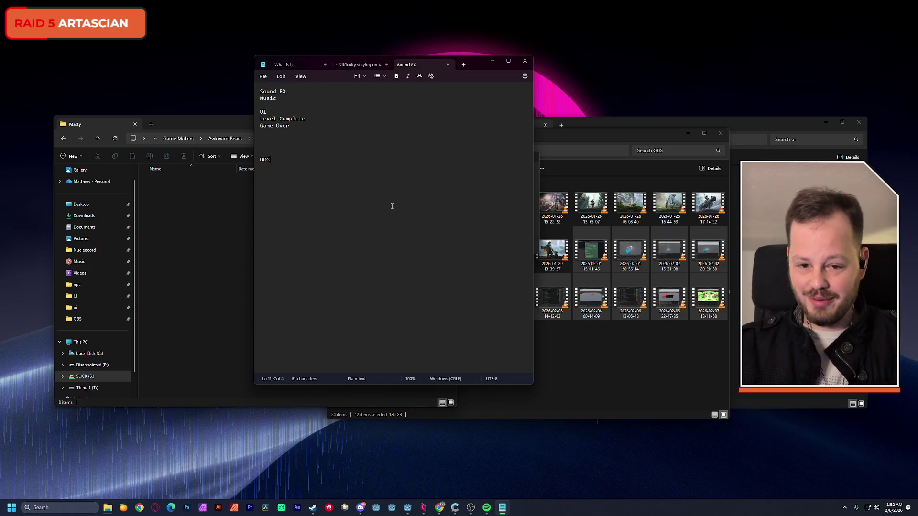
{"action": "mouse_move", "coordinate": [289, 125]}
{"action": "left_mouse_down"}
{"action": "mouse_move", "coordinate": [251, 114]}
{"action": "mouse_move", "coordinate": [250, 125]}
{"action": "mouse_move", "coordinate": [299, 123]}
{"action": "mouse_move", "coordinate": [289, 125]}
{"action": "left_mouse_up"}
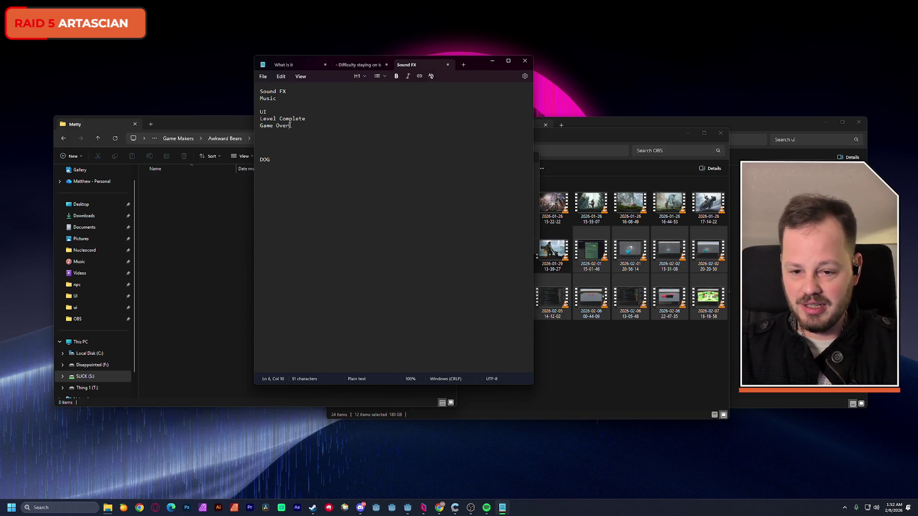
{"action": "left_click", "coordinate": [523, 65]}
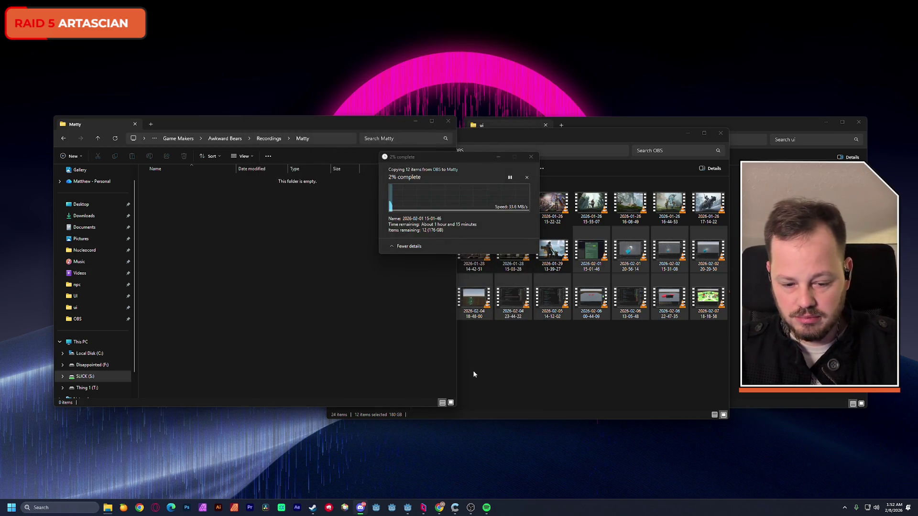
Collapse the globals, menus and scenes folders in Godot's FileSystem dock.
{"action": "left_click", "coordinate": [408, 507]}
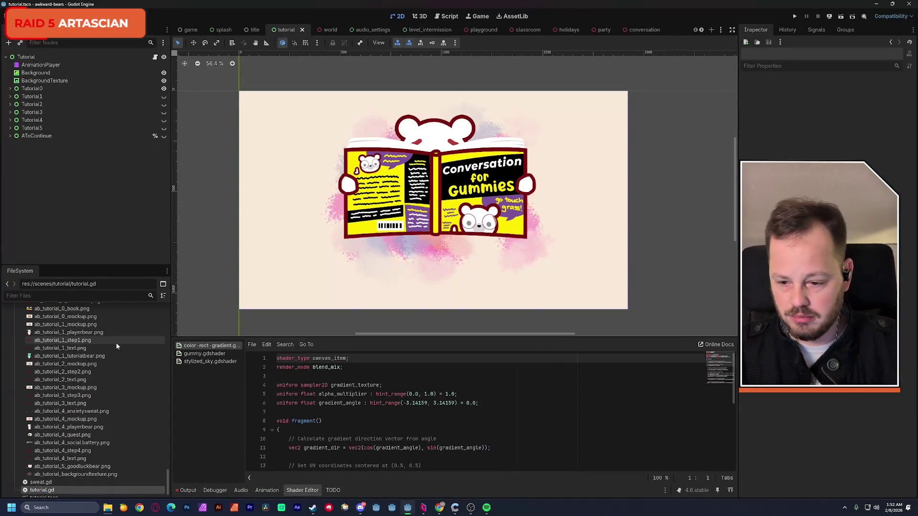
{"action": "left_click_drag", "start_coordinate": [168, 480], "coordinate": [165, 304]}
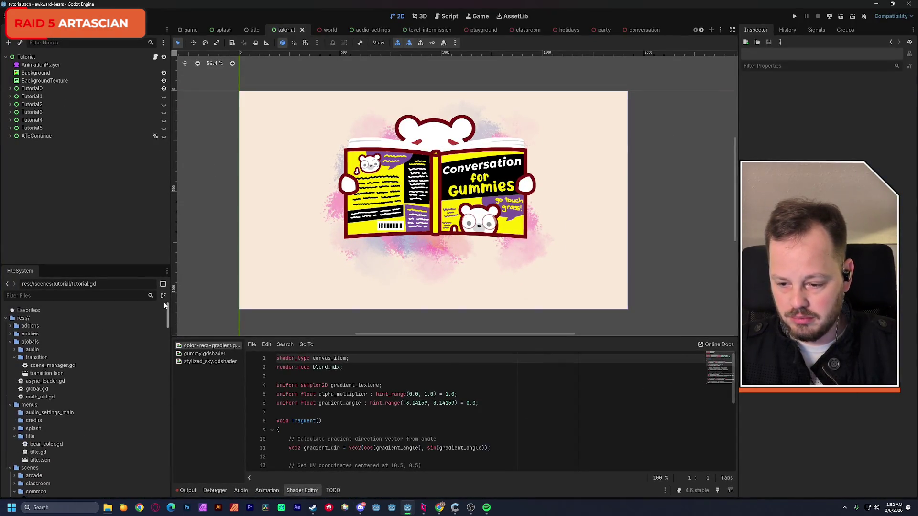
{"action": "left_click", "coordinate": [11, 341]}
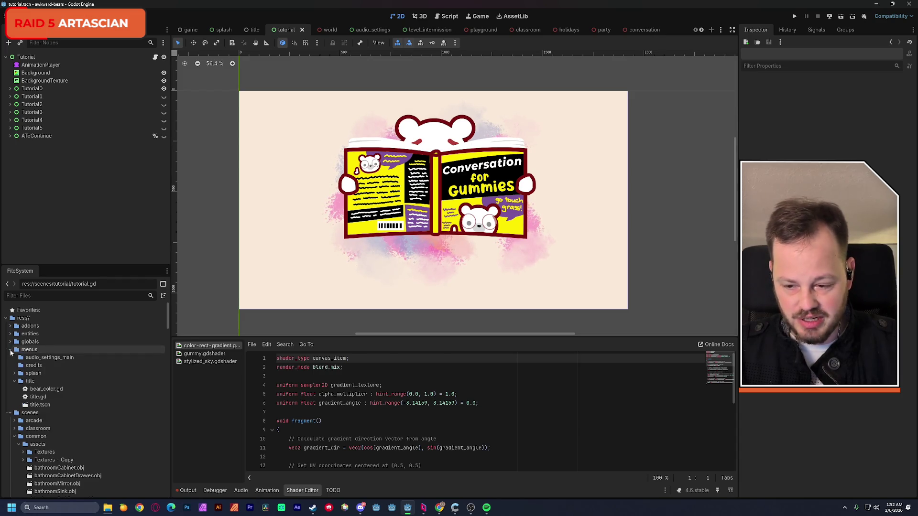
{"action": "left_click", "coordinate": [10, 350]}
{"action": "left_click", "coordinate": [10, 358]}
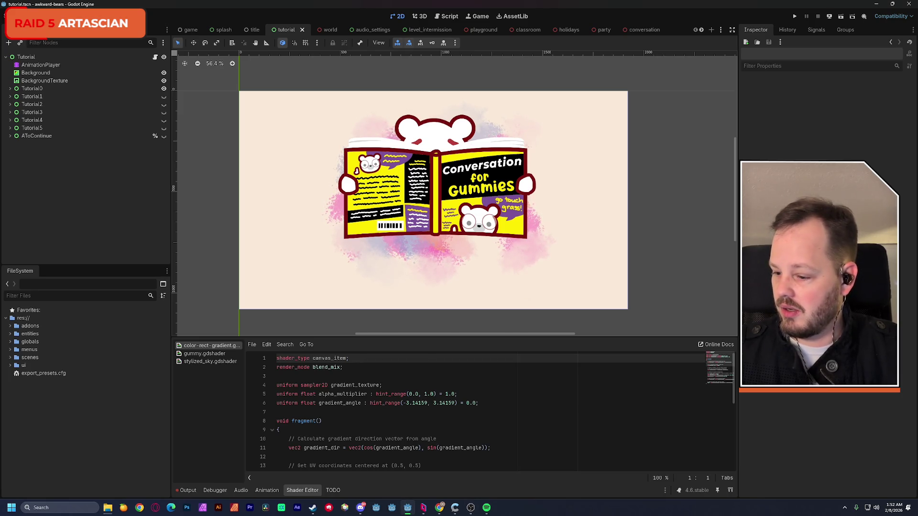
{"action": "key", "text": "alt+Tab"}
{"action": "key", "text": "alt+Tab"}
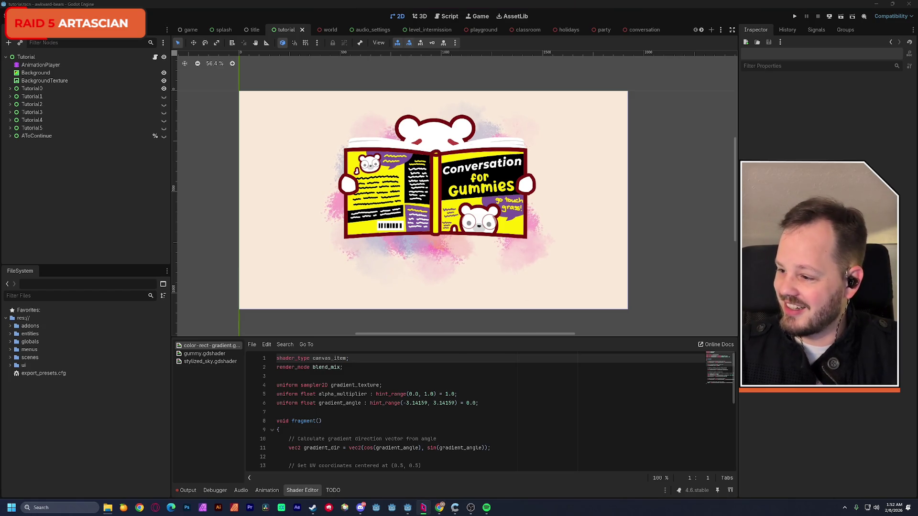
{"action": "left_click", "coordinate": [128, 5]}
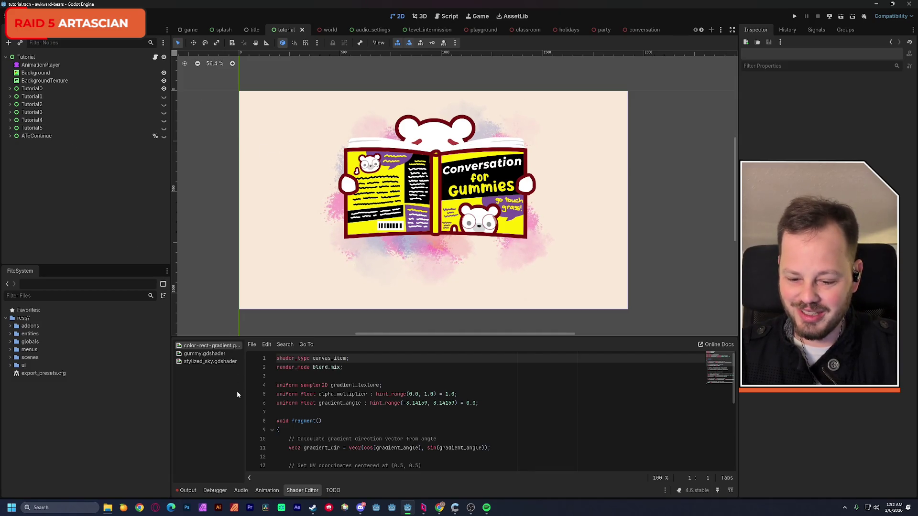
{"action": "left_click", "coordinate": [186, 490]}
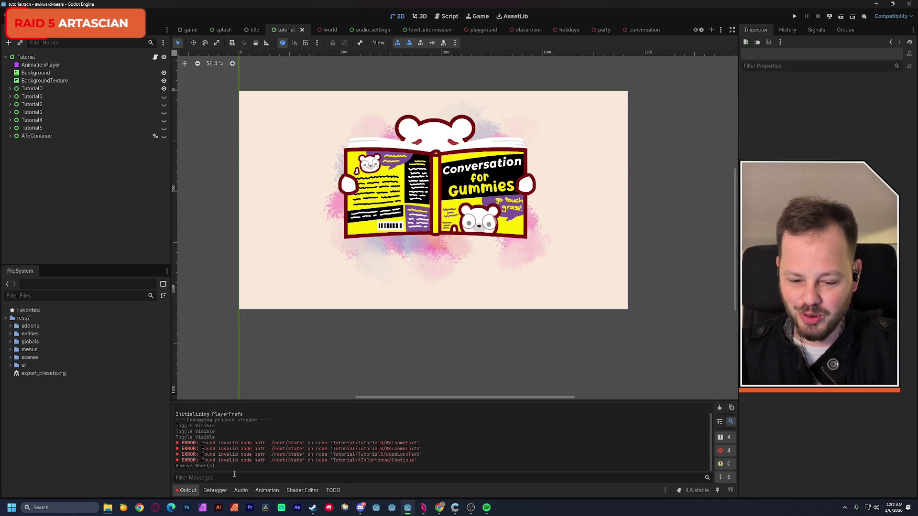
Clear the invalid '/root/State' errors from the Output log and close Godot.
{"action": "left_click", "coordinate": [720, 408]}
{"action": "scroll", "coordinate": [487, 252], "scroll_direction": "up", "scroll_amount": 2}
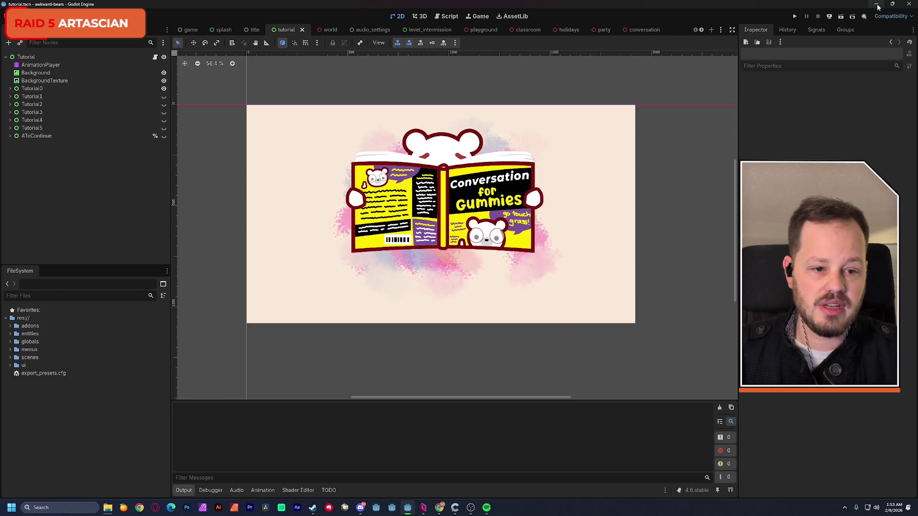
{"action": "left_click", "coordinate": [908, 7]}
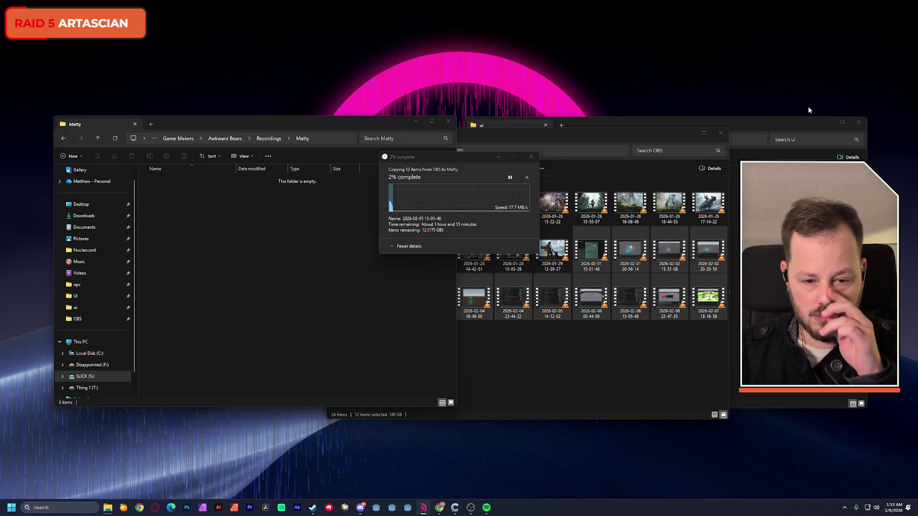
Show the local Godot awkward-bears project folder on the right and S: Awkward Bears on the left.
{"action": "left_click", "coordinate": [498, 157]}
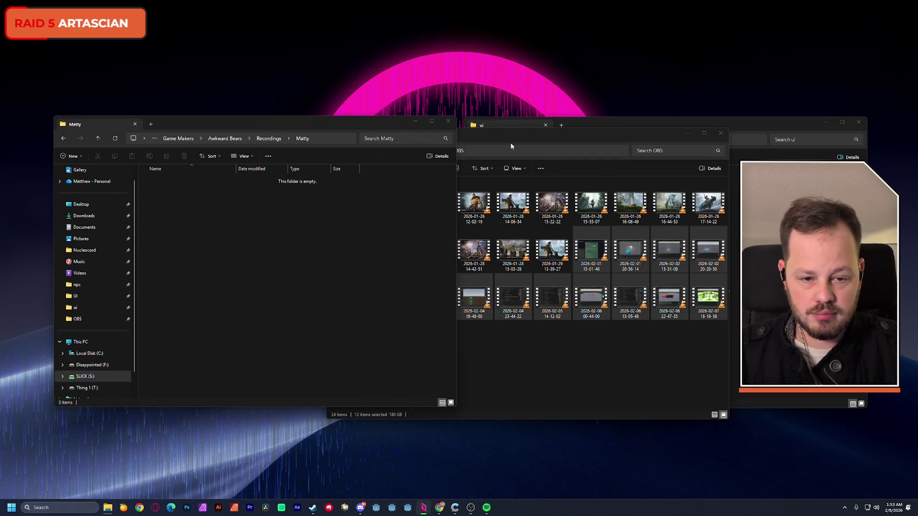
{"action": "left_click", "coordinate": [720, 133]}
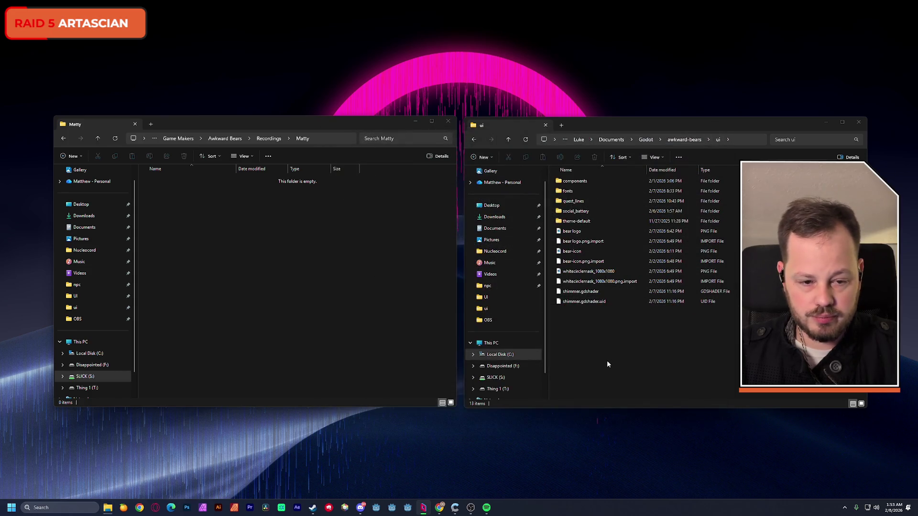
{"action": "left_click", "coordinate": [645, 139]}
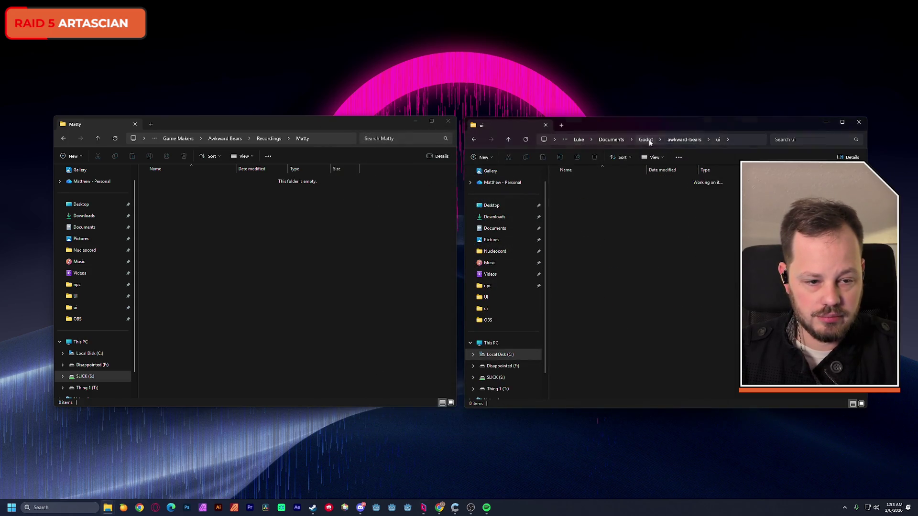
{"action": "double_click", "coordinate": [578, 231]}
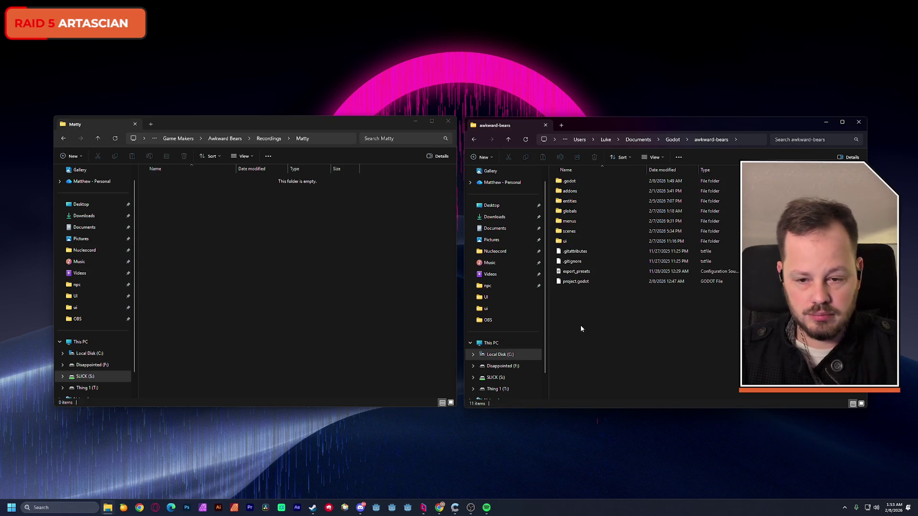
{"action": "left_click", "coordinate": [224, 139]}
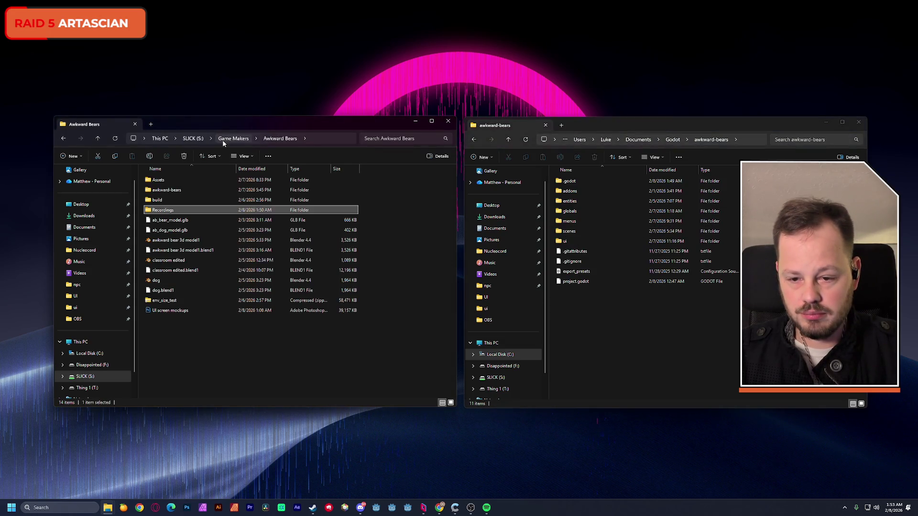
Permanently delete all 11 items in the S: awkward-bears backup folder.
{"action": "double_click", "coordinate": [171, 191]}
{"action": "mouse_move", "coordinate": [230, 311]}
{"action": "left_mouse_down"}
{"action": "mouse_move", "coordinate": [154, 196]}
{"action": "mouse_move", "coordinate": [155, 181]}
{"action": "left_mouse_up"}
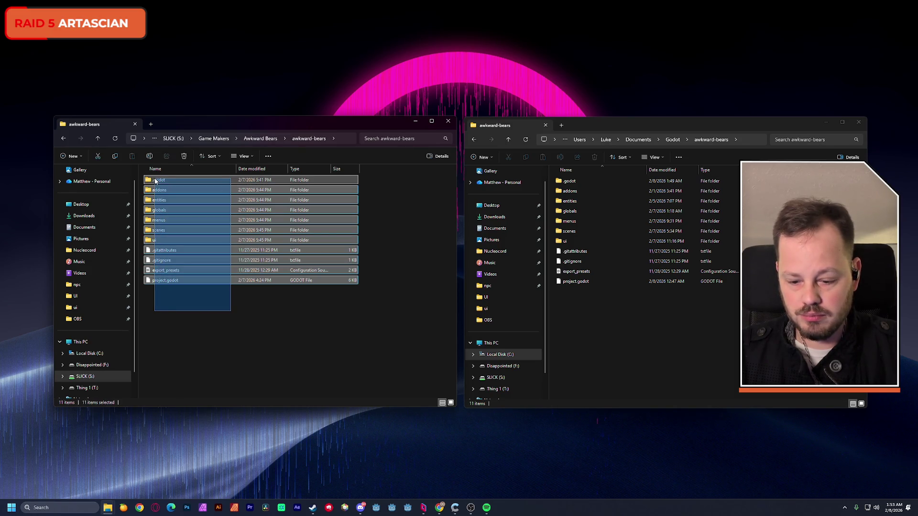
{"action": "key", "text": "shift+Delete"}
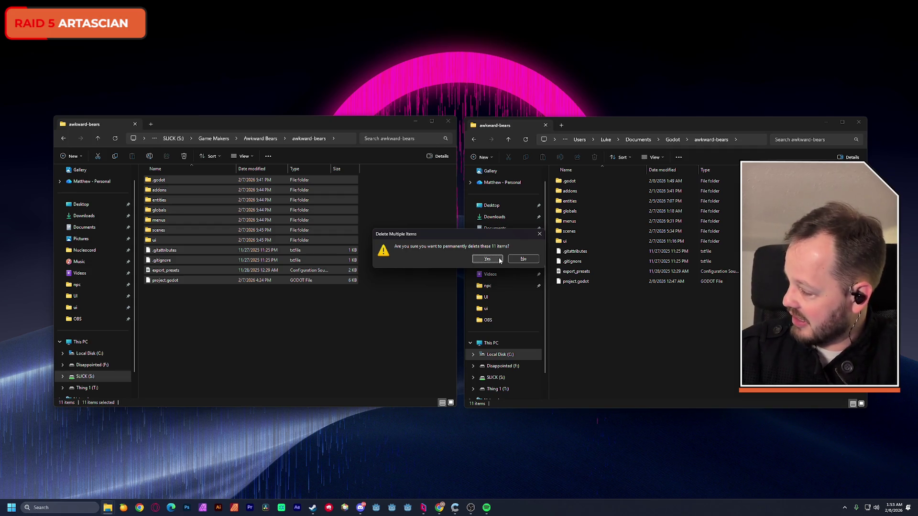
{"action": "left_click", "coordinate": [499, 261]}
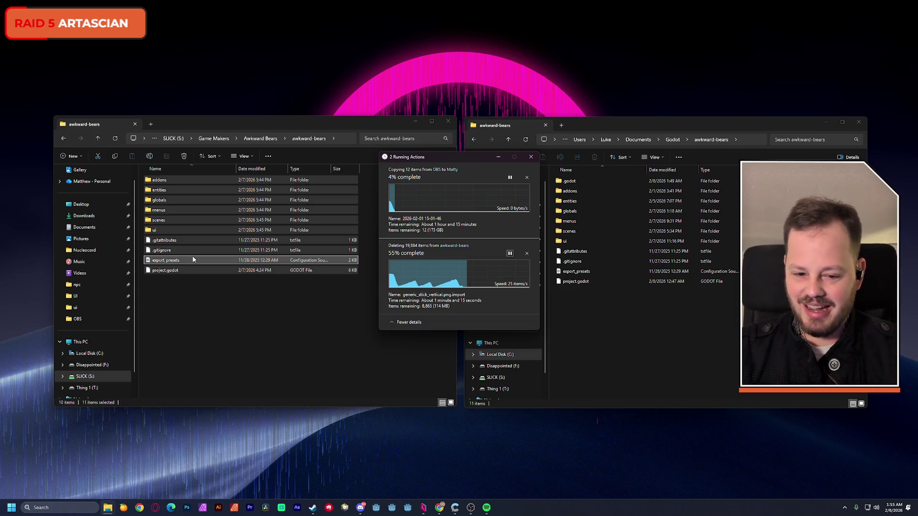
Launch the DSP Anime app from Start search using 'dspa'.
{"action": "key", "text": "super"}
{"action": "type", "text": "dsp"}
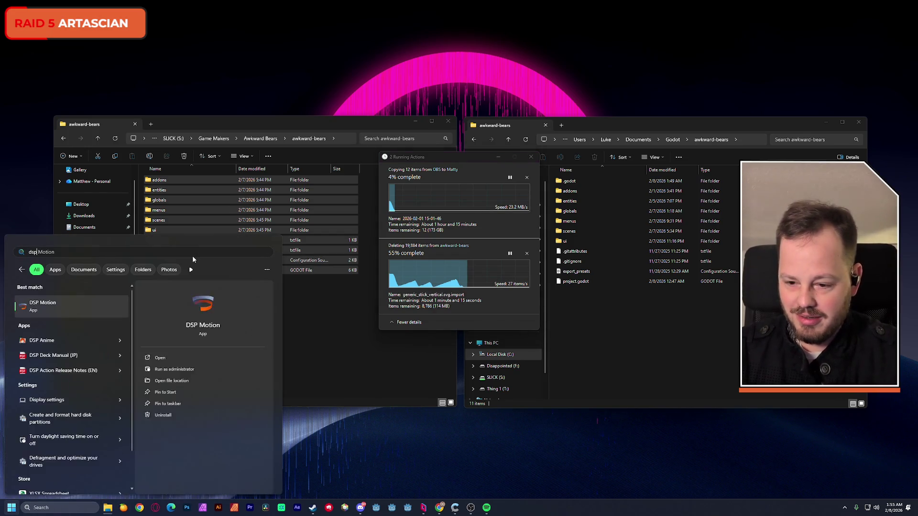
{"action": "type", "text": "a"}
{"action": "key", "text": "Return"}
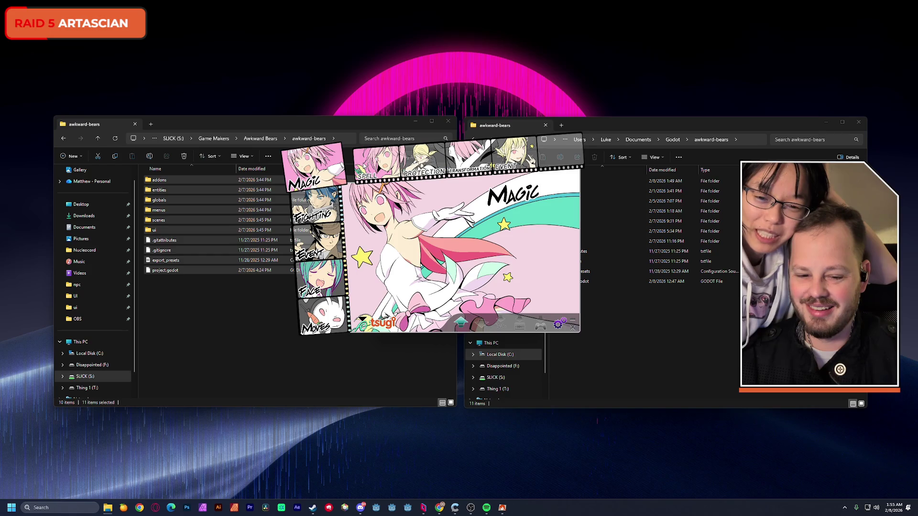
Play the Spell sound effect twice in DSP Anime, then exit the app.
{"action": "left_click", "coordinate": [364, 164]}
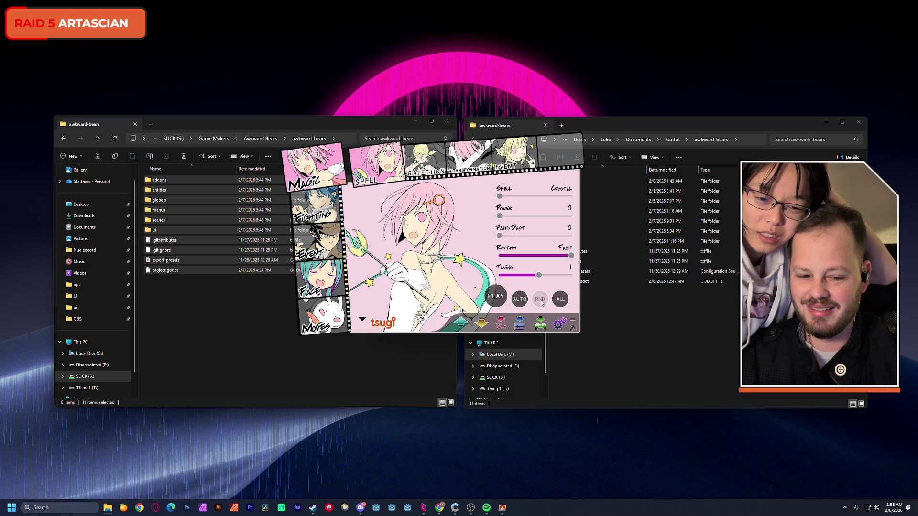
{"action": "left_click", "coordinate": [499, 298]}
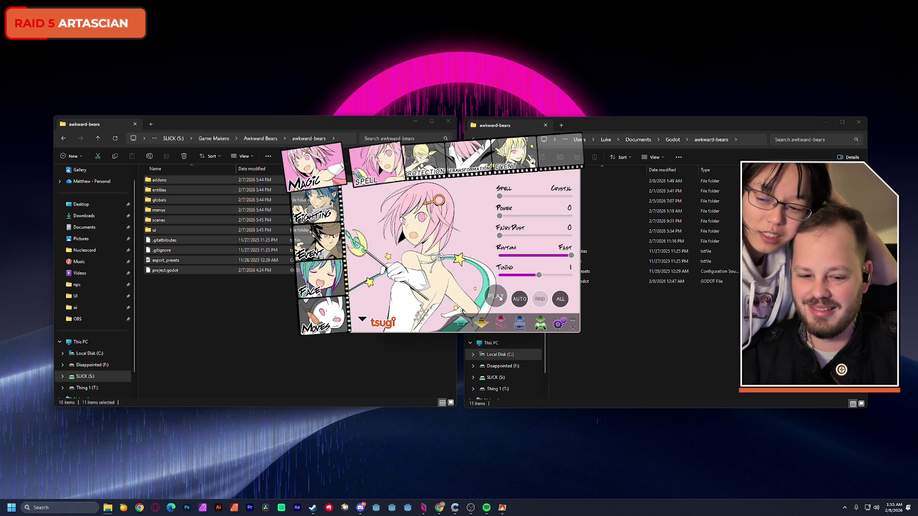
{"action": "left_click", "coordinate": [500, 298]}
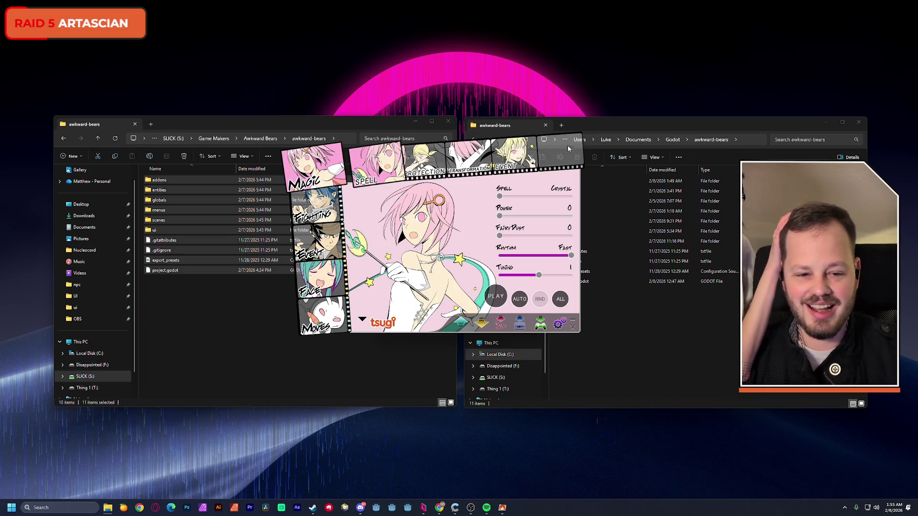
{"action": "left_click", "coordinate": [572, 328]}
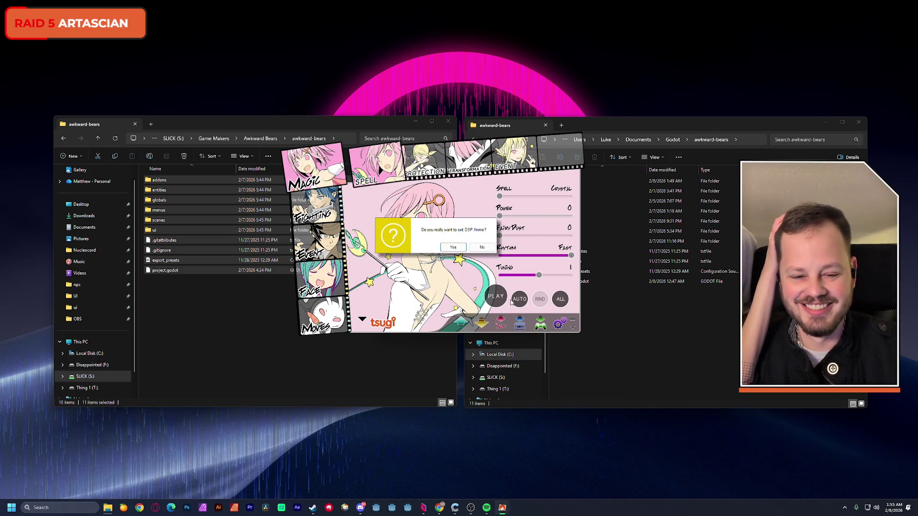
{"action": "left_click", "coordinate": [452, 247]}
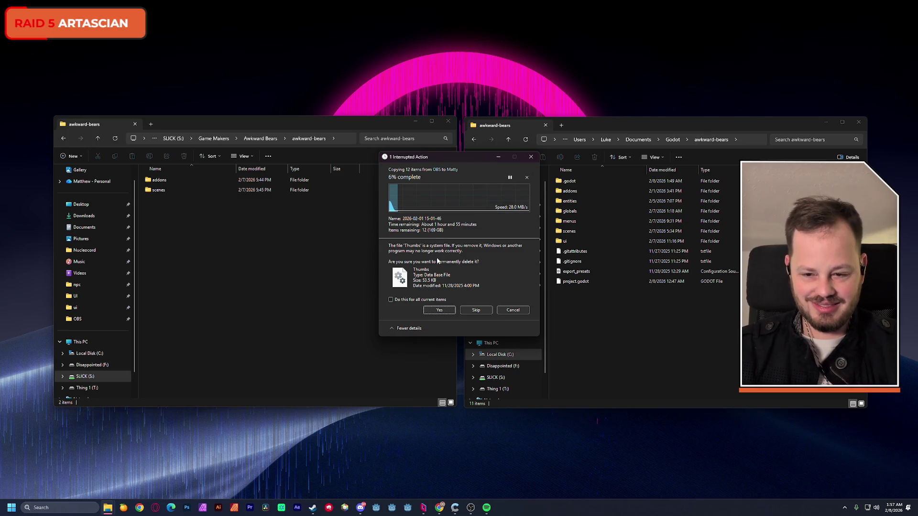
Skip deleting the Thumbs system files for all current items, then open the scenes folder.
{"action": "left_click", "coordinate": [472, 313]}
{"action": "left_click", "coordinate": [472, 313]}
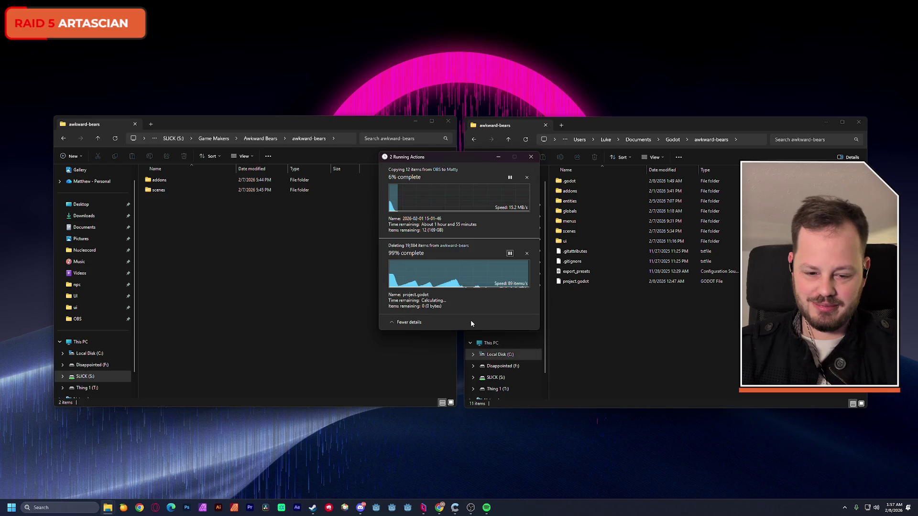
{"action": "left_click", "coordinate": [425, 299]}
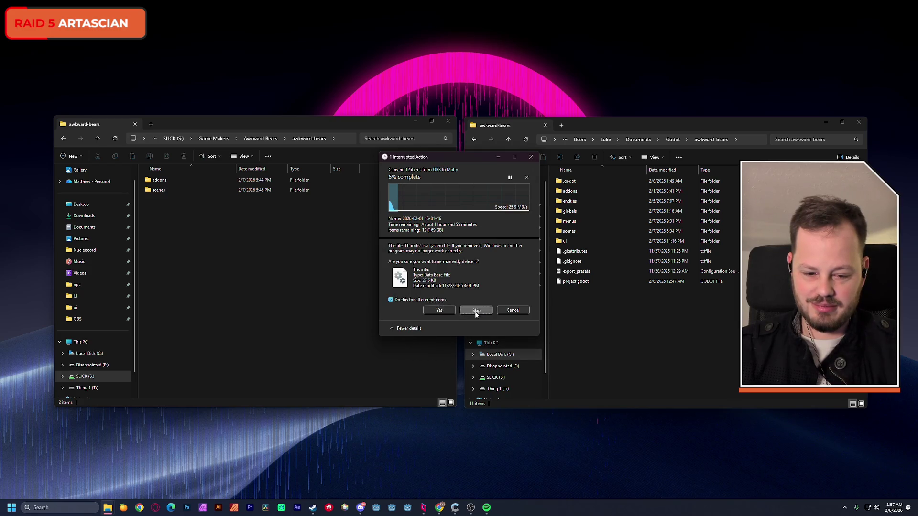
{"action": "left_click", "coordinate": [476, 310]}
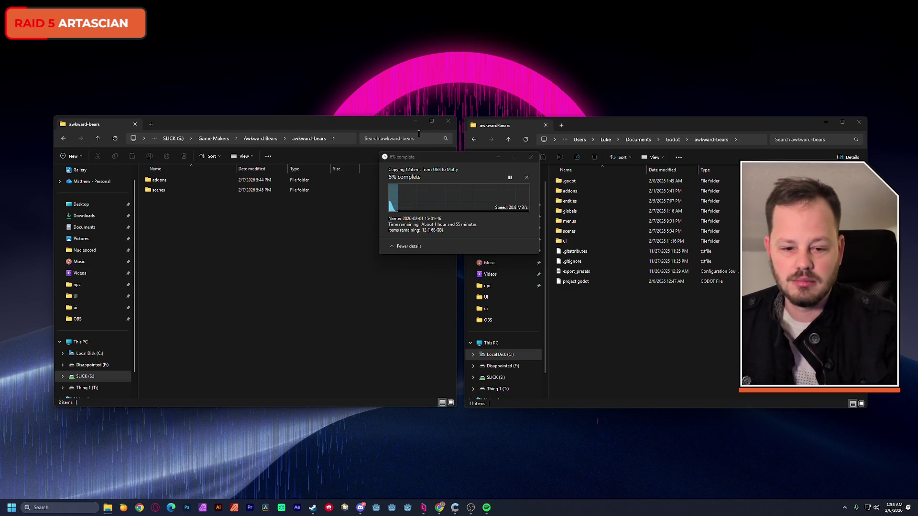
{"action": "double_click", "coordinate": [167, 191]}
Check the empty party folder, then look through addons, input-prompts and Generic.
{"action": "double_click", "coordinate": [160, 180]}
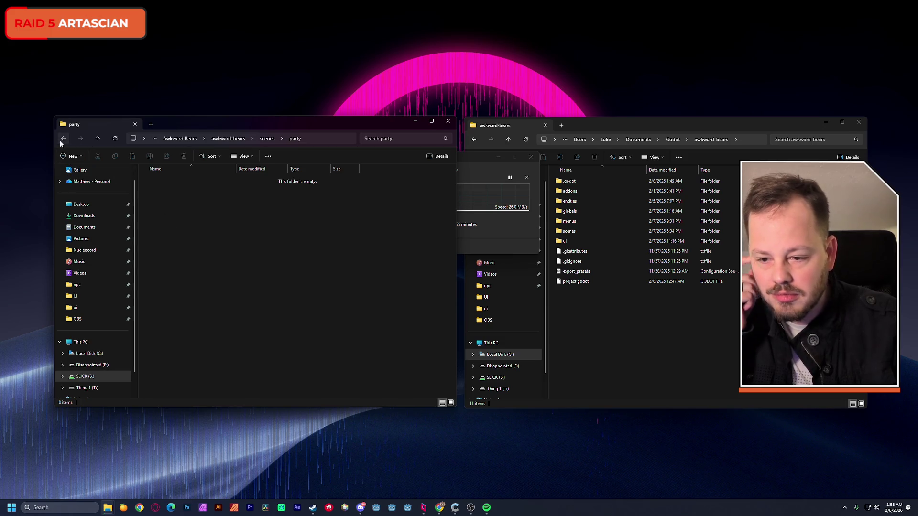
{"action": "left_click", "coordinate": [60, 142]}
{"action": "left_click", "coordinate": [61, 142]}
{"action": "double_click", "coordinate": [161, 181]}
{"action": "double_click", "coordinate": [160, 182]}
{"action": "left_click", "coordinate": [158, 190]}
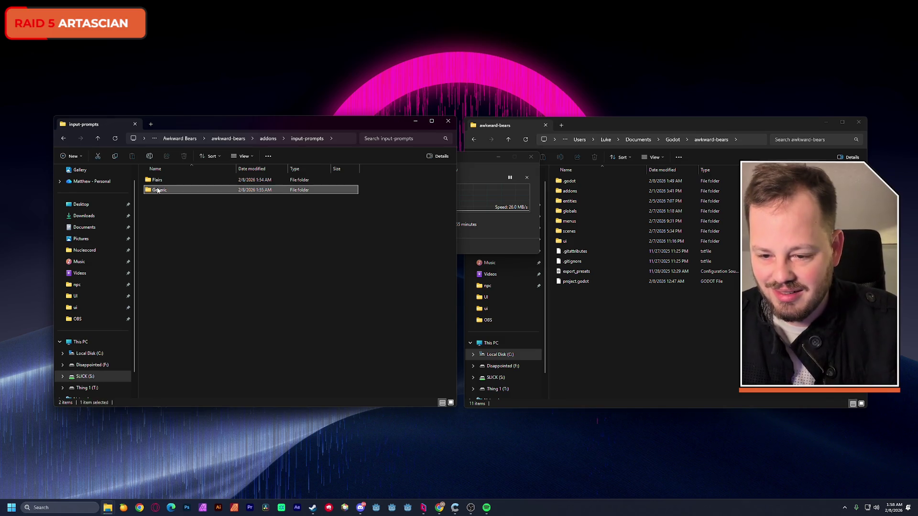
{"action": "double_click", "coordinate": [157, 190]}
Inspect the Flairs > Double folder, then go back to the Awkward Bears folder.
{"action": "left_click", "coordinate": [63, 139]}
{"action": "left_click", "coordinate": [152, 182]}
{"action": "double_click", "coordinate": [152, 183]}
{"action": "double_click", "coordinate": [153, 182]}
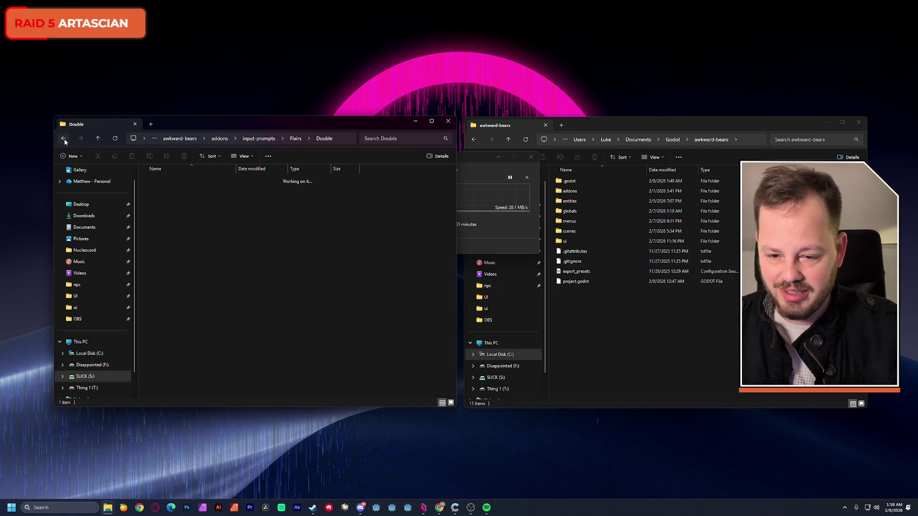
{"action": "left_click", "coordinate": [64, 139]}
{"action": "left_click", "coordinate": [65, 139]}
{"action": "left_click", "coordinate": [65, 139]}
{"action": "left_click", "coordinate": [67, 140]}
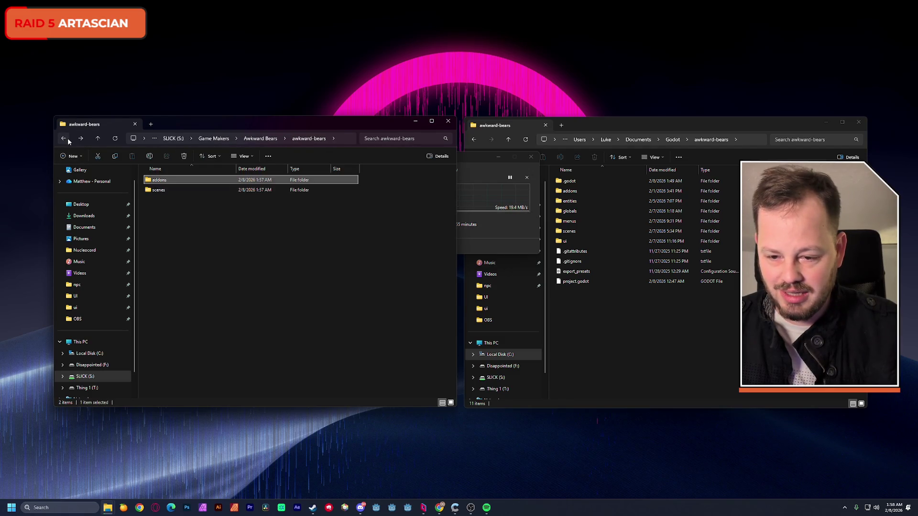
{"action": "left_click", "coordinate": [64, 139]}
Copy the awkward-bears project from the Godot folder into Awkward Bears.
{"action": "left_click", "coordinate": [618, 362]}
{"action": "left_click", "coordinate": [672, 140]}
{"action": "left_click_drag", "start_coordinate": [569, 231], "coordinate": [239, 358]}
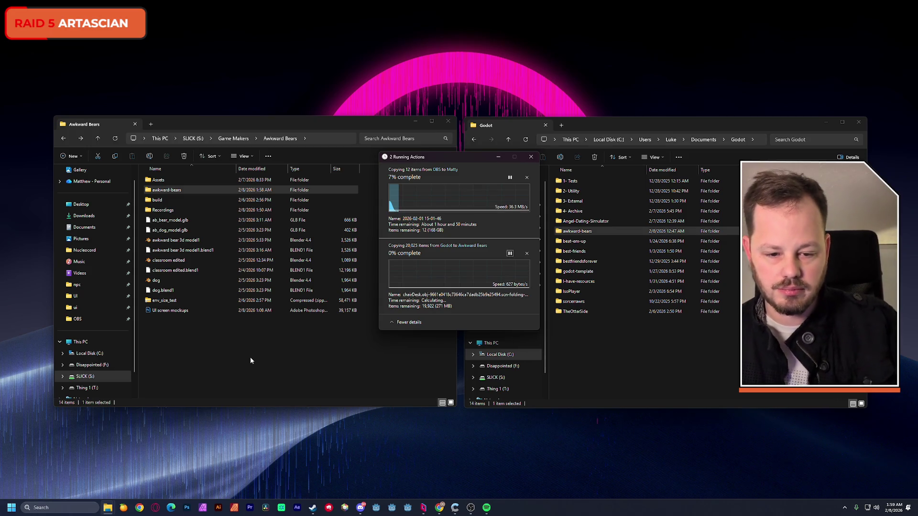
Pause the other running copy job so the Godot backup copy continues.
{"action": "left_click", "coordinate": [509, 177]}
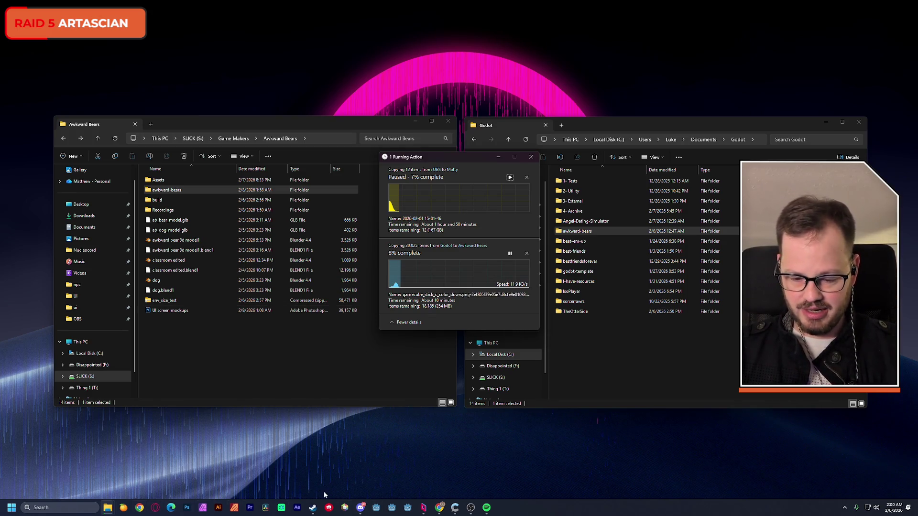
{"action": "mouse_move", "coordinate": [439, 507]}
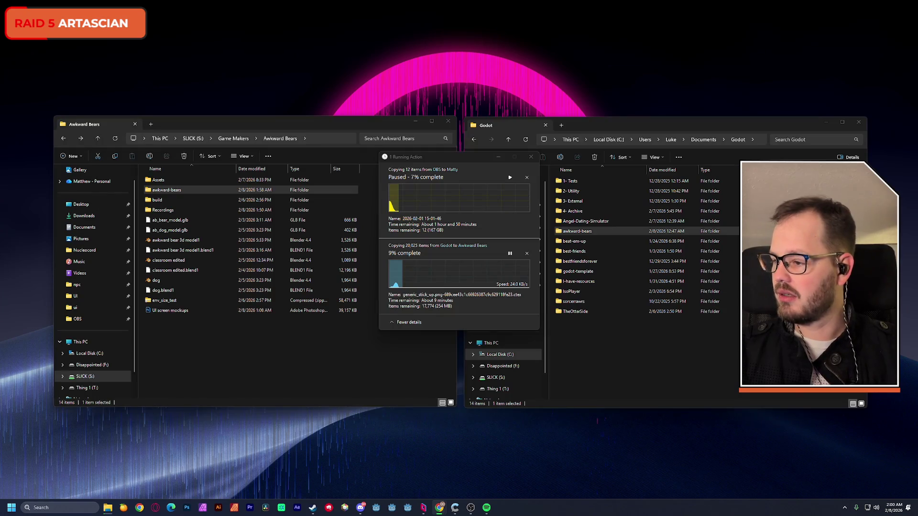
Search YouTube for 'godot skybox' and open the Make Your Own Skybox in Godot 4 tutorial.
{"action": "left_click", "coordinate": [438, 507]}
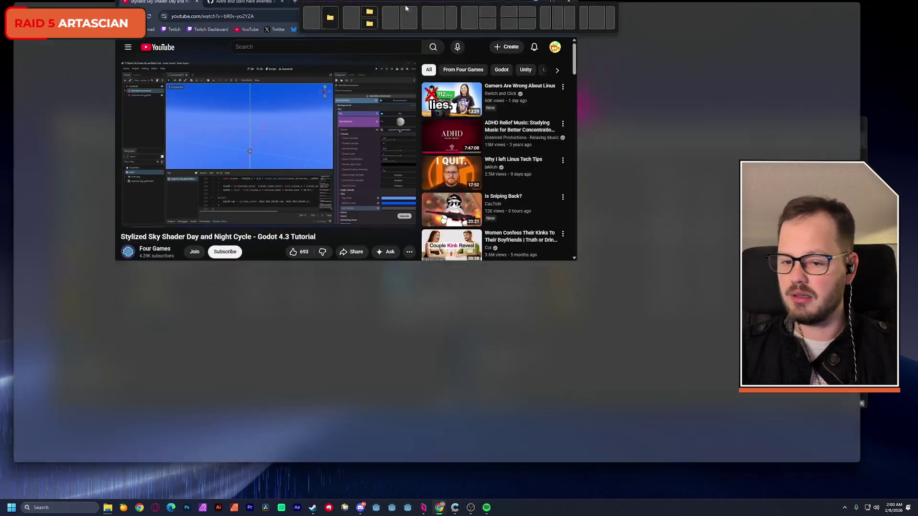
{"action": "left_click", "coordinate": [129, 7]}
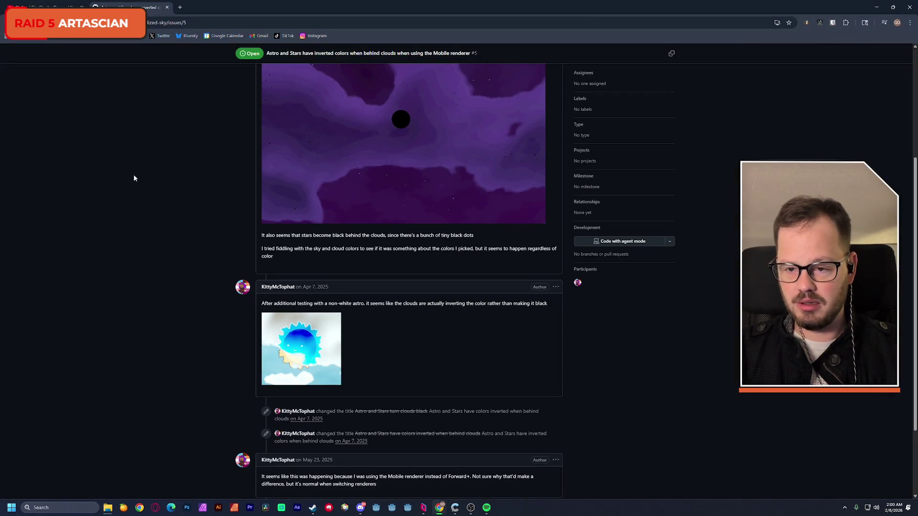
{"action": "scroll", "coordinate": [134, 179], "scroll_direction": "up", "scroll_amount": 2}
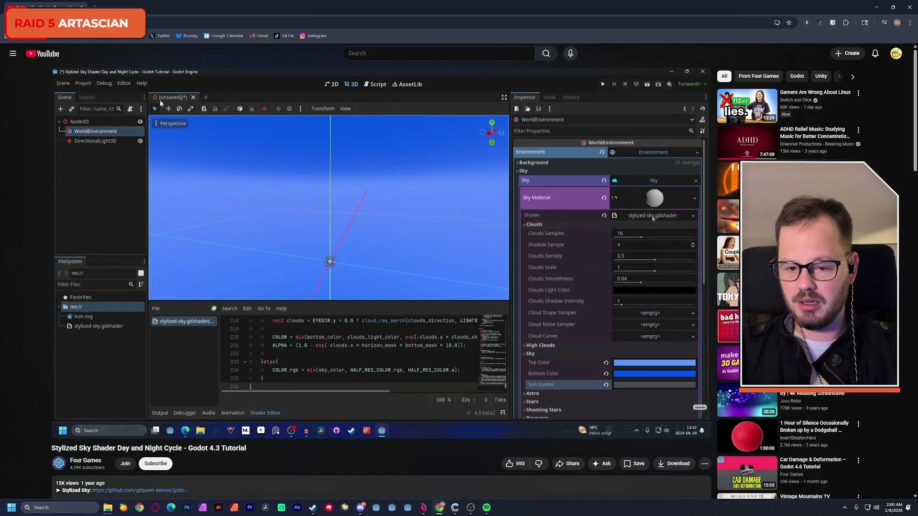
{"action": "left_click", "coordinate": [370, 54]}
{"action": "type", "text": "godot skybox"}
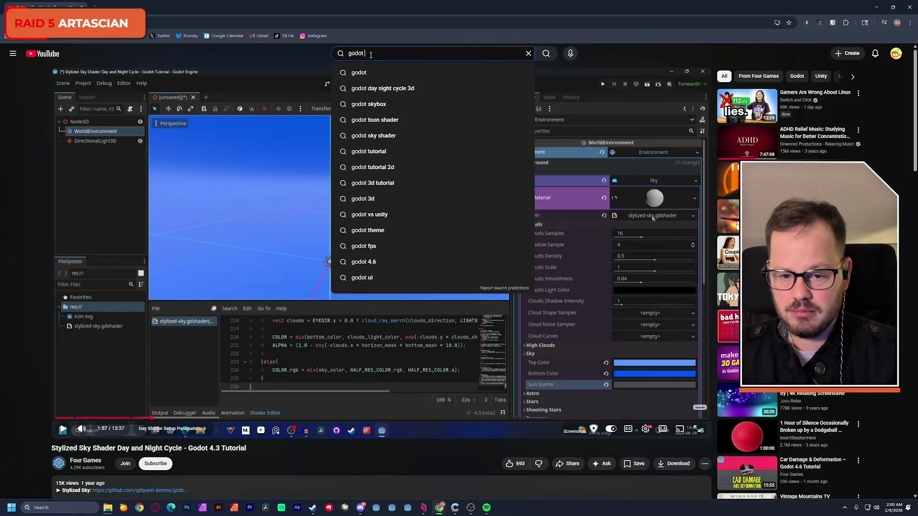
{"action": "key", "text": "Return"}
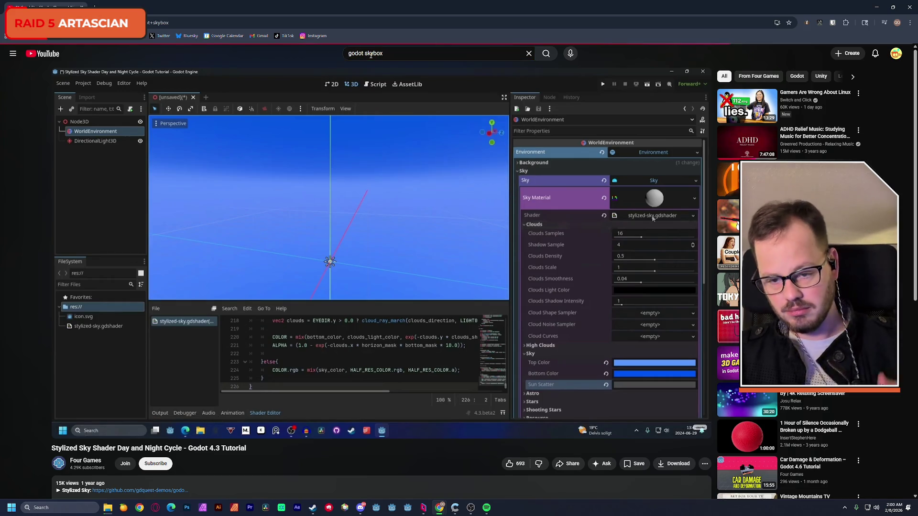
{"action": "key", "text": "alt+Left"}
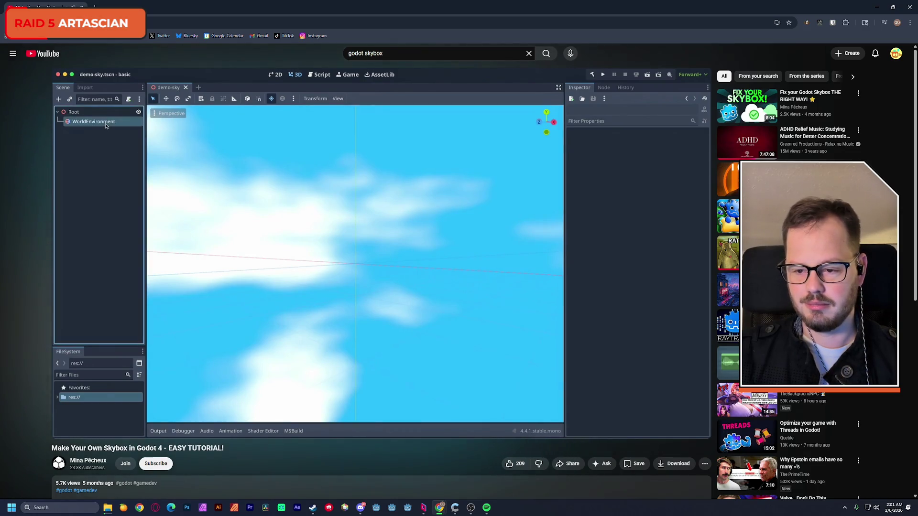
Pause the skybox tutorial at its Texture2D sky shader graph.
{"action": "mouse_move", "coordinate": [247, 301]}
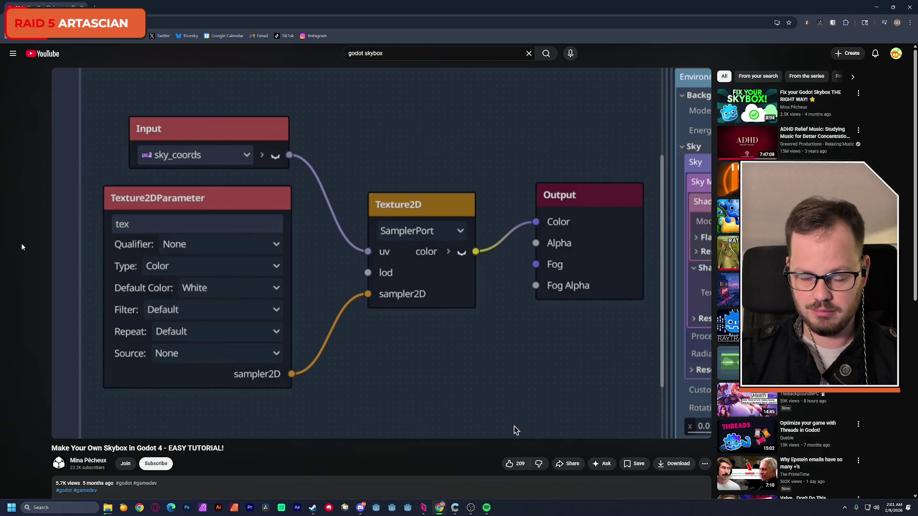
{"action": "left_click", "coordinate": [227, 190]}
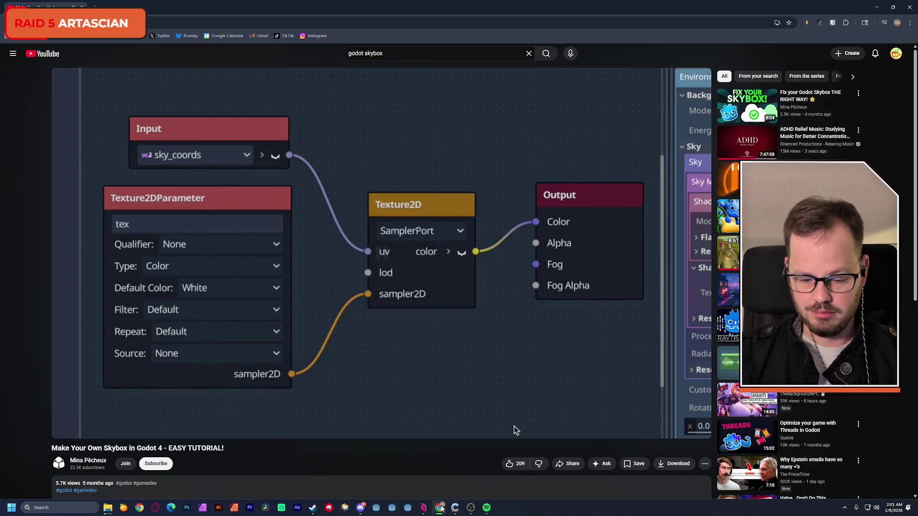
Close the game transitions search, the next leftover tab and the magic song results tab.
{"action": "mouse_move", "coordinate": [441, 509]}
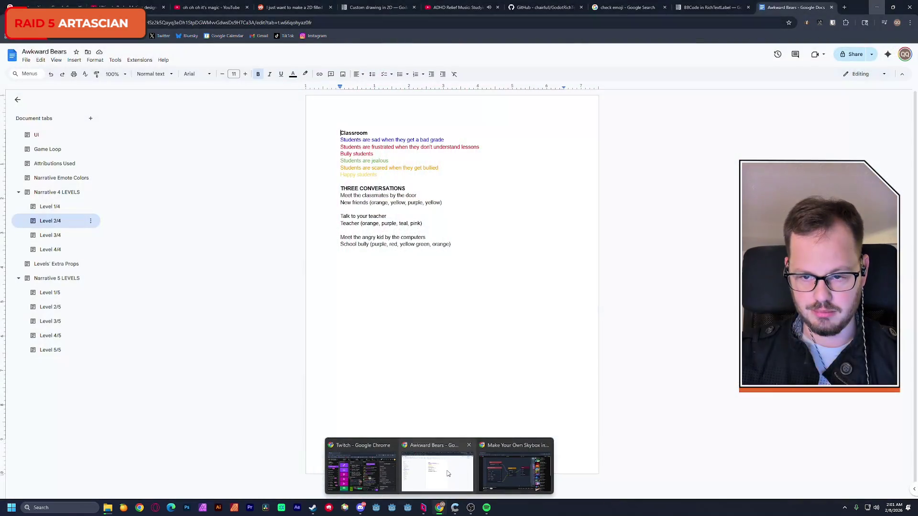
{"action": "left_click", "coordinate": [456, 450]}
{"action": "left_click", "coordinate": [457, 7]}
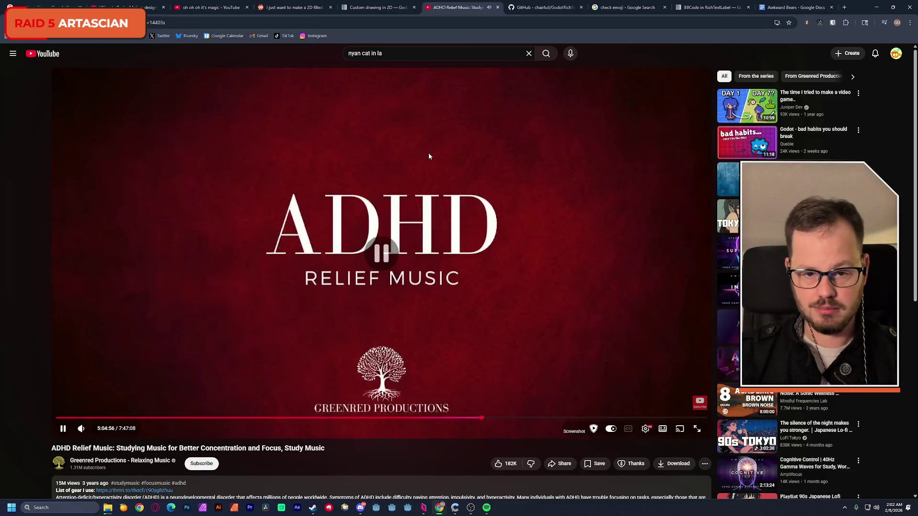
{"action": "left_click", "coordinate": [48, 8]}
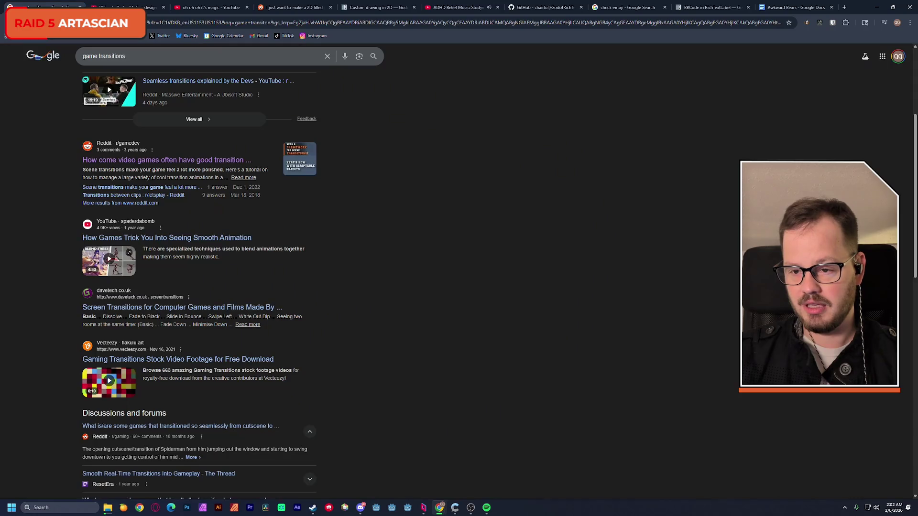
{"action": "left_click", "coordinate": [79, 7]}
{"action": "left_click", "coordinate": [79, 7]}
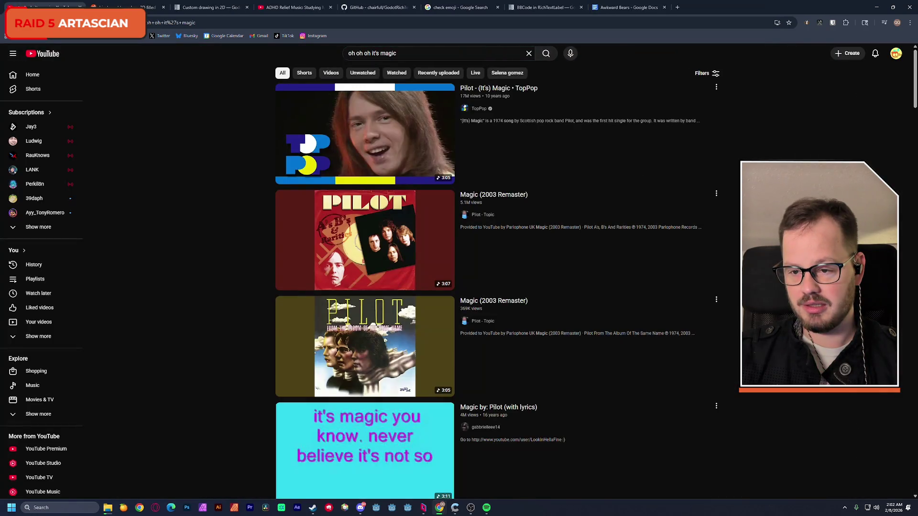
{"action": "left_click", "coordinate": [79, 7]}
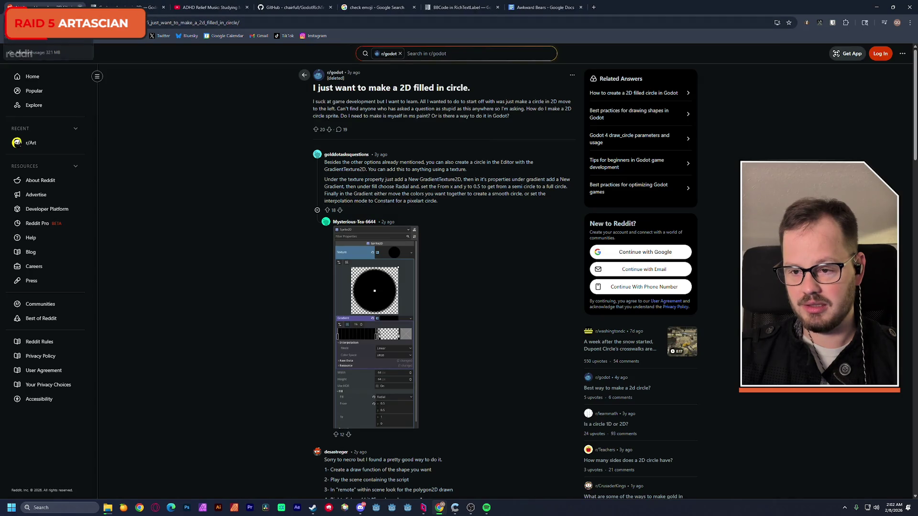
Close the reddit, 2D drawing docs, GodotRichText GitHub, emoji and BBCode tabs, then resume the tutorial.
{"action": "left_click", "coordinate": [90, 7]}
{"action": "left_click", "coordinate": [79, 7]}
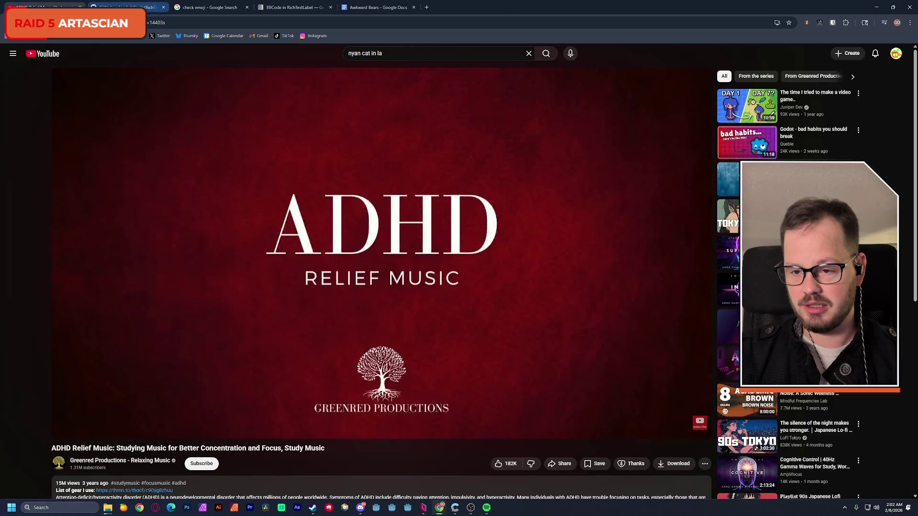
{"action": "left_click", "coordinate": [155, 8]}
{"action": "left_click", "coordinate": [163, 7]}
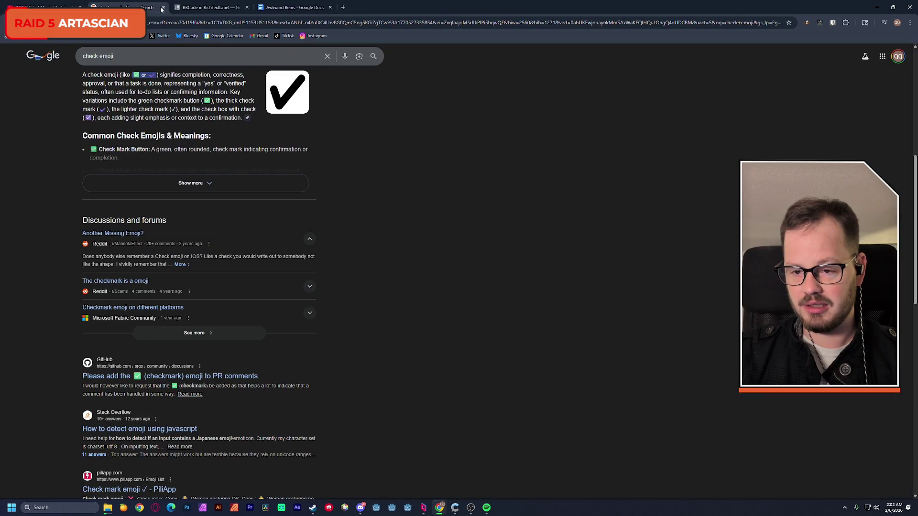
{"action": "left_click", "coordinate": [163, 7]}
{"action": "left_click", "coordinate": [163, 7]}
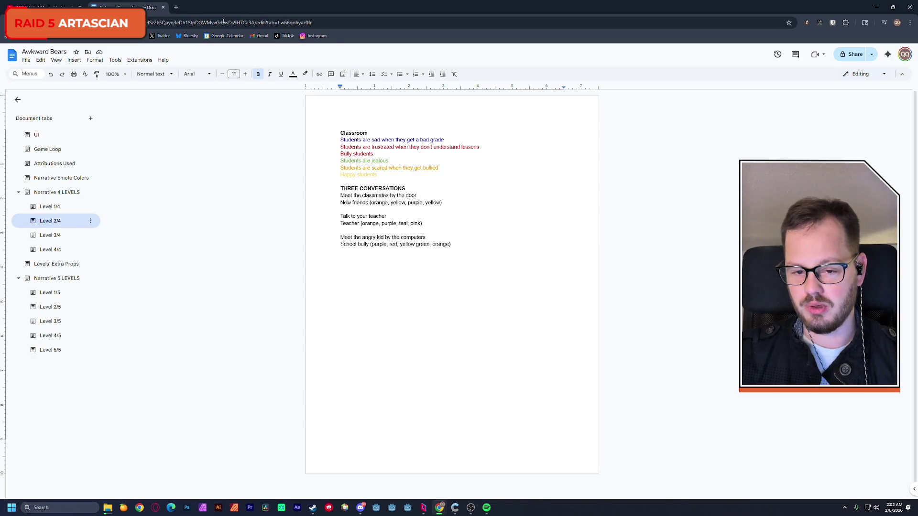
{"action": "key", "text": "alt+Tab"}
{"action": "left_click", "coordinate": [434, 171]}
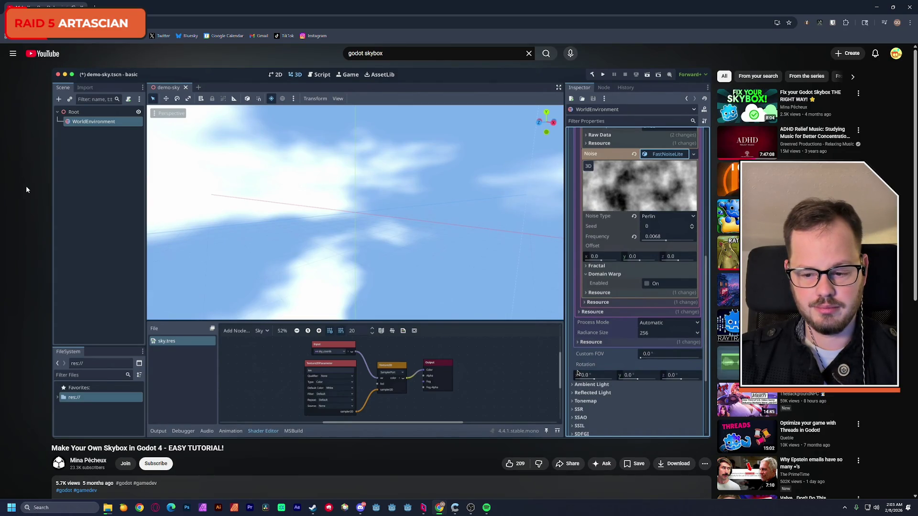
Watch the tutorial set a 76a4df blue colour ramp over Perlin noise clouds.
{"action": "mouse_move", "coordinate": [79, 191]}
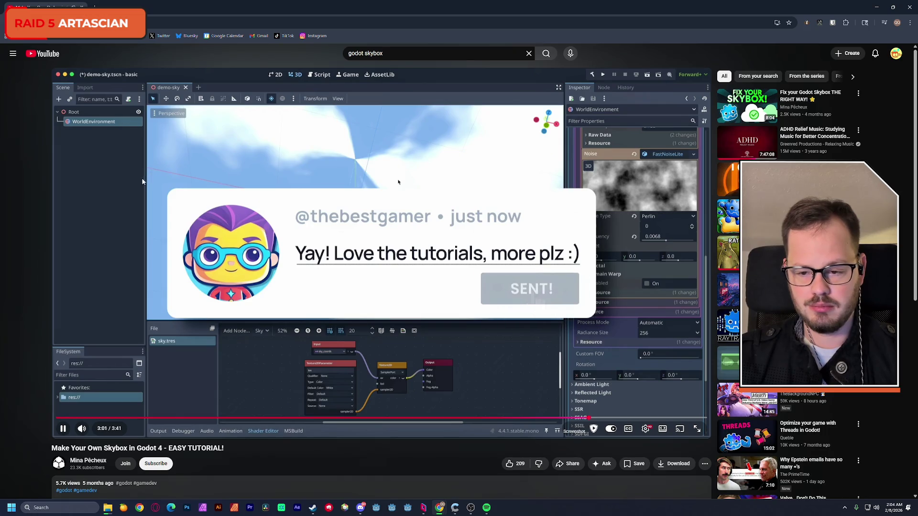
Pause the tutorial, skim its comments, and minimize both Chrome and Google Docs.
{"action": "left_click", "coordinate": [98, 221]}
{"action": "scroll", "coordinate": [25, 250], "scroll_direction": "down", "scroll_amount": 3}
{"action": "scroll", "coordinate": [25, 255], "scroll_direction": "down", "scroll_amount": 2}
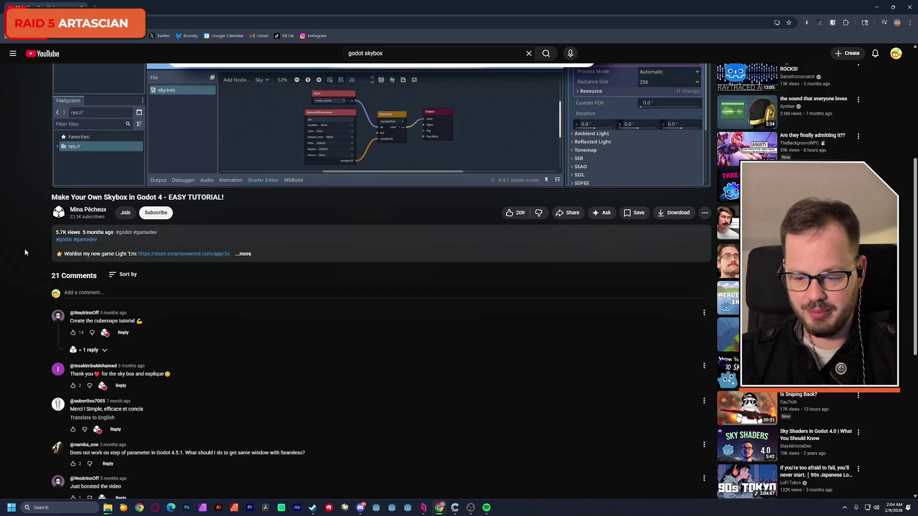
{"action": "scroll", "coordinate": [25, 250], "scroll_direction": "down", "scroll_amount": 4}
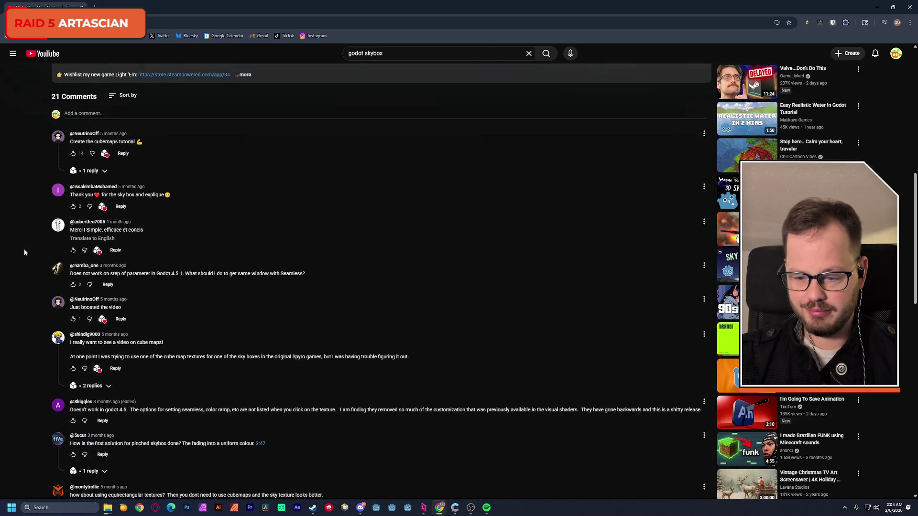
{"action": "scroll", "coordinate": [23, 251], "scroll_direction": "up", "scroll_amount": 4}
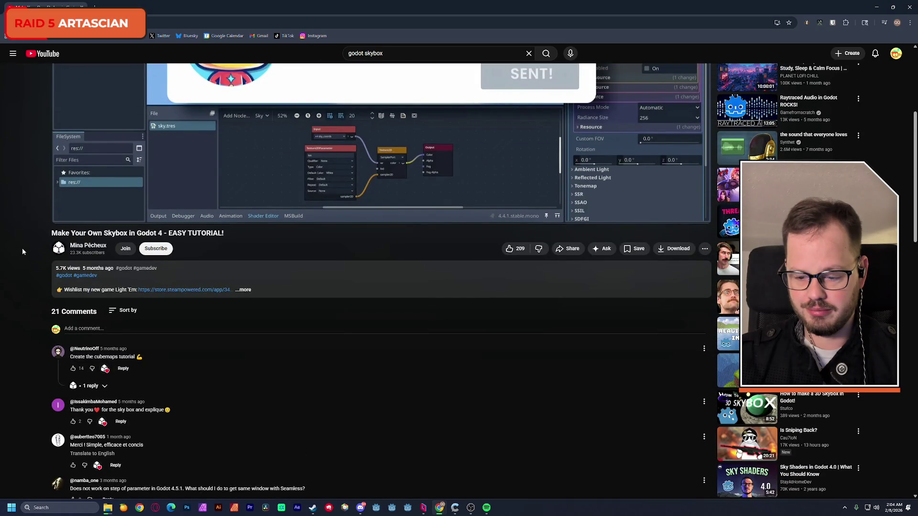
{"action": "scroll", "coordinate": [22, 247], "scroll_direction": "up", "scroll_amount": 5}
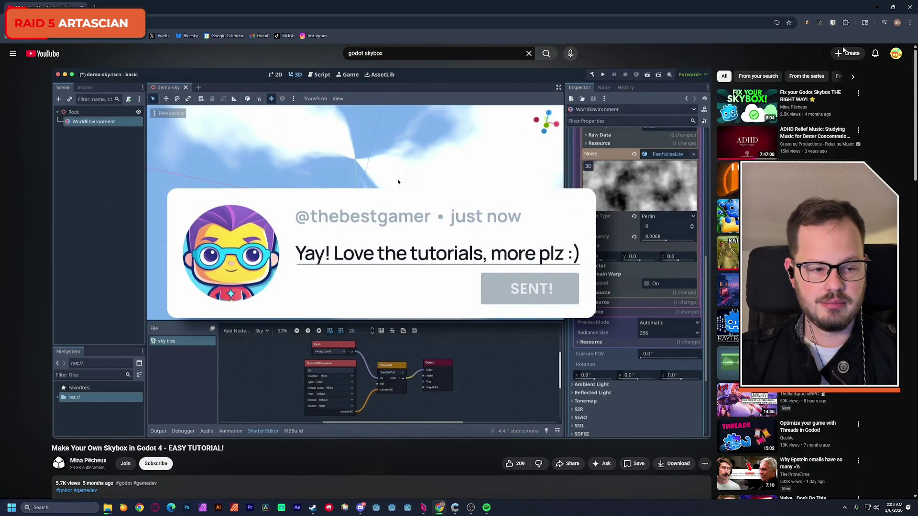
{"action": "left_click", "coordinate": [875, 7]}
{"action": "left_click", "coordinate": [875, 7]}
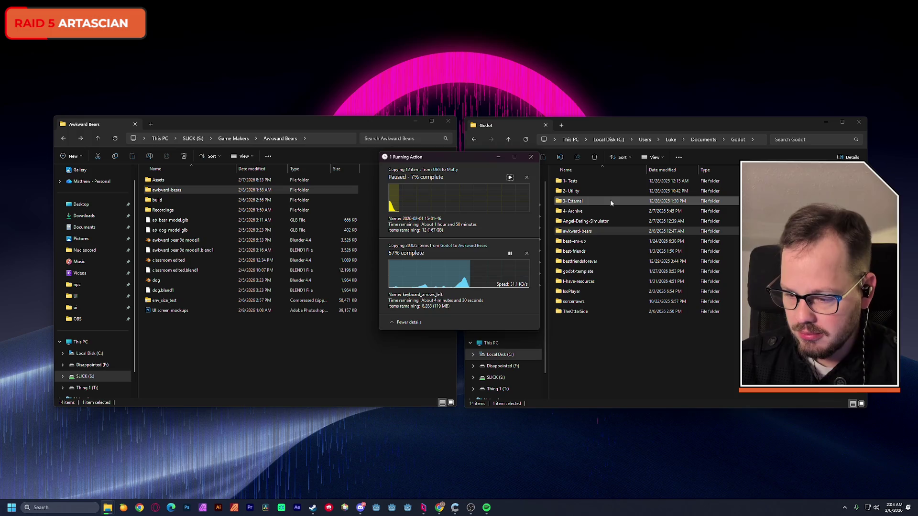
{"action": "left_click", "coordinate": [155, 509]}
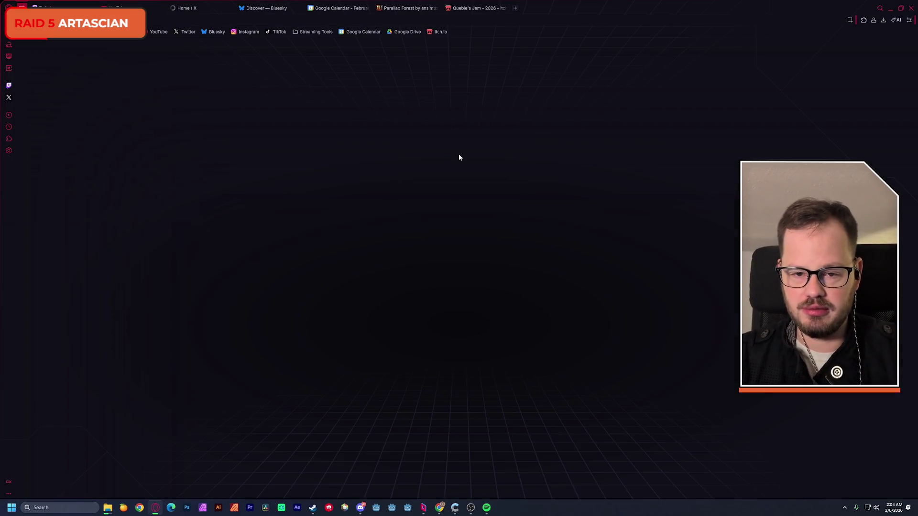
Open the user's itch.io profile in a new tab from the Queble's Jam - 2026 page.
{"action": "left_click", "coordinate": [476, 9]}
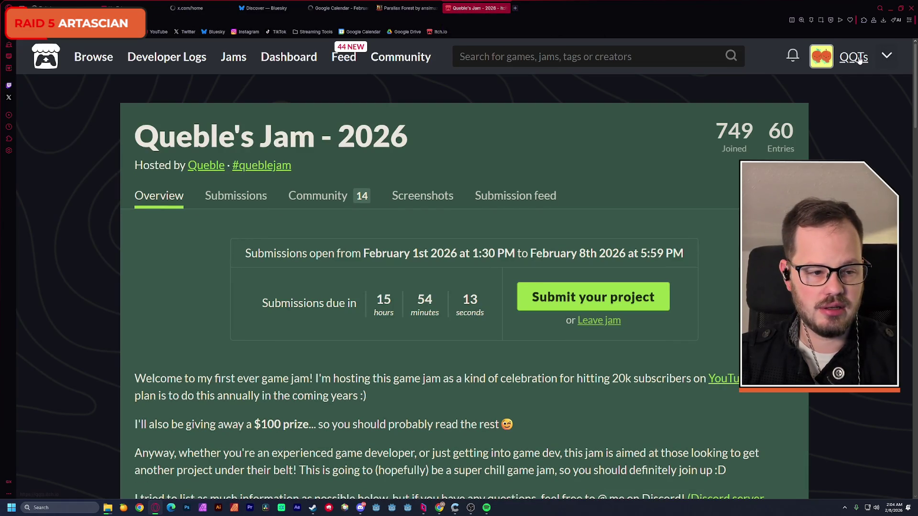
{"action": "middle_click", "coordinate": [844, 58]}
{"action": "left_click", "coordinate": [538, 9]}
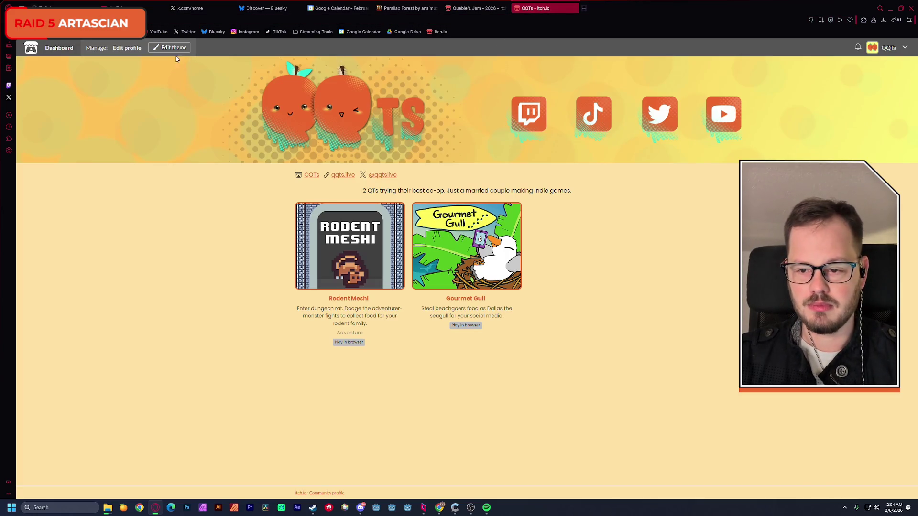
Go to the creator dashboard and open the unBEARably Awkward game page.
{"action": "left_click", "coordinate": [906, 48]}
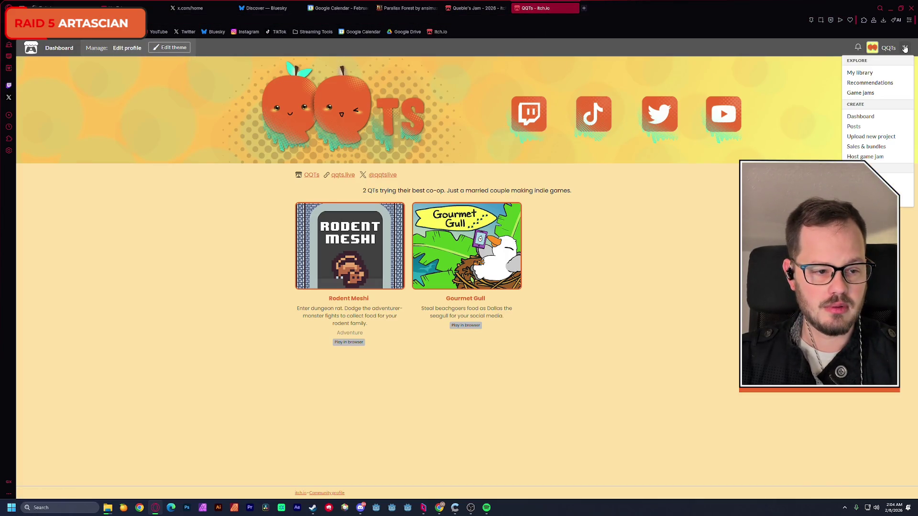
{"action": "left_click", "coordinate": [846, 122]}
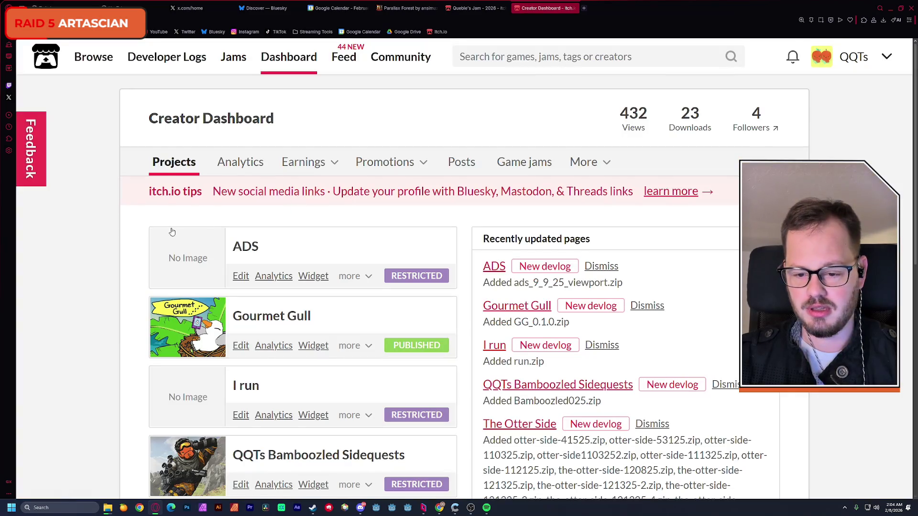
{"action": "scroll", "coordinate": [152, 239], "scroll_direction": "down", "scroll_amount": 5}
{"action": "scroll", "coordinate": [152, 239], "scroll_direction": "up", "scroll_amount": 3}
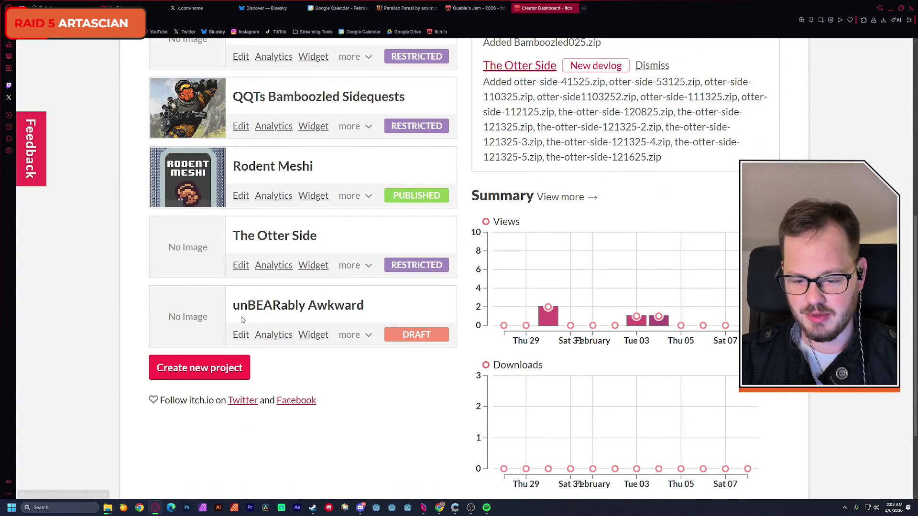
{"action": "left_click", "coordinate": [283, 311]}
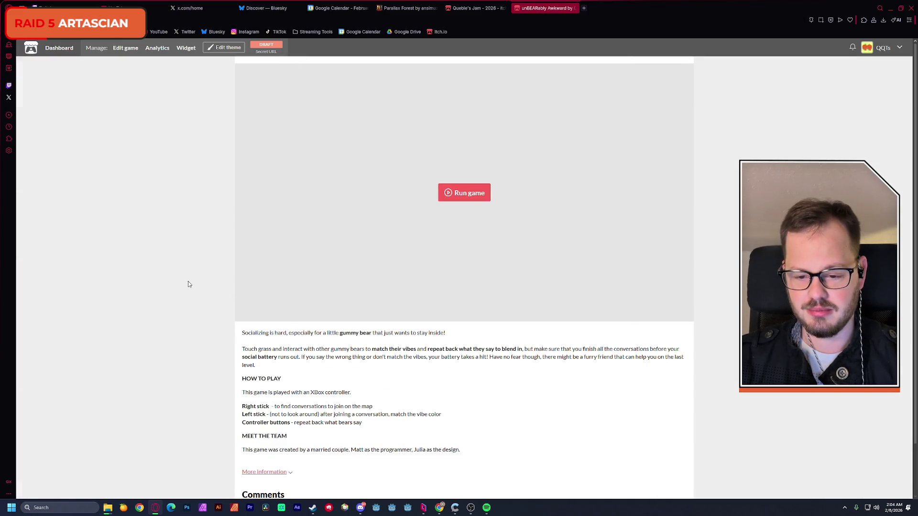
Read the unBEARably Awkward description's gummy bear, Touch grass, controller and credits lines, then go to Edit game.
{"action": "scroll", "coordinate": [197, 284], "scroll_direction": "down", "scroll_amount": 1}
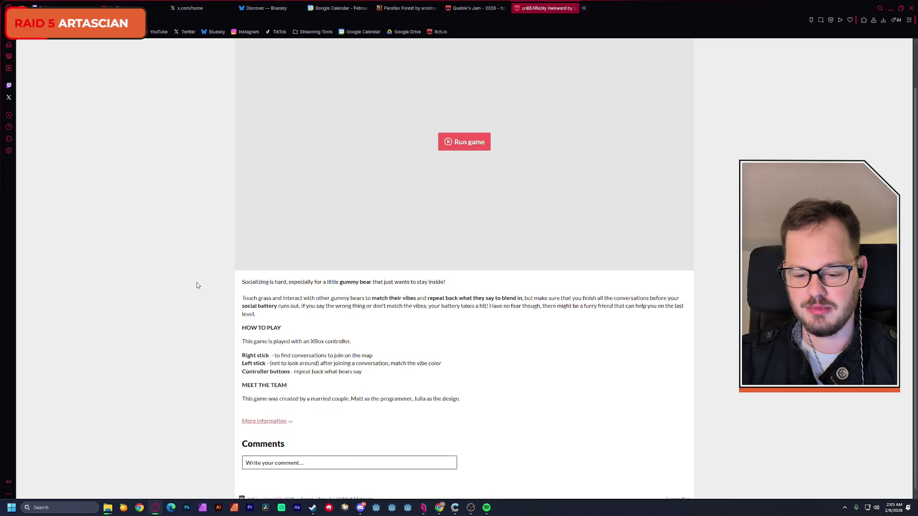
{"action": "left_click_drag", "start_coordinate": [249, 392], "coordinate": [456, 392]}
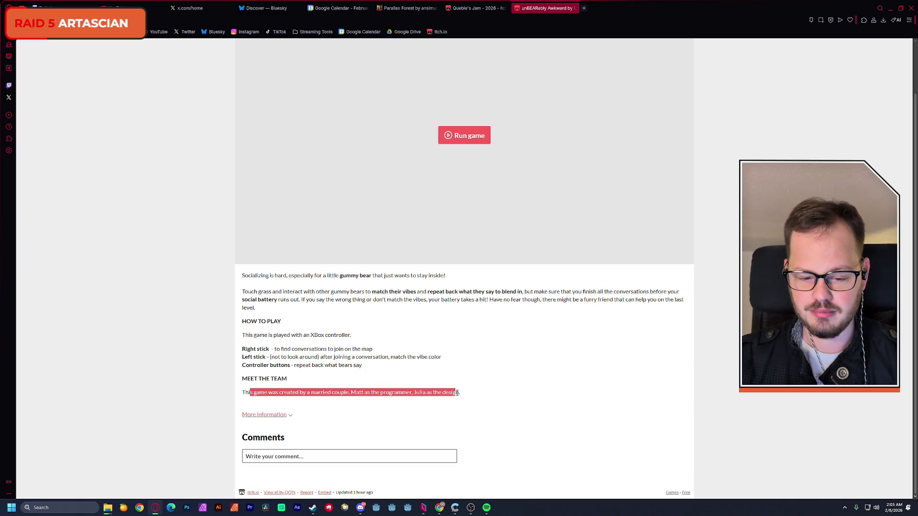
{"action": "left_click", "coordinate": [456, 393]}
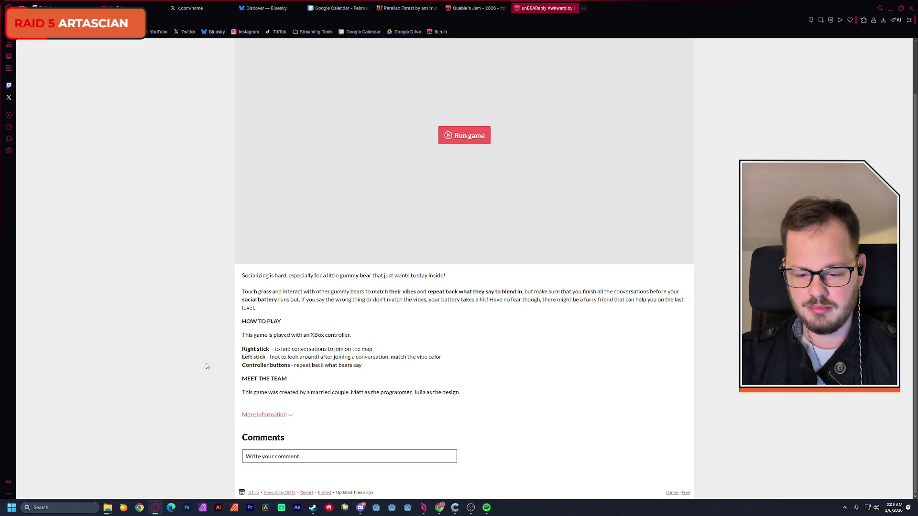
{"action": "left_click_drag", "start_coordinate": [242, 335], "coordinate": [350, 335]}
{"action": "left_click", "coordinate": [352, 338]}
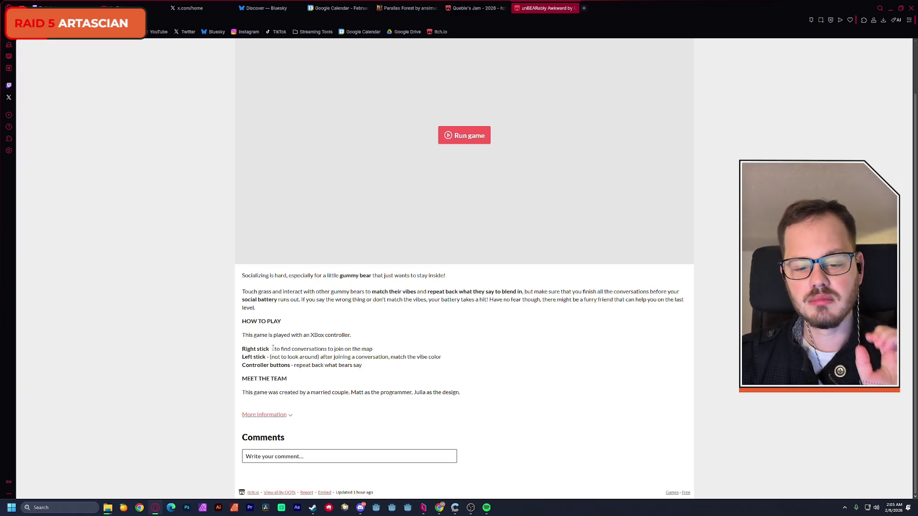
{"action": "left_click_drag", "start_coordinate": [243, 292], "coordinate": [360, 291]}
{"action": "left_click", "coordinate": [320, 305]}
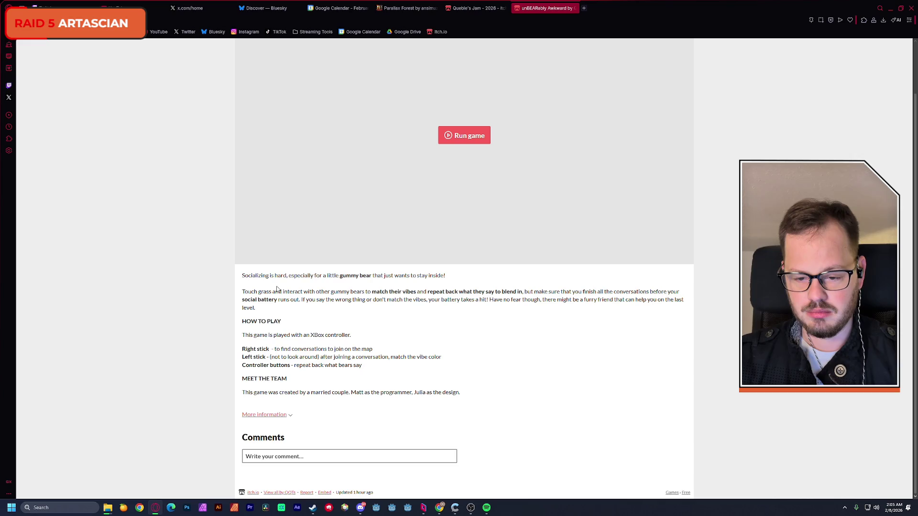
{"action": "left_click_drag", "start_coordinate": [287, 276], "coordinate": [373, 277]}
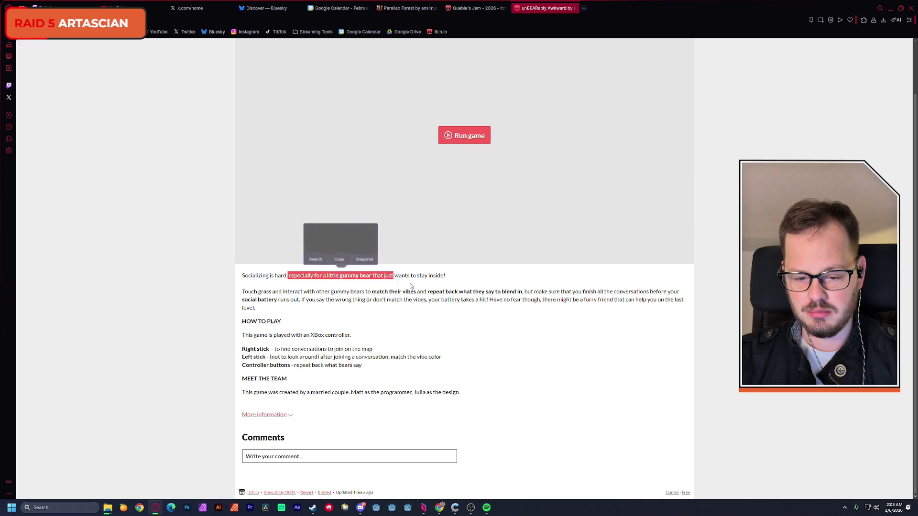
{"action": "left_click", "coordinate": [408, 287]}
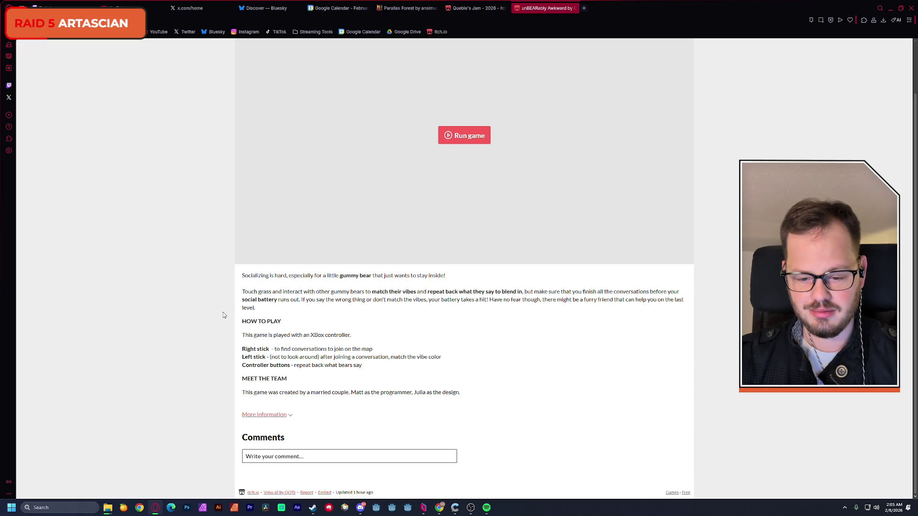
{"action": "scroll", "coordinate": [223, 313], "scroll_direction": "up", "scroll_amount": 1}
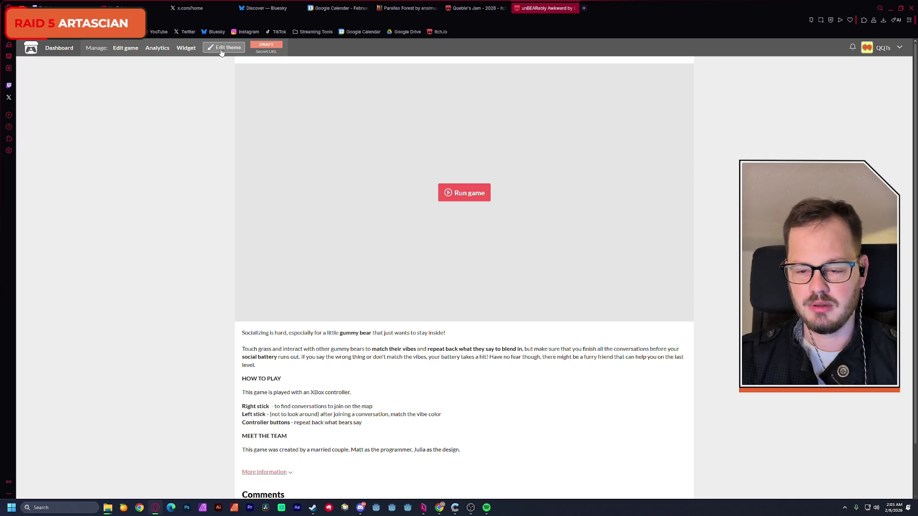
{"action": "left_click", "coordinate": [126, 50]}
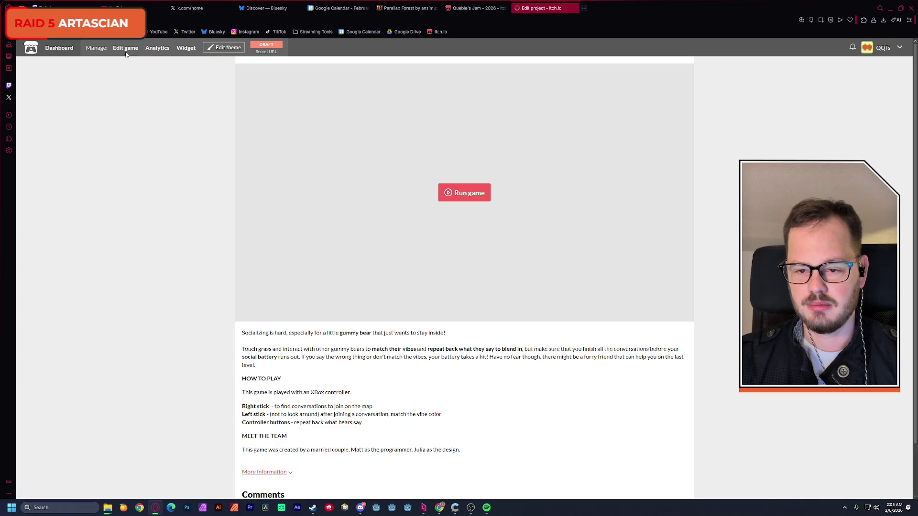
Reset the browser zoom with Ctrl+0 and place the caret at the end of the tagline.
{"action": "scroll", "coordinate": [128, 248], "scroll_direction": "down", "scroll_amount": 3}
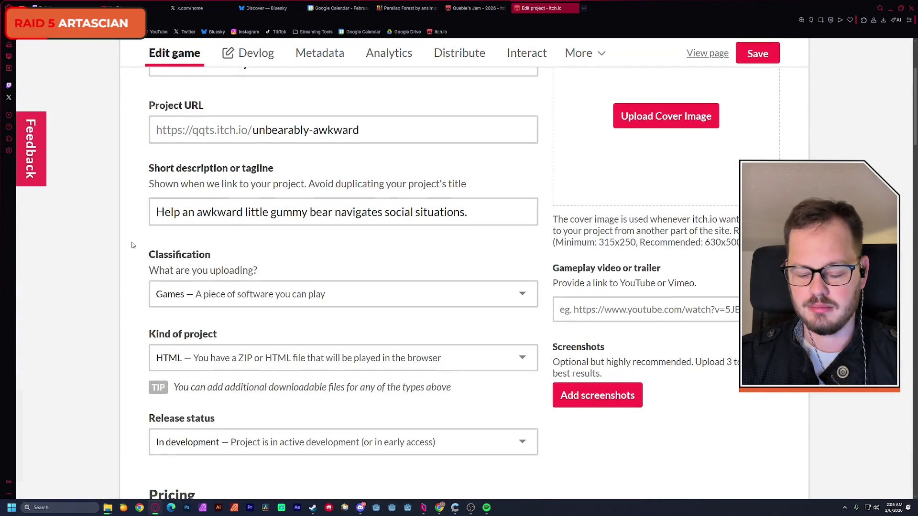
{"action": "key", "text": "ctrl+0"}
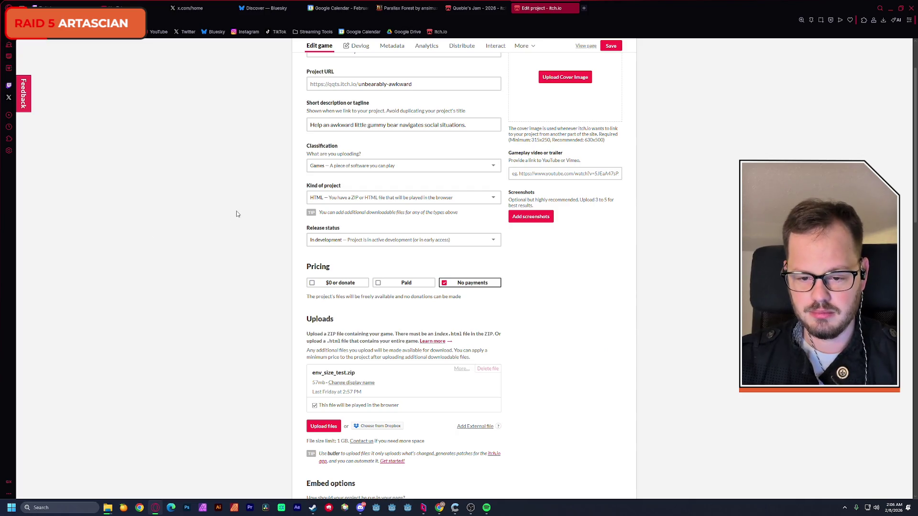
{"action": "scroll", "coordinate": [238, 213], "scroll_direction": "up", "scroll_amount": 1}
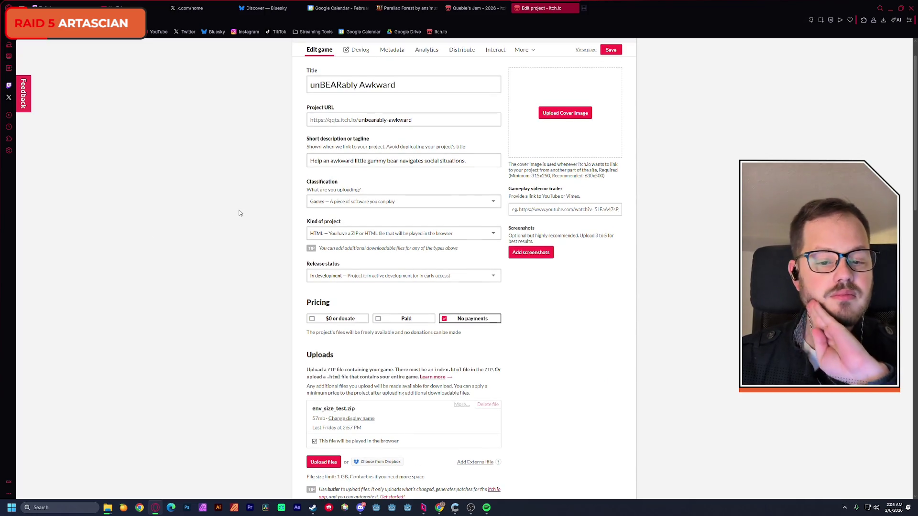
{"action": "left_click_drag", "start_coordinate": [334, 161], "coordinate": [481, 161]}
{"action": "left_click", "coordinate": [482, 163]}
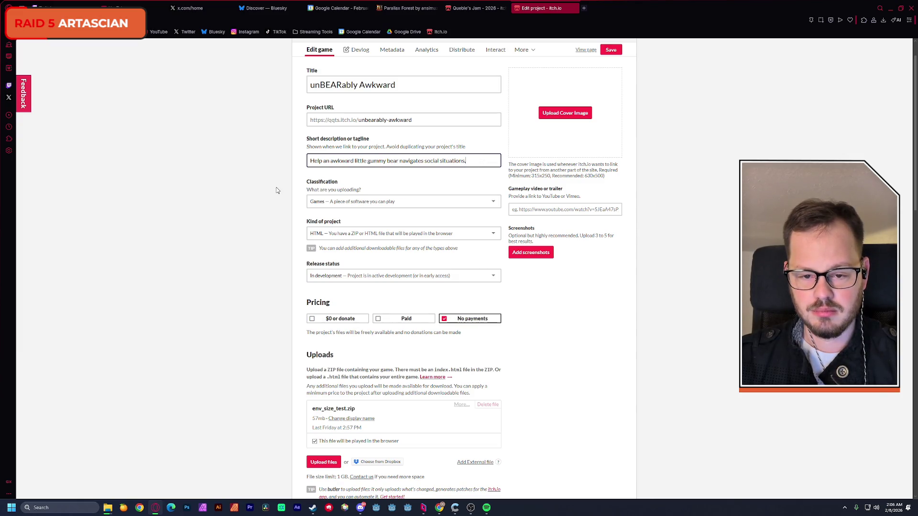
Scroll down the Edit game page to the Details > Description editor.
{"action": "scroll", "coordinate": [281, 191], "scroll_direction": "down", "scroll_amount": 1}
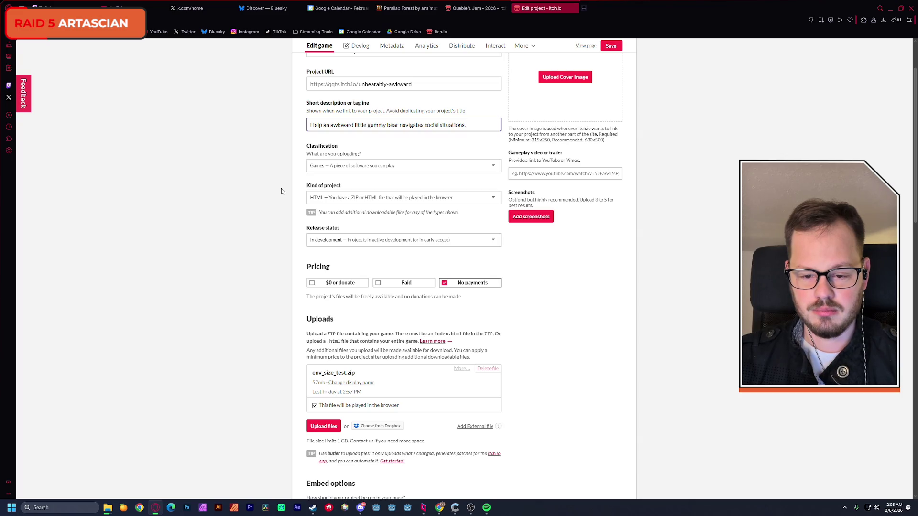
{"action": "scroll", "coordinate": [281, 190], "scroll_direction": "down", "scroll_amount": 1}
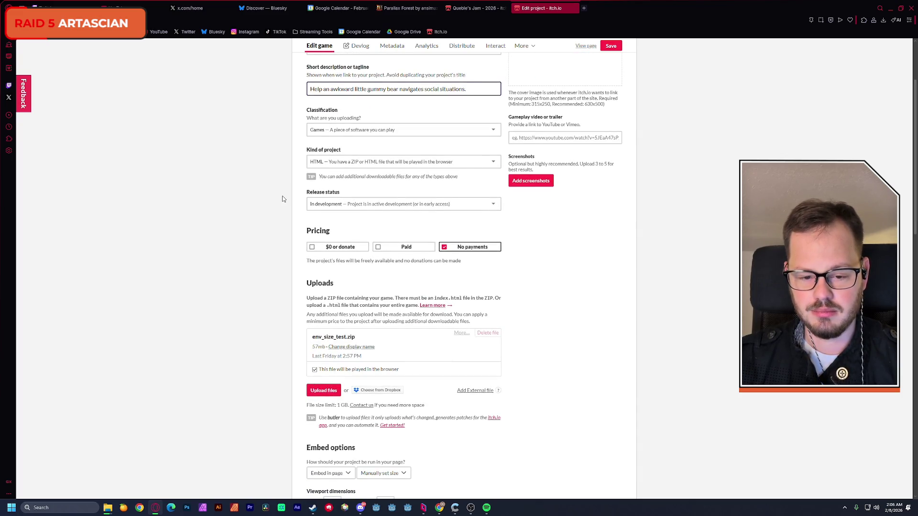
{"action": "scroll", "coordinate": [280, 200], "scroll_direction": "down", "scroll_amount": 2}
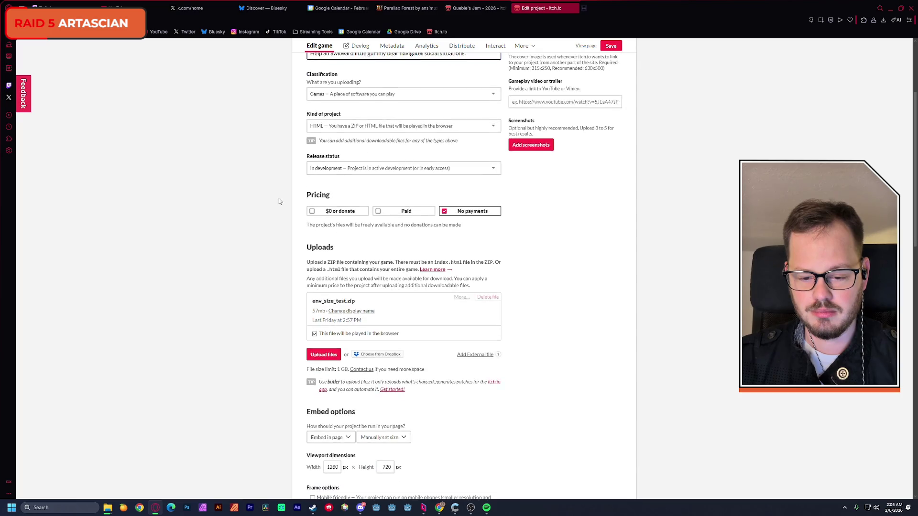
{"action": "scroll", "coordinate": [280, 202], "scroll_direction": "down", "scroll_amount": 4}
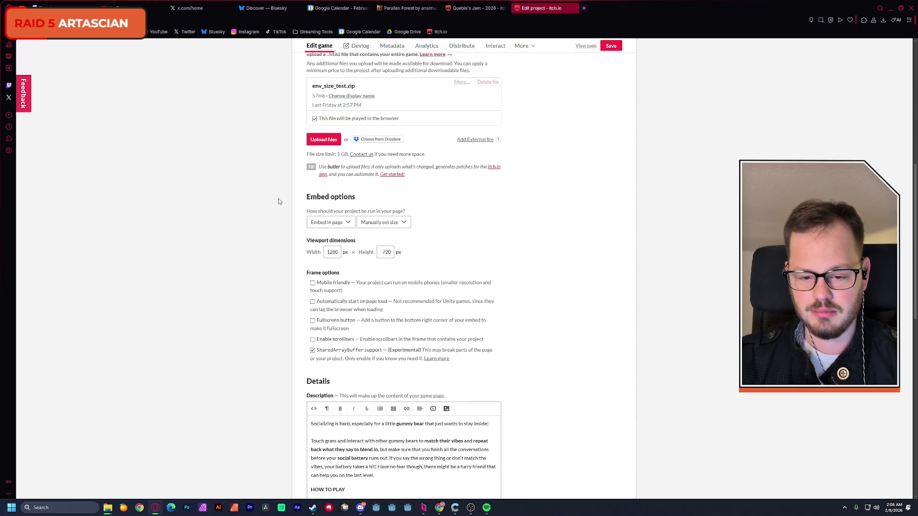
{"action": "scroll", "coordinate": [279, 201], "scroll_direction": "down", "scroll_amount": 2}
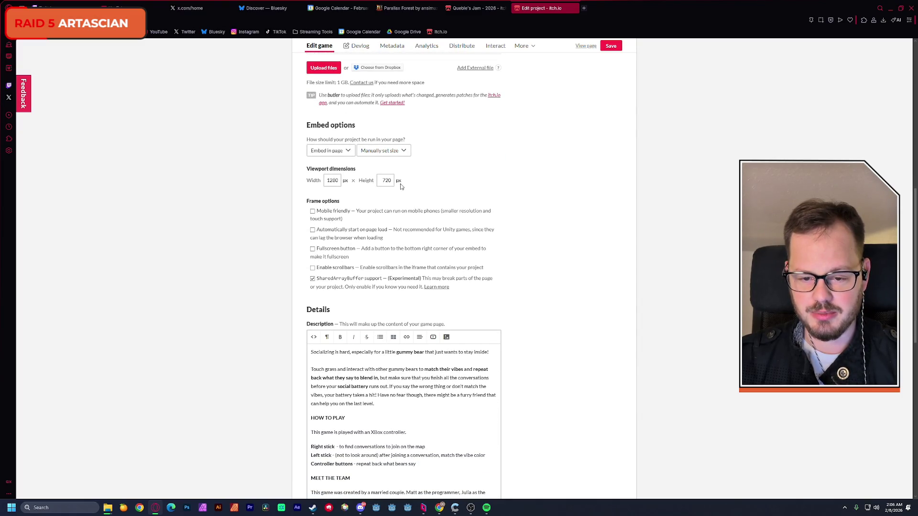
{"action": "scroll", "coordinate": [283, 185], "scroll_direction": "down", "scroll_amount": 6}
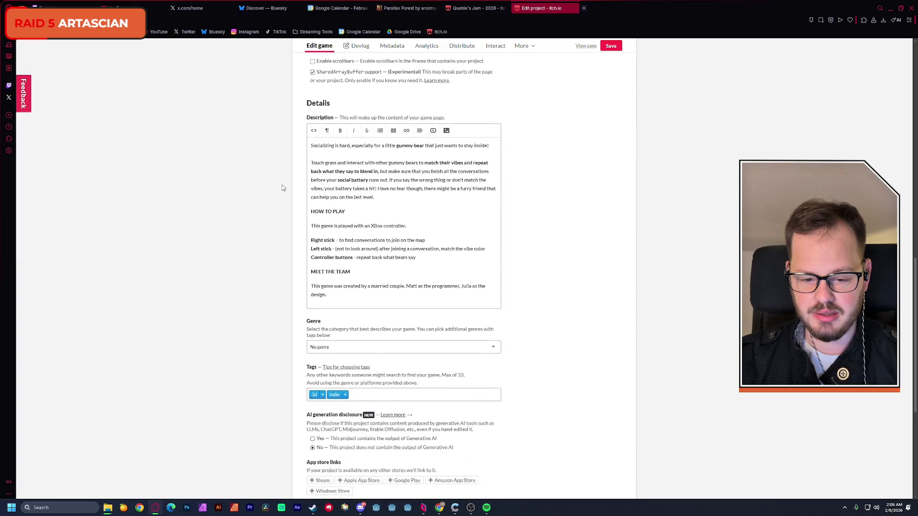
{"action": "scroll", "coordinate": [275, 187], "scroll_direction": "down", "scroll_amount": 2}
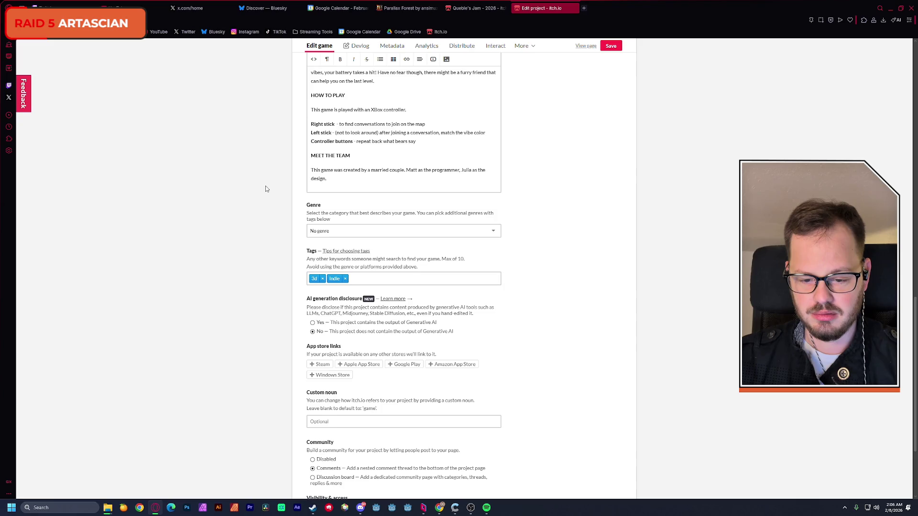
{"action": "scroll", "coordinate": [266, 189], "scroll_direction": "up", "scroll_amount": 2}
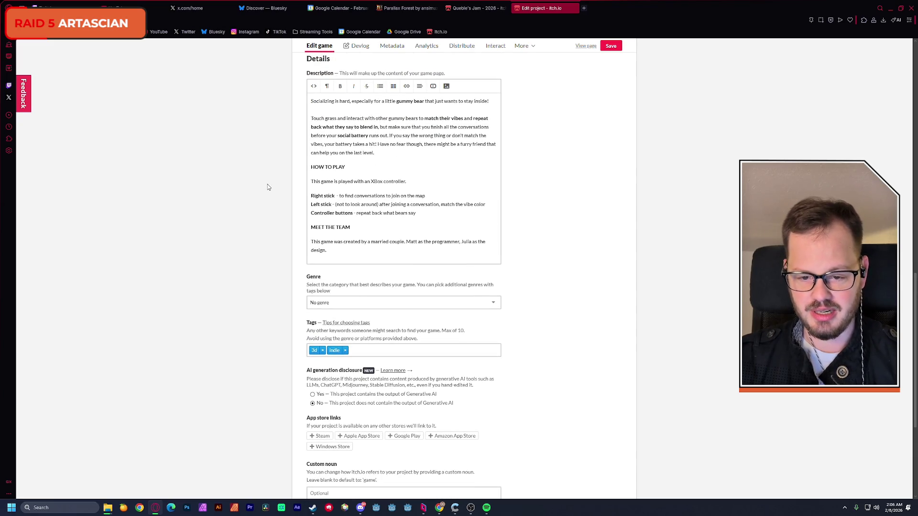
Reword the credits line to 'is' for the programmer and 'is the artist & designer'.
{"action": "double_click", "coordinate": [420, 243]}
{"action": "type", "text": "is"}
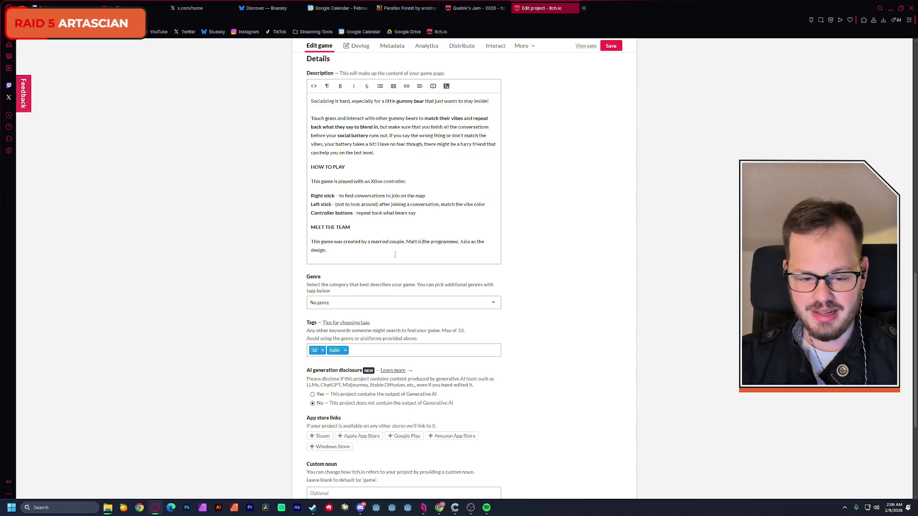
{"action": "double_click", "coordinate": [471, 242]}
{"action": "type", "text": "is"}
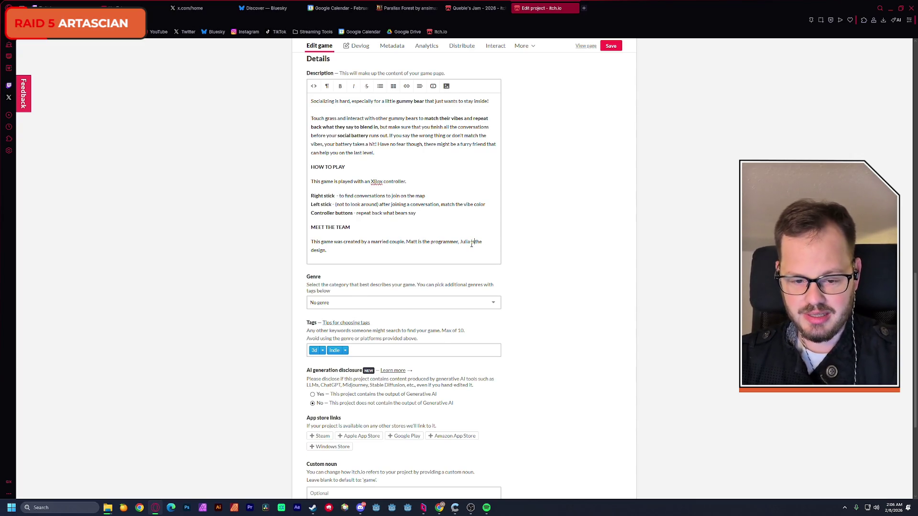
{"action": "type", "text": " the "}
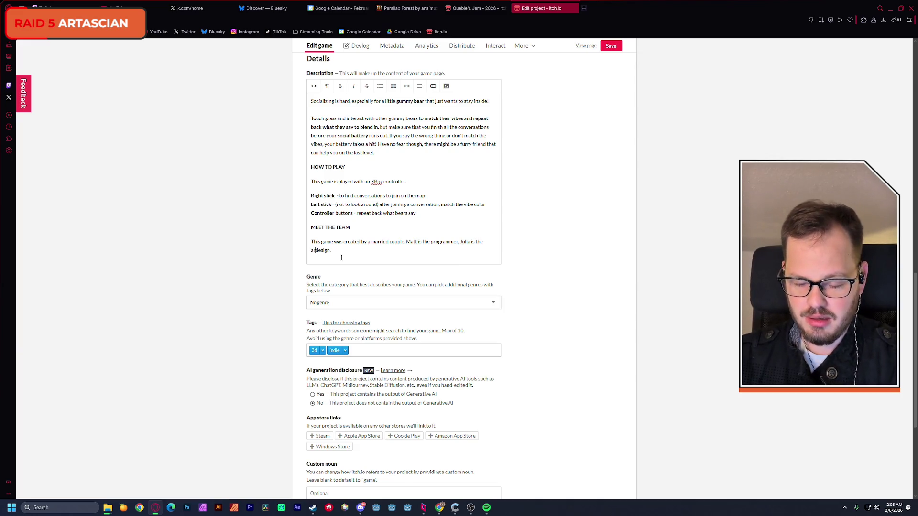
{"action": "type", "text": "artist "}
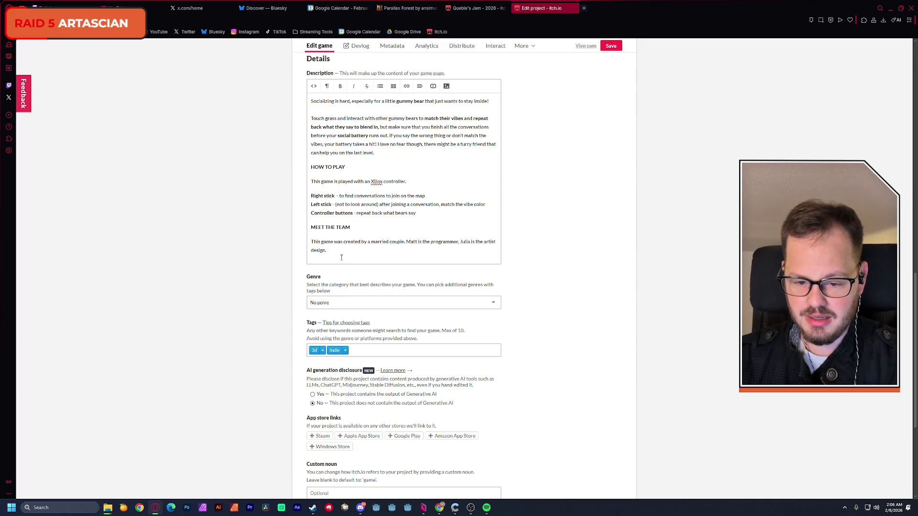
{"action": "type", "text": "& d"}
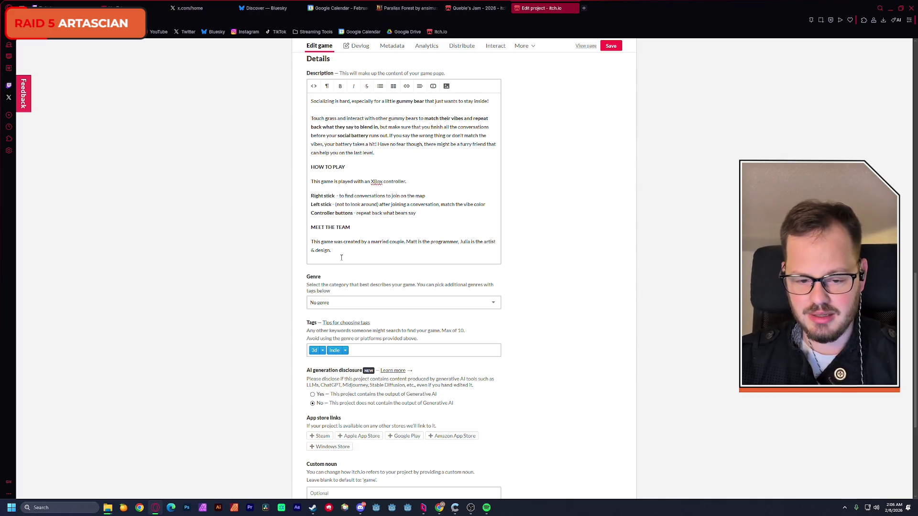
{"action": "type", "text": "esigner"}
{"action": "left_click", "coordinate": [431, 224]}
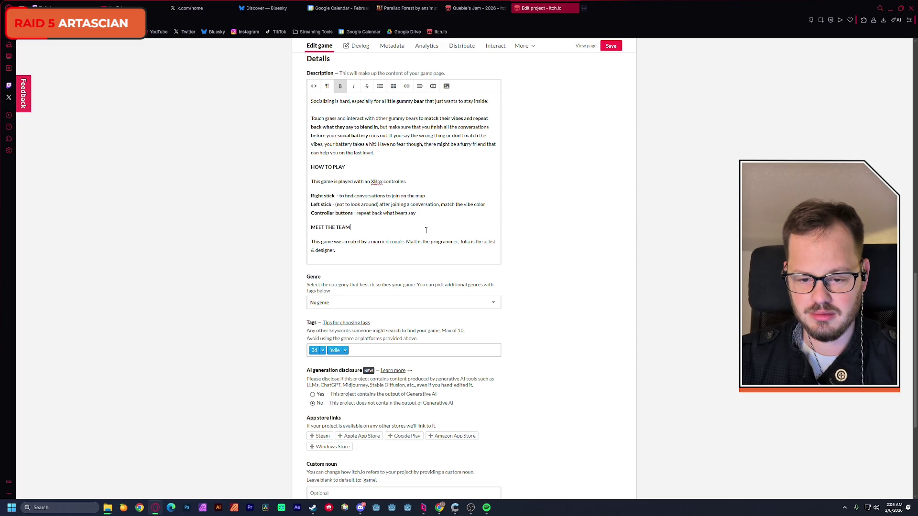
{"action": "scroll", "coordinate": [273, 283], "scroll_direction": "down", "scroll_amount": 3}
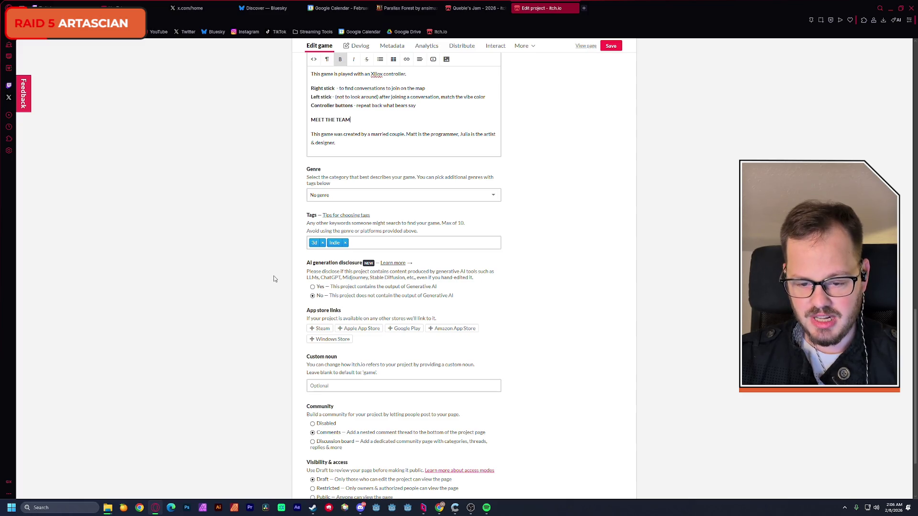
{"action": "left_click_drag", "start_coordinate": [334, 296], "coordinate": [434, 296]}
{"action": "left_click", "coordinate": [258, 287]}
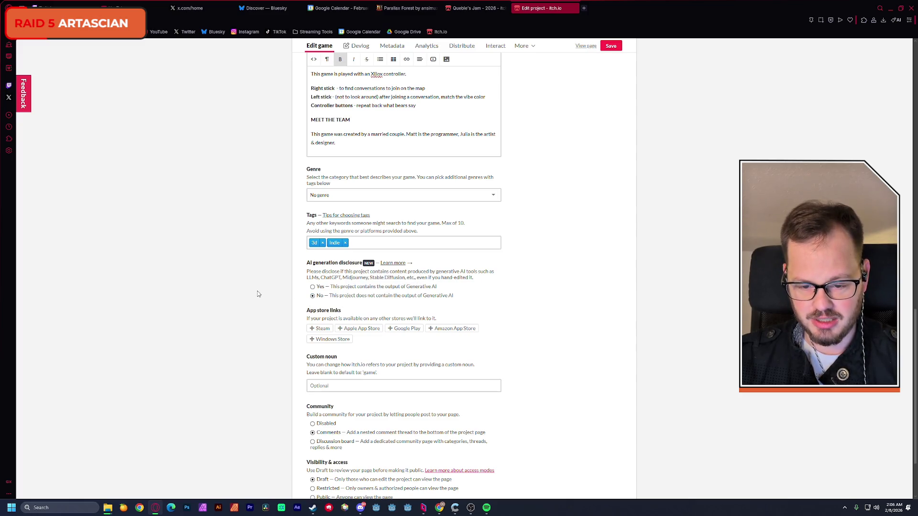
{"action": "scroll", "coordinate": [257, 294], "scroll_direction": "down", "scroll_amount": 3}
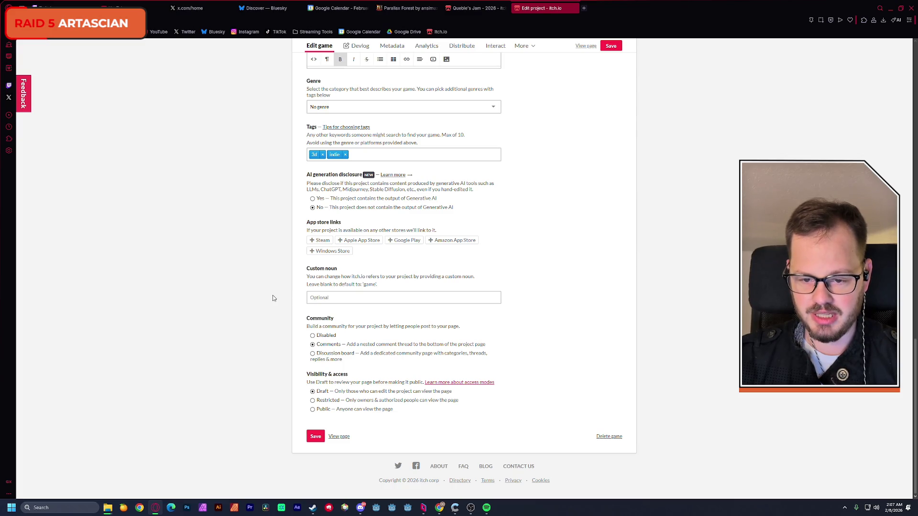
Save the unBEARably Awkward page edits, then view the Queble's Jam - 2026 submissions.
{"action": "scroll", "coordinate": [273, 297], "scroll_direction": "up", "scroll_amount": 2}
{"action": "scroll", "coordinate": [273, 298], "scroll_direction": "up", "scroll_amount": 3}
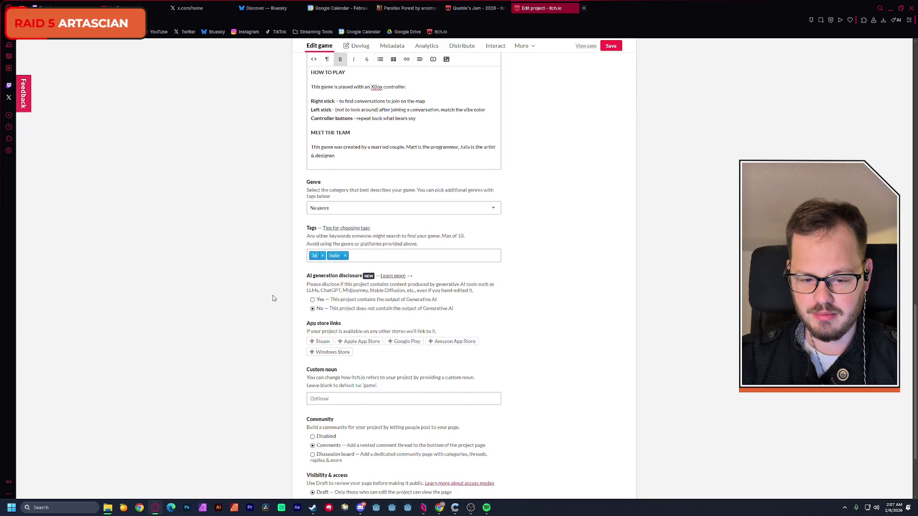
{"action": "scroll", "coordinate": [273, 297], "scroll_direction": "up", "scroll_amount": 1}
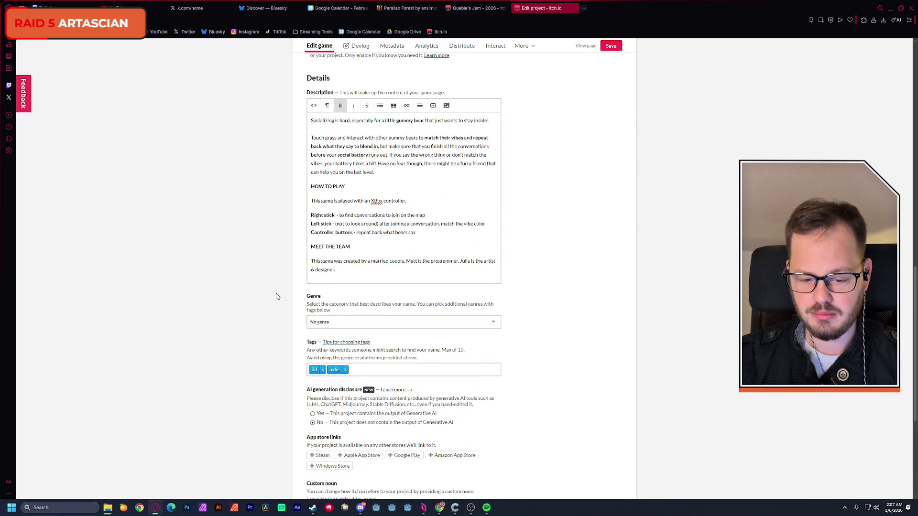
{"action": "scroll", "coordinate": [271, 296], "scroll_direction": "up", "scroll_amount": 1}
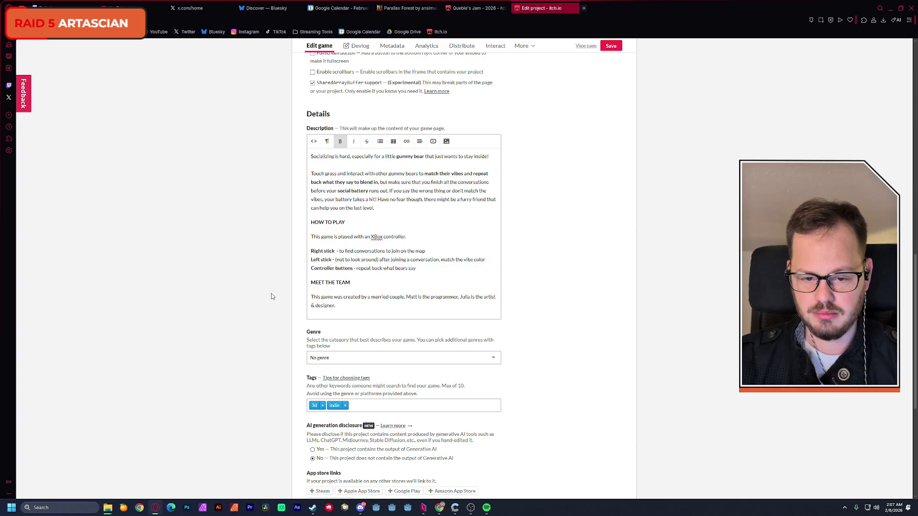
{"action": "scroll", "coordinate": [271, 297], "scroll_direction": "up", "scroll_amount": 1}
{"action": "scroll", "coordinate": [271, 296], "scroll_direction": "up", "scroll_amount": 1}
{"action": "scroll", "coordinate": [272, 296], "scroll_direction": "up", "scroll_amount": 5}
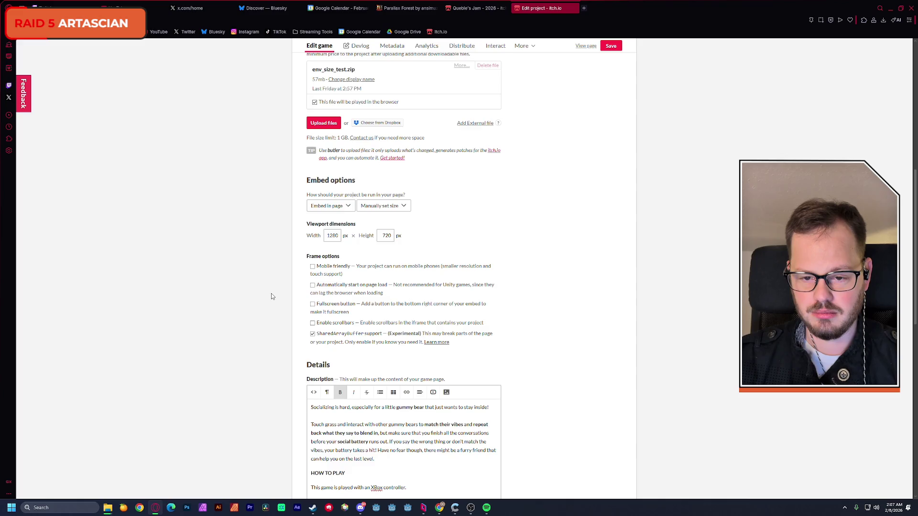
{"action": "scroll", "coordinate": [271, 296], "scroll_direction": "up", "scroll_amount": 8}
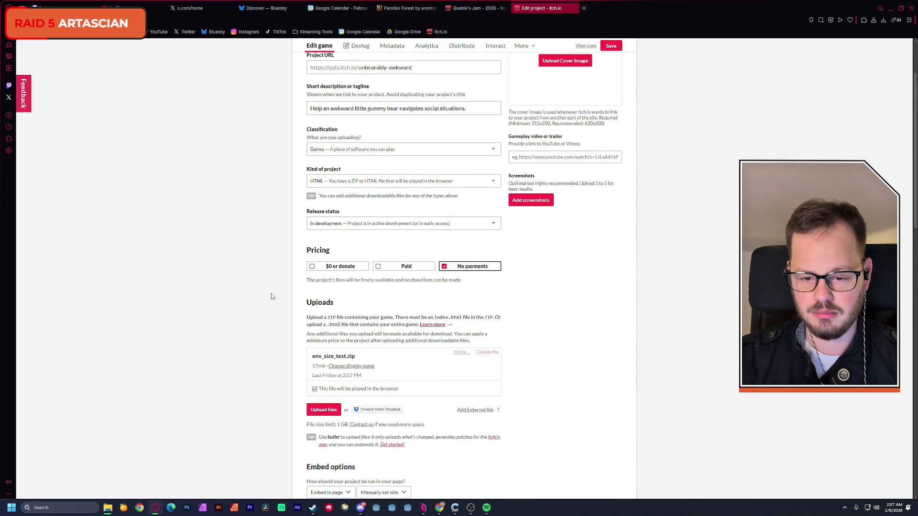
{"action": "scroll", "coordinate": [272, 297], "scroll_direction": "up", "scroll_amount": 3}
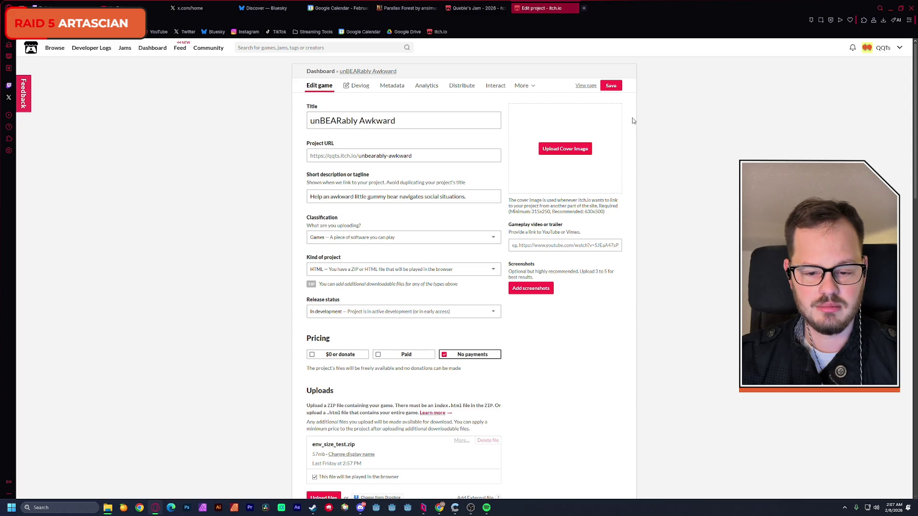
{"action": "left_click", "coordinate": [611, 85]}
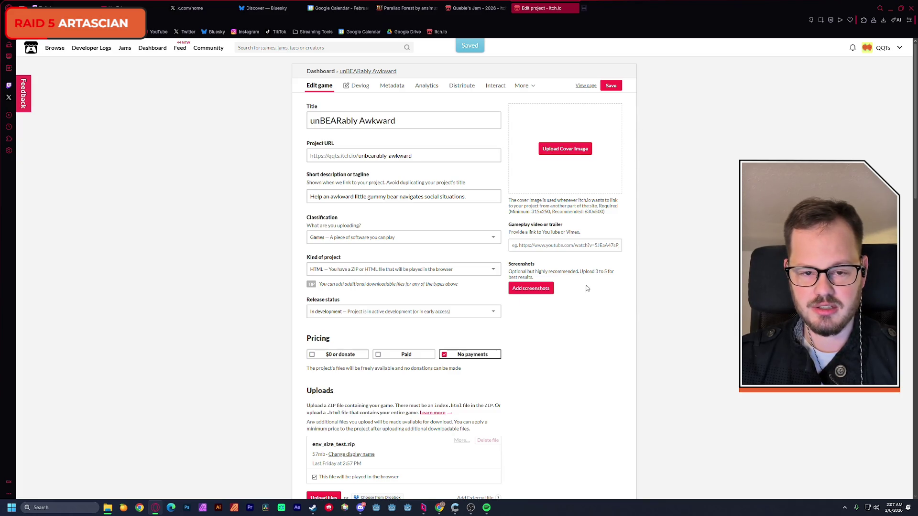
{"action": "left_click", "coordinate": [468, 10]}
{"action": "left_click", "coordinate": [622, 86]}
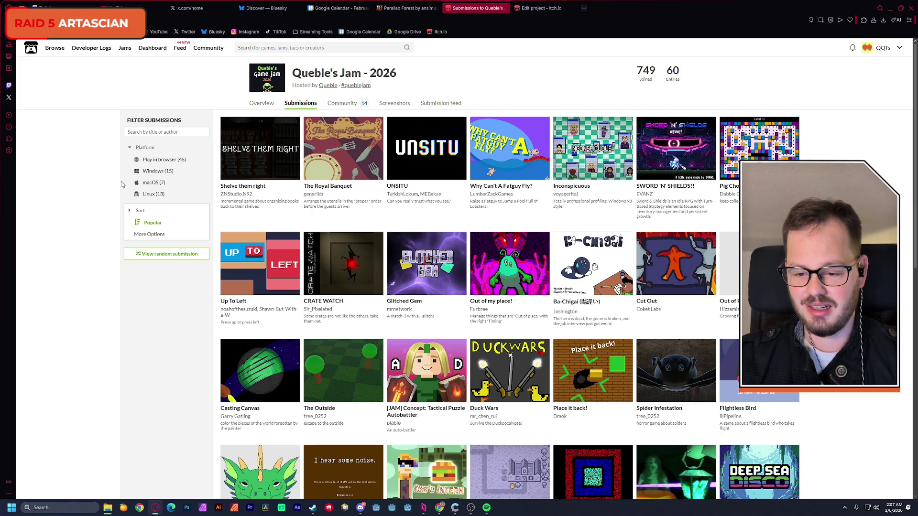
Sort the Queble's Jam - 2026 submissions by Most recently submitted.
{"action": "left_click", "coordinate": [159, 237]}
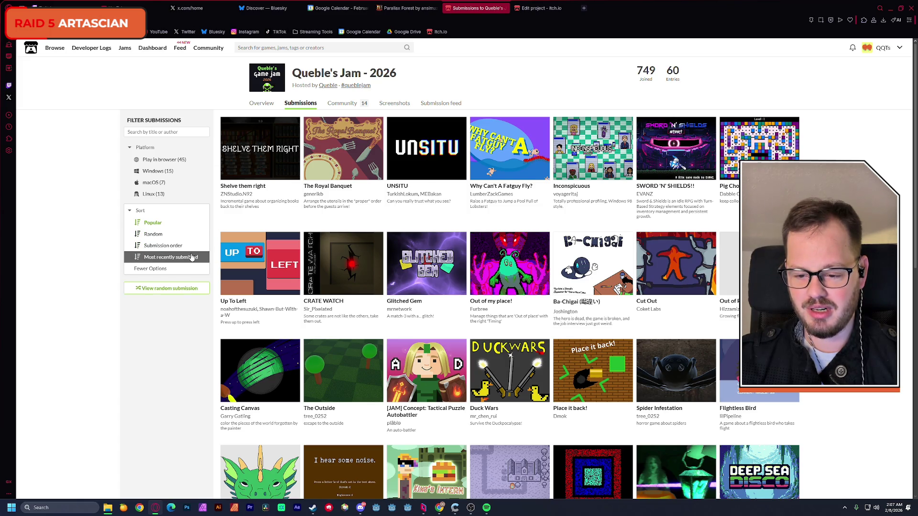
{"action": "left_click", "coordinate": [192, 258]}
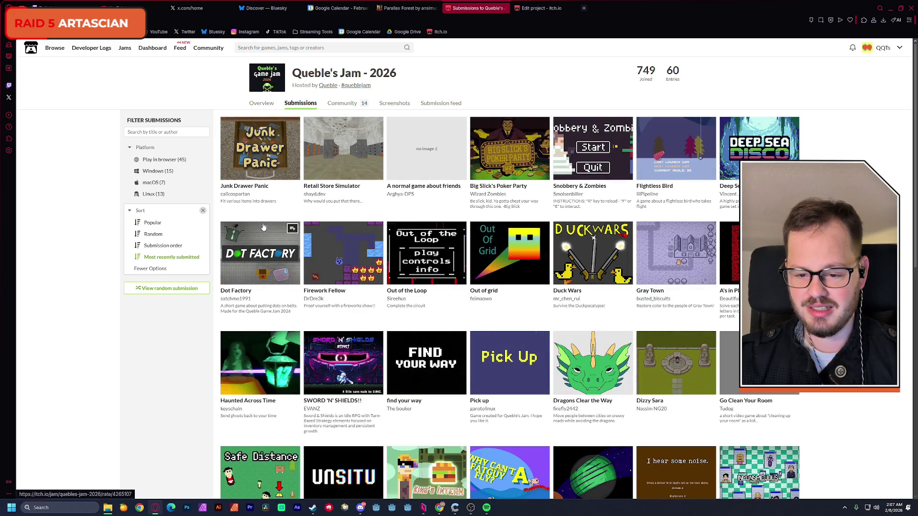
{"action": "key", "text": "alt+Tab"}
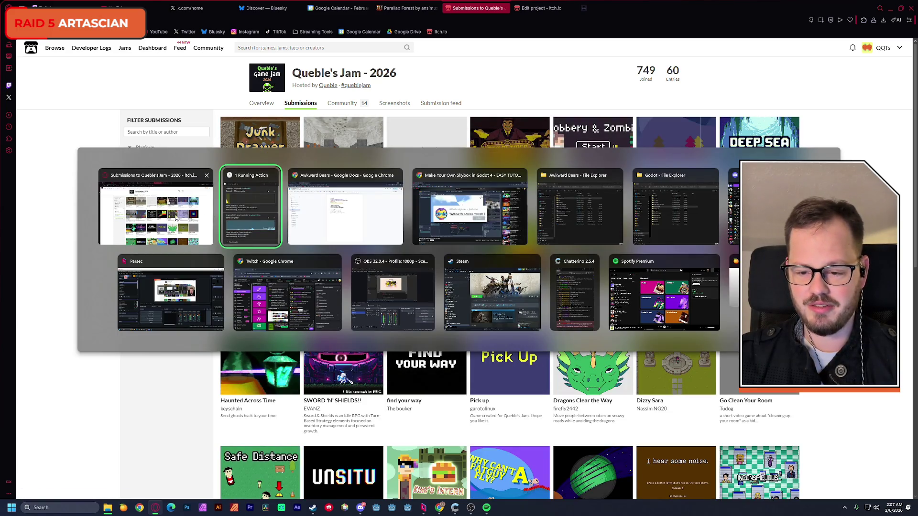
Replace the conflicting file so the Godot project copy into Awkward Bears completes.
{"action": "left_click", "coordinate": [889, 8]}
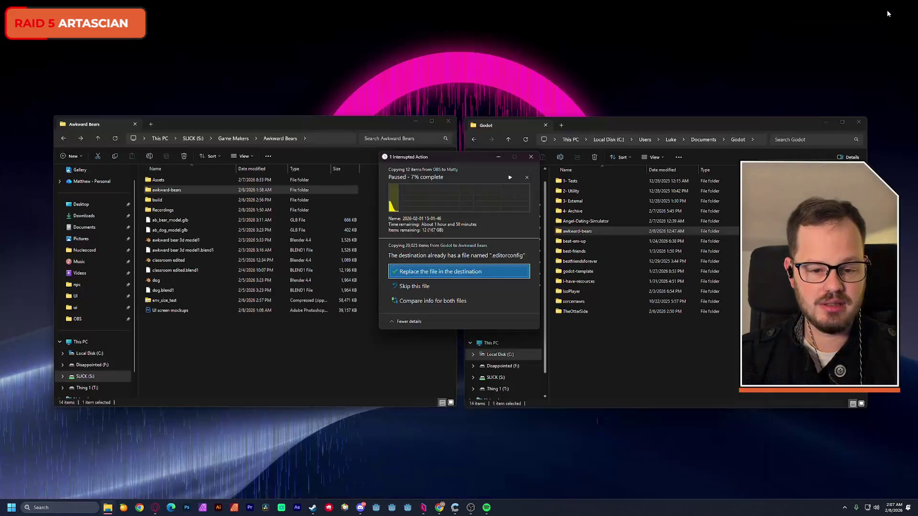
{"action": "left_click", "coordinate": [455, 271]}
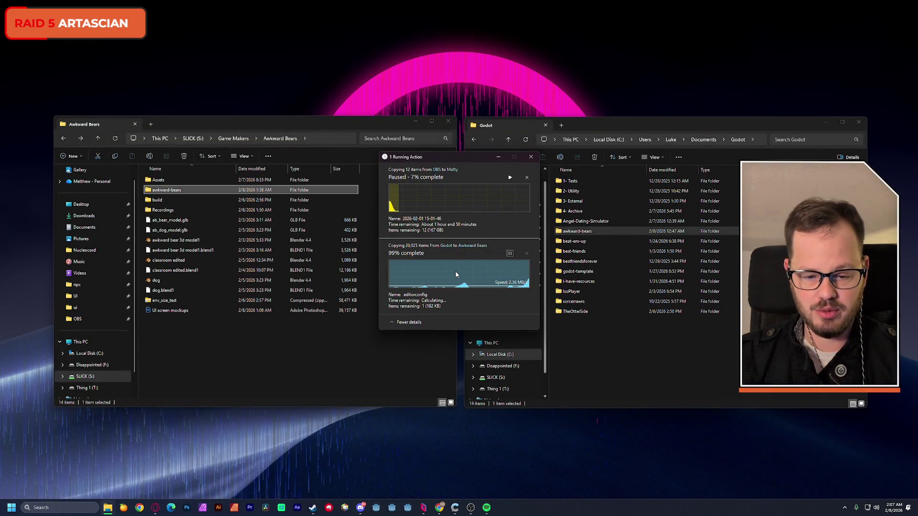
{"action": "left_click", "coordinate": [270, 345]}
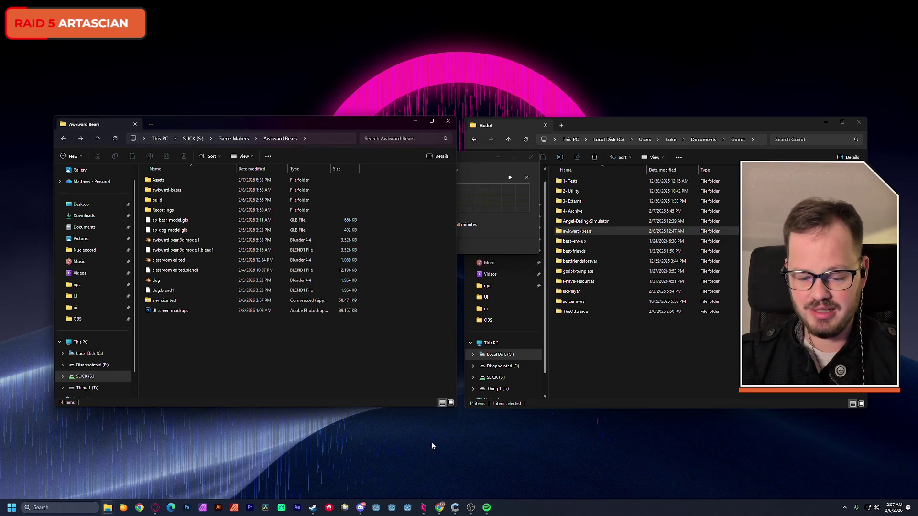
{"action": "left_click", "coordinate": [625, 375]}
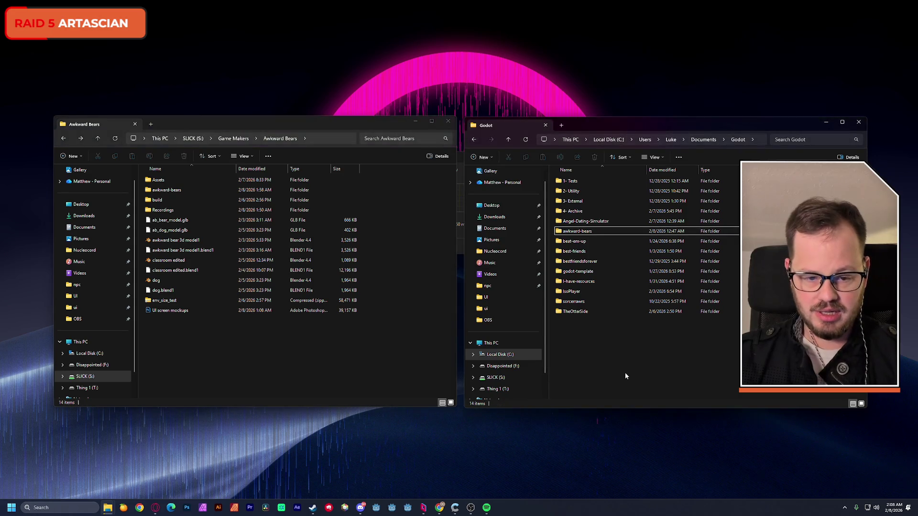
{"action": "left_click", "coordinate": [289, 364]}
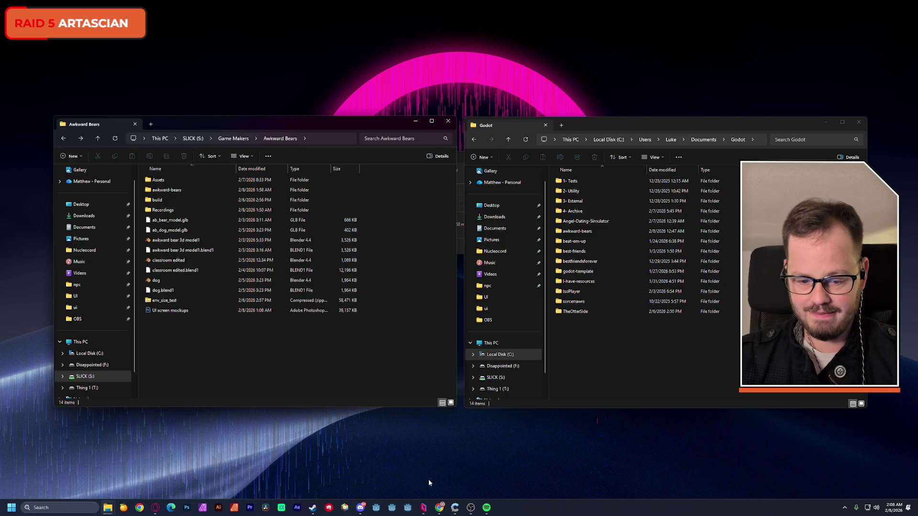
{"action": "left_click", "coordinate": [459, 428]}
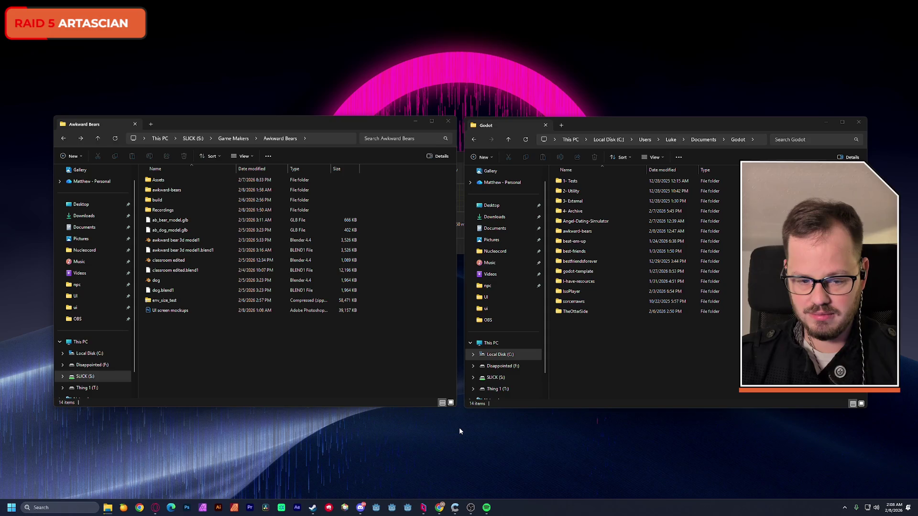
{"action": "left_click", "coordinate": [572, 364]}
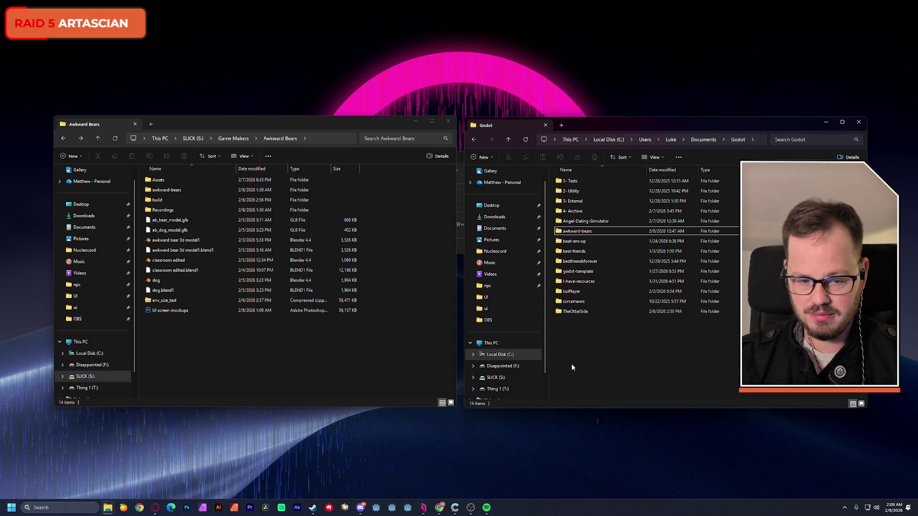
Open the awkward-bears project from the Godot Project Manager.
{"action": "left_click", "coordinate": [408, 508]}
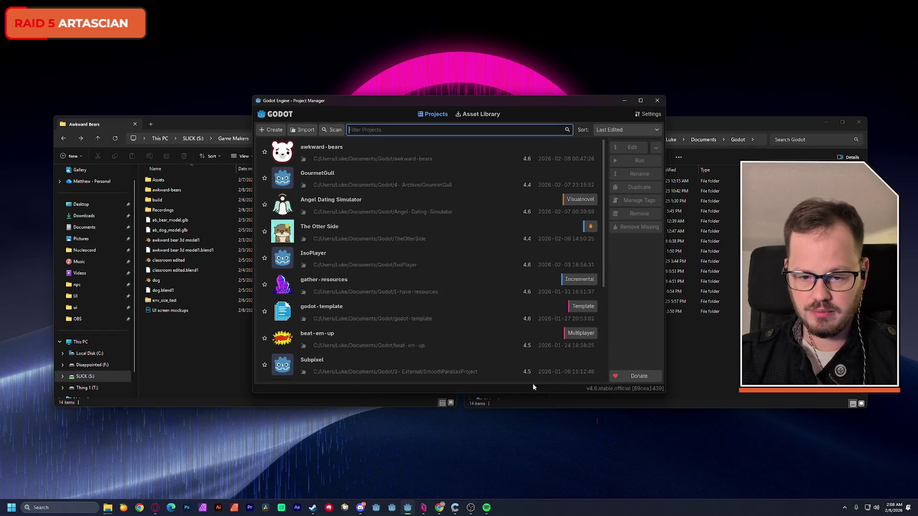
{"action": "double_click", "coordinate": [360, 150]}
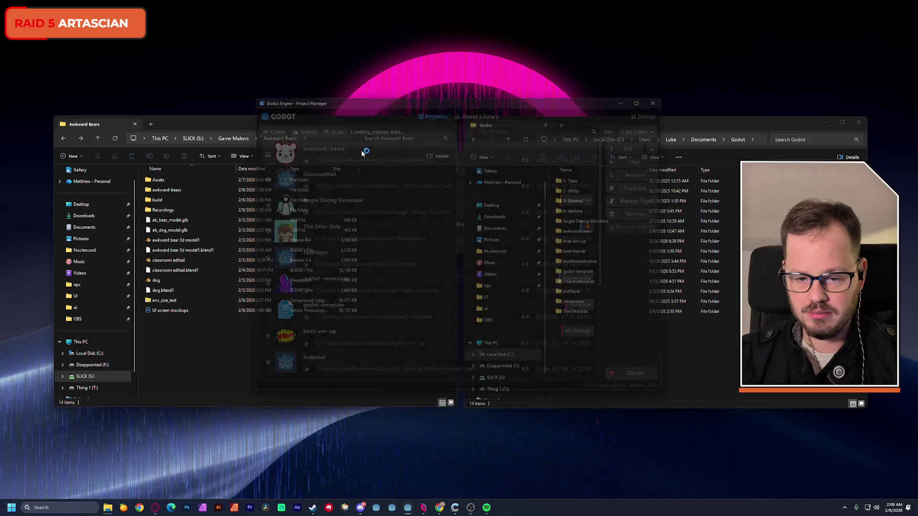
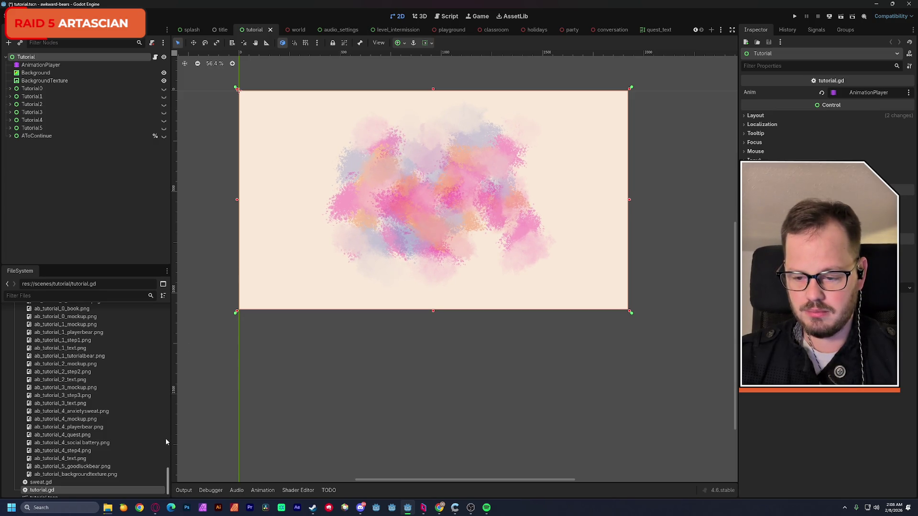
Show and then re-hide the AToContinue prompt, leaving it hidden in the tutorial scene.
{"action": "scroll", "coordinate": [165, 437], "scroll_direction": "up", "scroll_amount": 3}
{"action": "scroll", "coordinate": [165, 439], "scroll_direction": "up", "scroll_amount": 5}
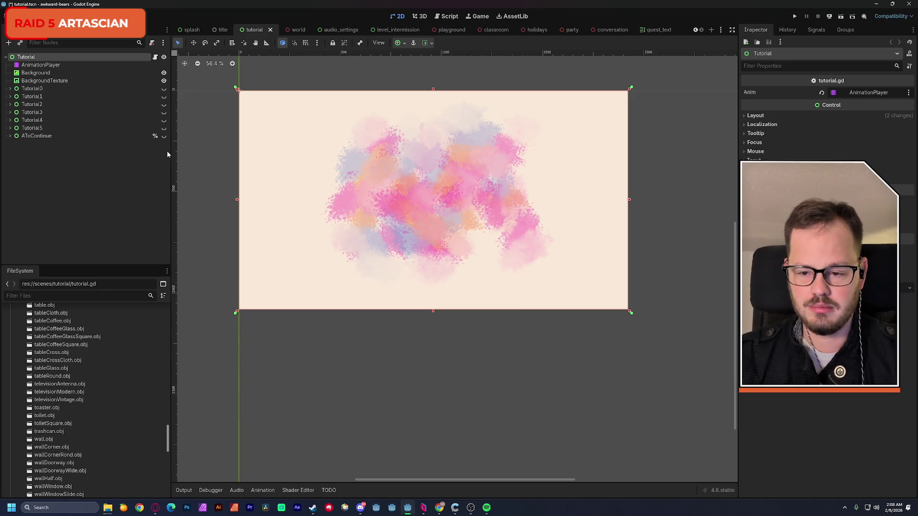
{"action": "left_click", "coordinate": [164, 137]}
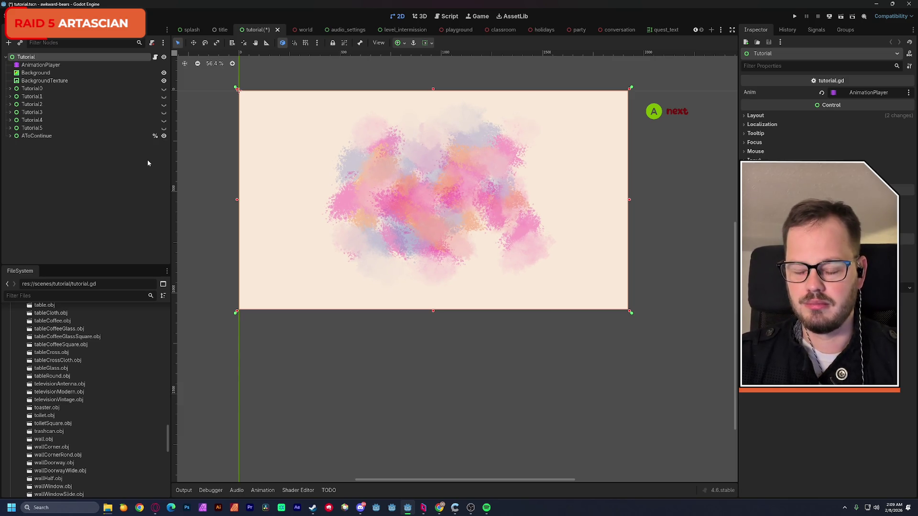
{"action": "left_click", "coordinate": [163, 137]}
{"action": "left_click", "coordinate": [201, 183]}
Save the tutorial scene and switch over to the browser window.
{"action": "key", "text": "ctrl+s"}
{"action": "key", "text": "alt+Tab"}
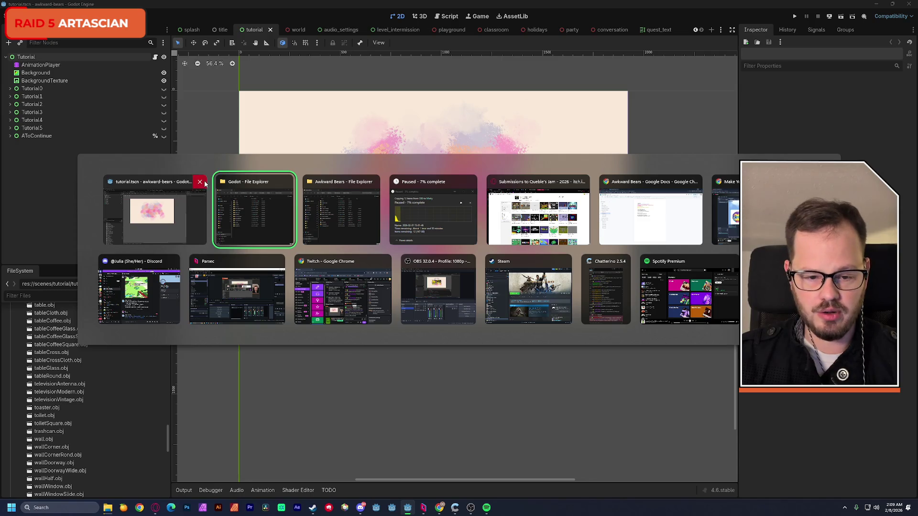
{"action": "left_click", "coordinate": [511, 212]}
Reword the HOW TO PLAY line after 'XBox controller' to note any controller works, without mouse/keyboard support.
{"action": "left_click", "coordinate": [540, 9]}
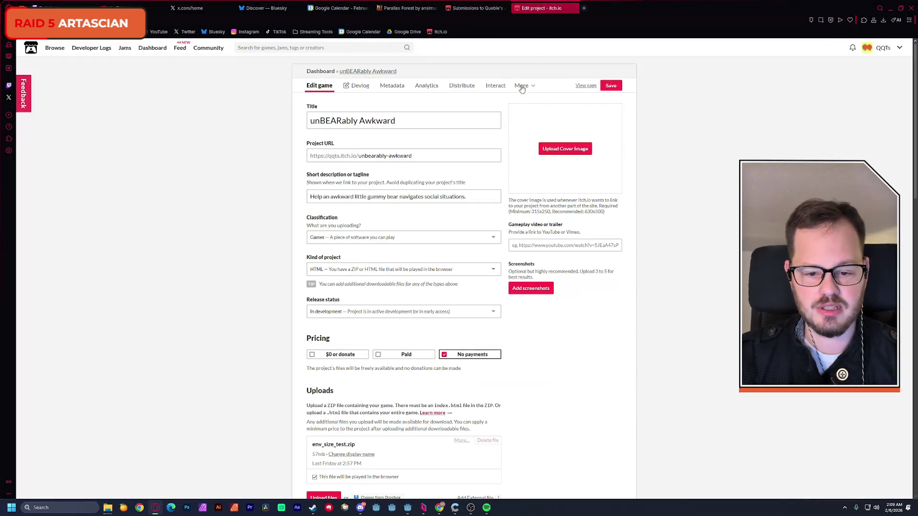
{"action": "scroll", "coordinate": [256, 268], "scroll_direction": "down", "scroll_amount": 8}
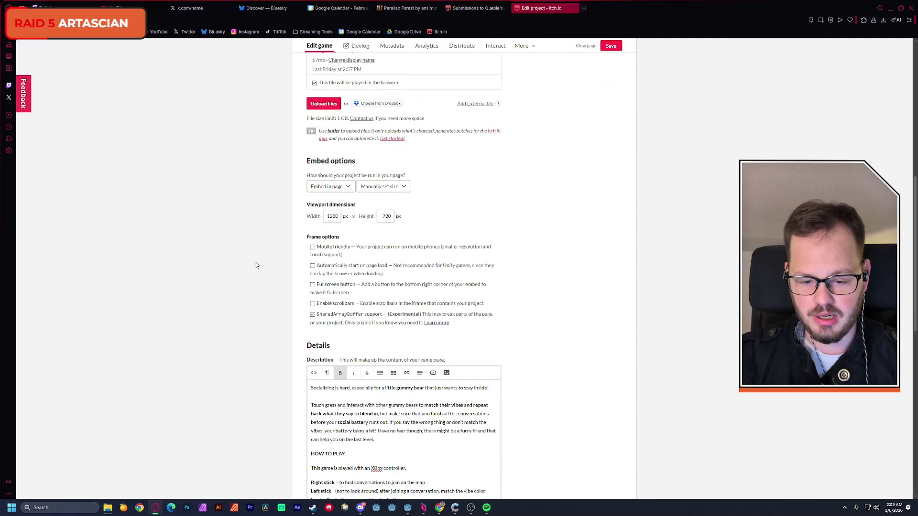
{"action": "scroll", "coordinate": [544, 320], "scroll_direction": "down", "scroll_amount": 4}
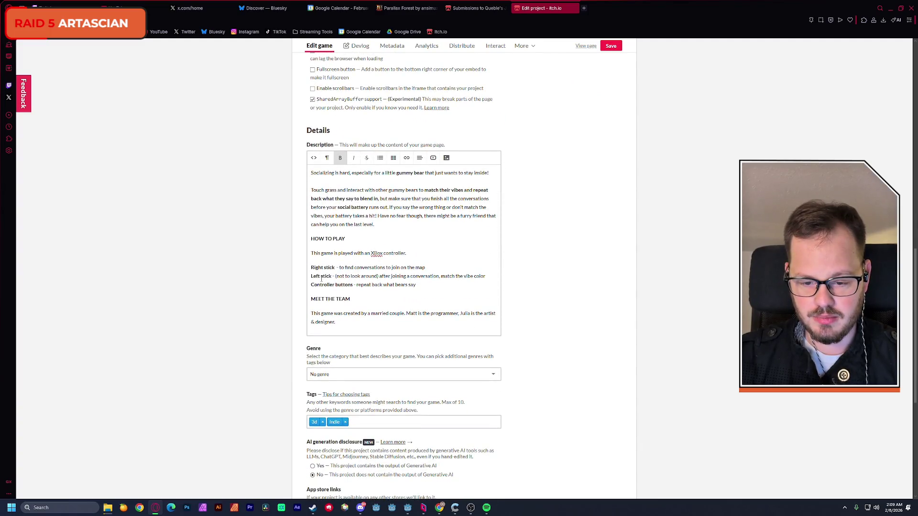
{"action": "left_click", "coordinate": [409, 253]}
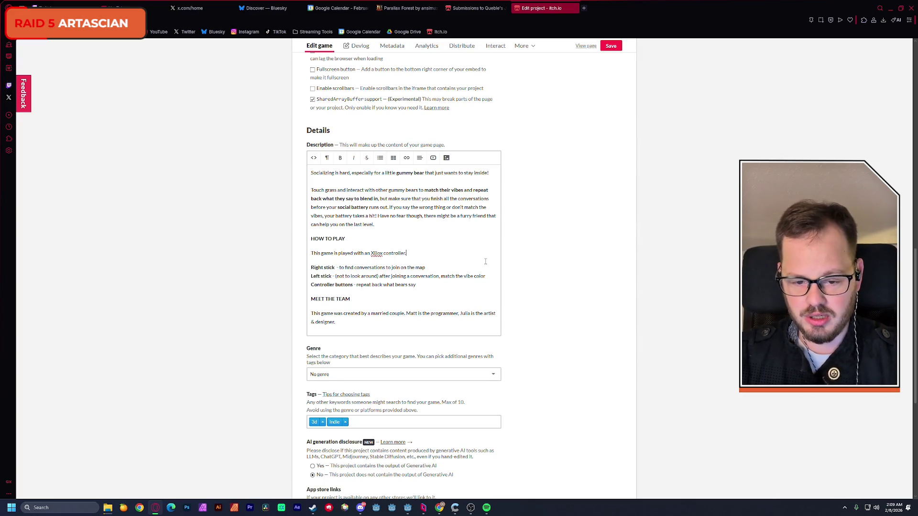
{"action": "key", "text": "BackSpace"}
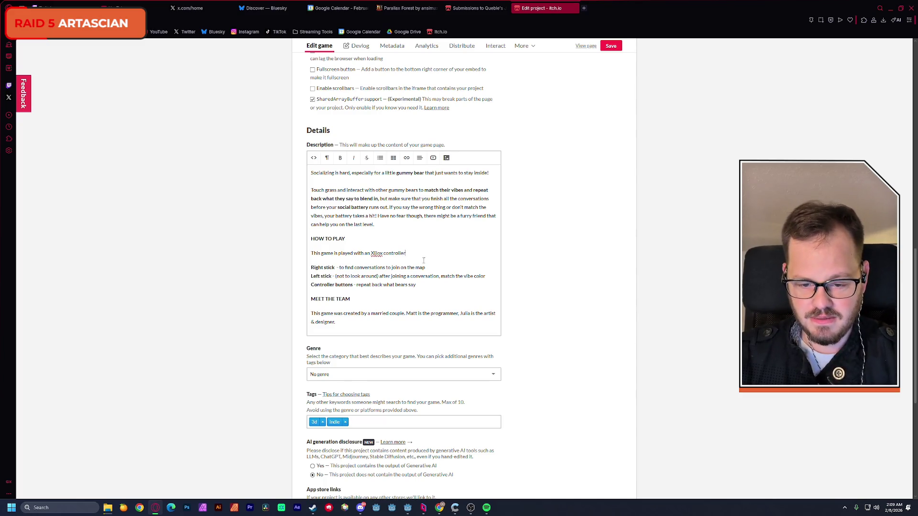
{"action": "type", "text": "designed to be "}
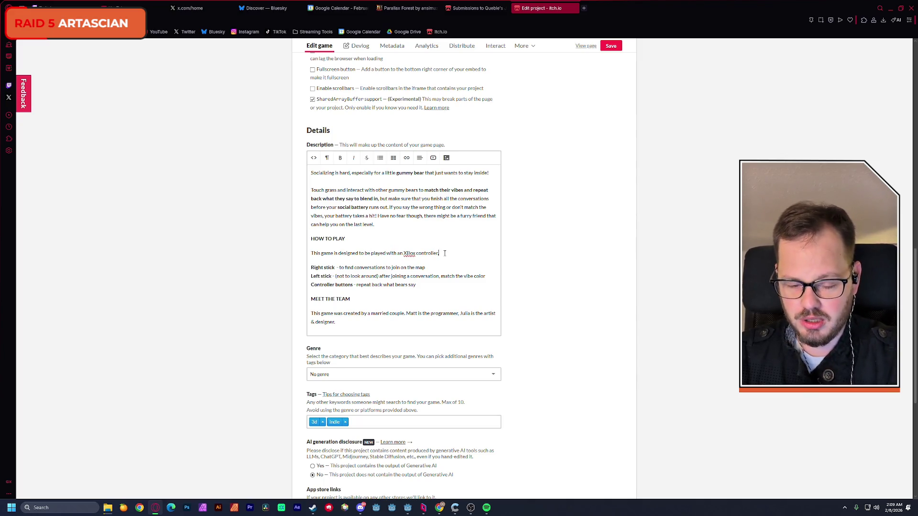
{"action": "type", "text": "ut"}
{"action": "type", "text": "ny controller wi"}
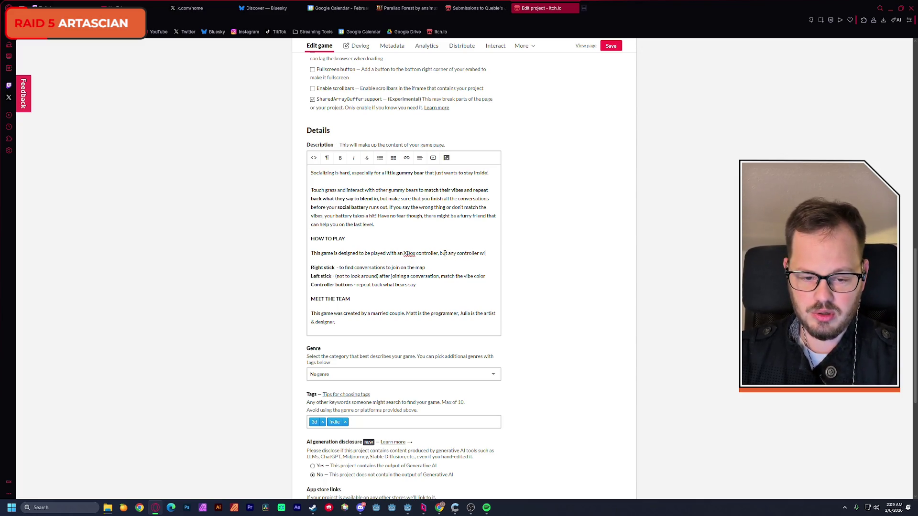
{"action": "type", "text": "ork. This game"}
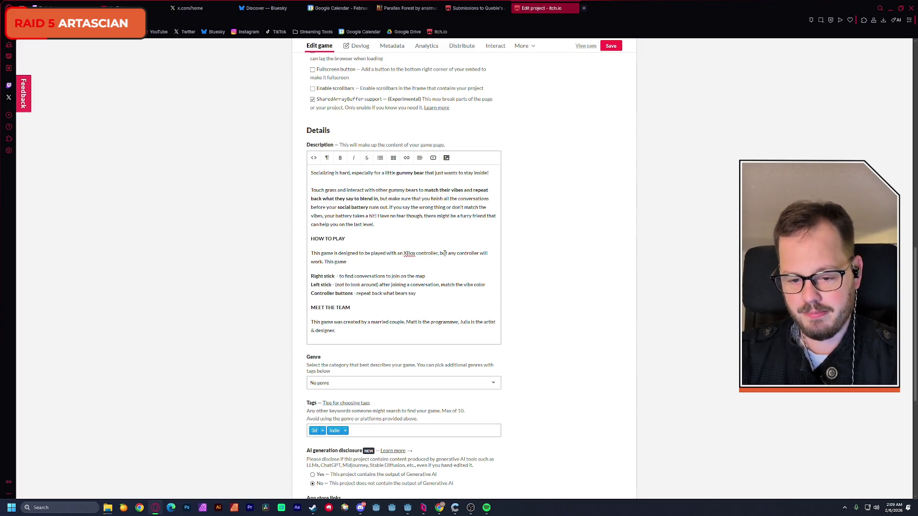
{"action": "type", "text": "not have mous"}
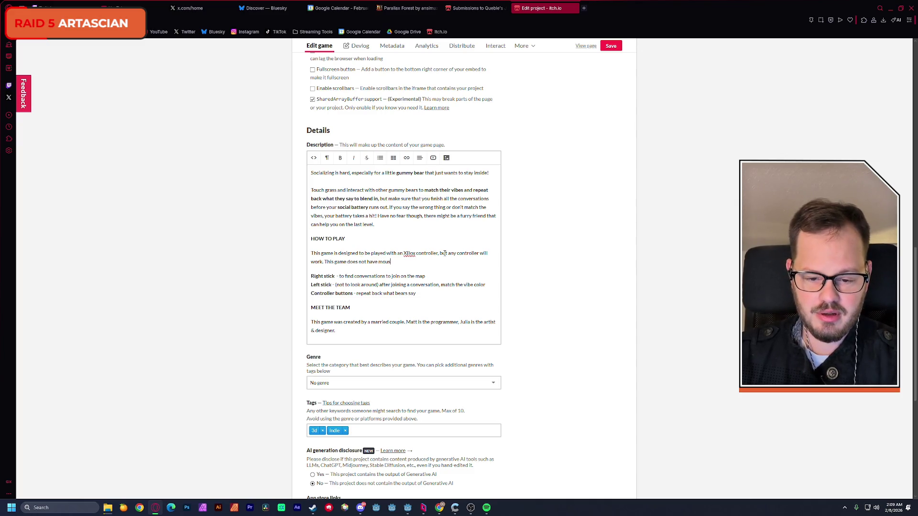
{"action": "type", "text": "eyb su"}
{"action": "key", "text": "BackSpace"}
{"action": "key", "text": "BackSpace"}
{"action": "key", "text": "BackSpace"}
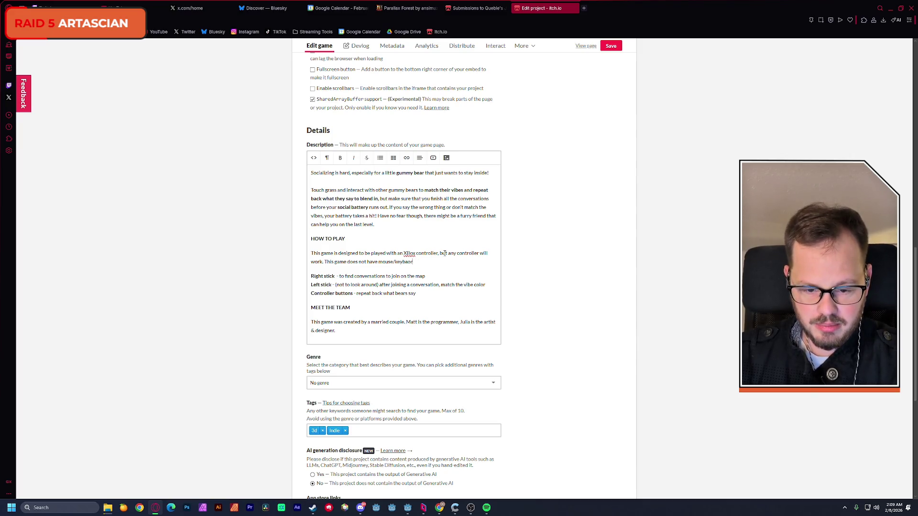
{"action": "type", "text": "support."}
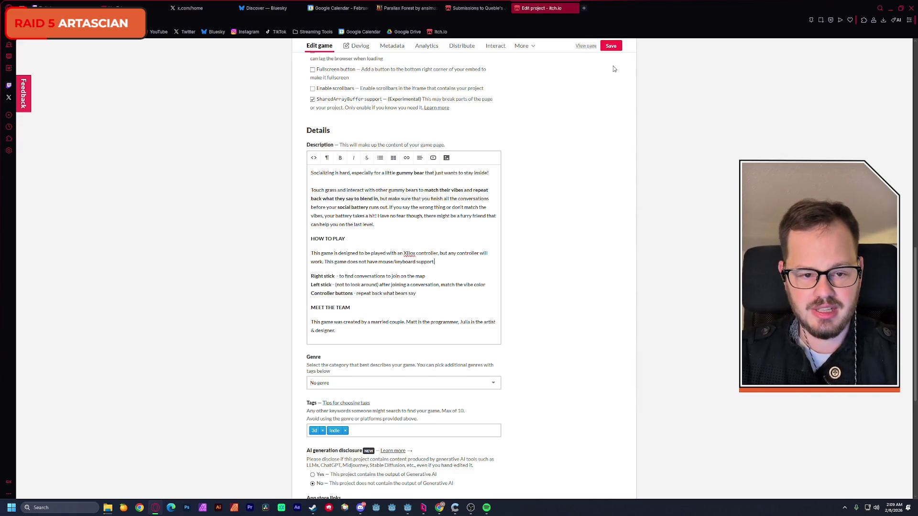
Save the itch.io project page and go to the X home feed tab.
{"action": "left_click", "coordinate": [610, 50]}
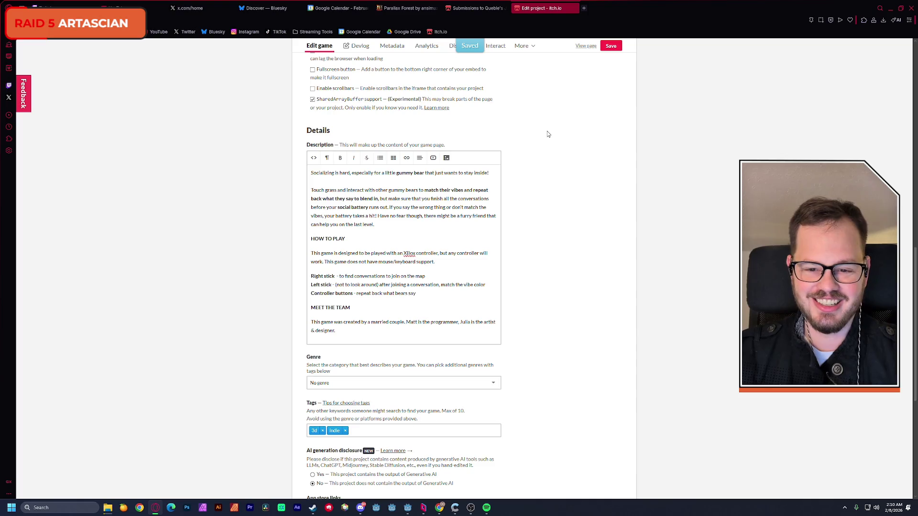
{"action": "scroll", "coordinate": [554, 146], "scroll_direction": "up", "scroll_amount": 10}
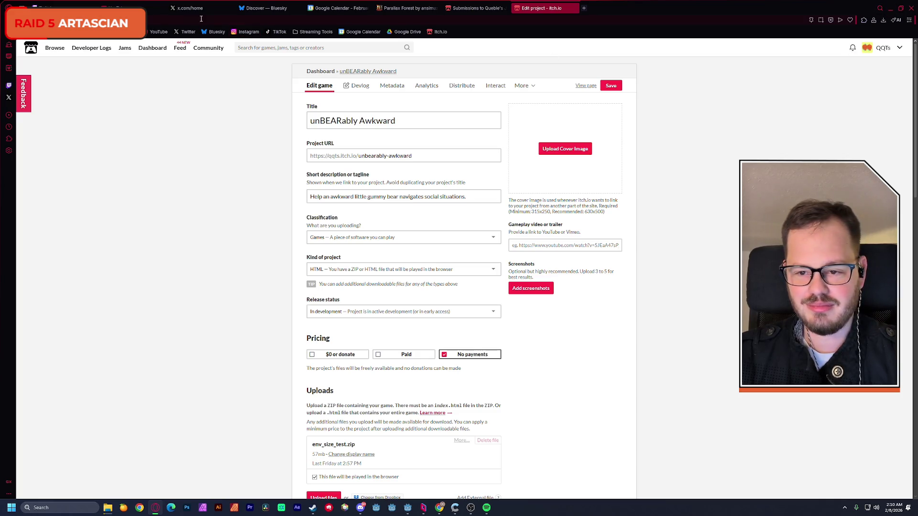
{"action": "left_click", "coordinate": [178, 10]}
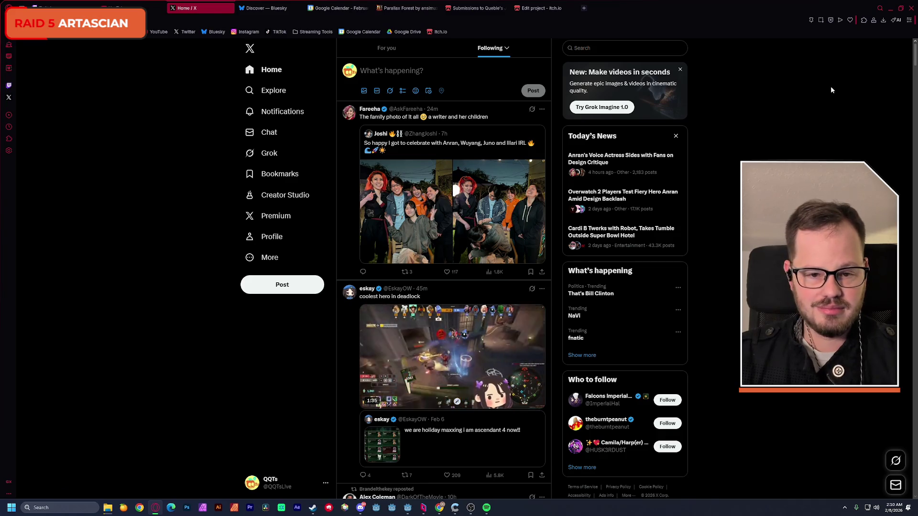
Minimize the browser and bring up the level_intermission scene in Godot.
{"action": "left_click", "coordinate": [888, 8]}
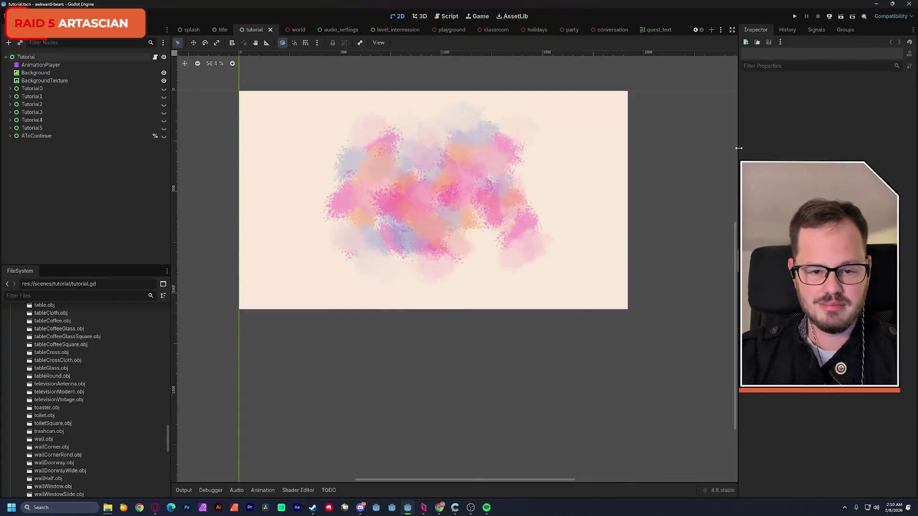
{"action": "scroll", "coordinate": [479, 198], "scroll_direction": "up", "scroll_amount": 2}
{"action": "scroll", "coordinate": [477, 197], "scroll_direction": "down", "scroll_amount": 1}
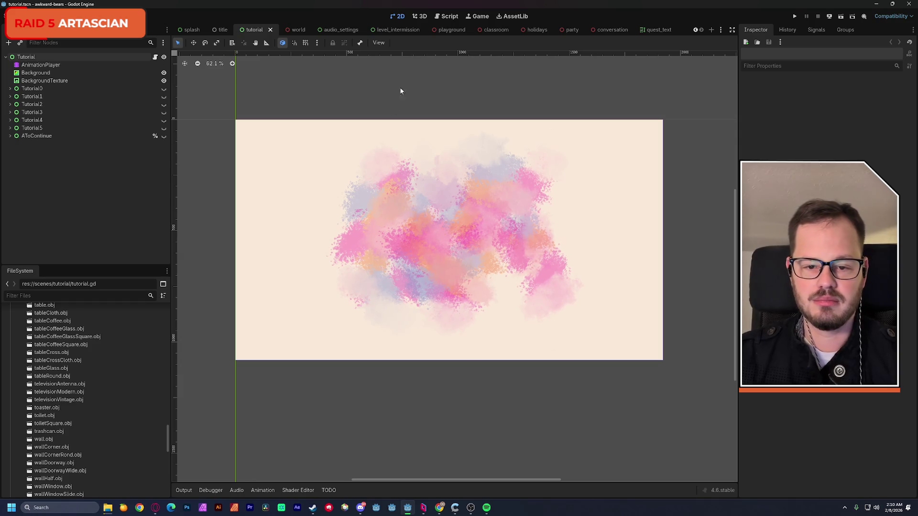
{"action": "left_click", "coordinate": [407, 31]}
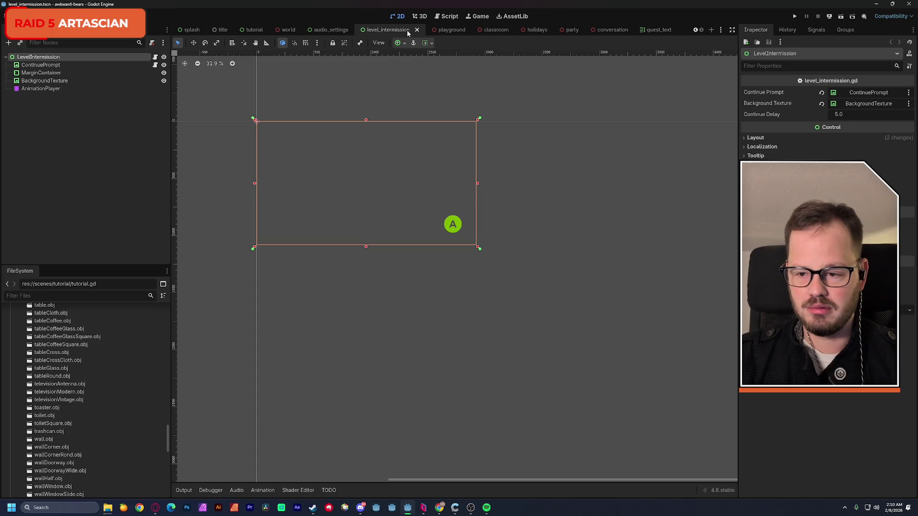
Move AnimationPlayer above ContinuePrompt in the scene tree and save level_intermission.
{"action": "left_click_drag", "start_coordinate": [41, 88], "coordinate": [57, 65]}
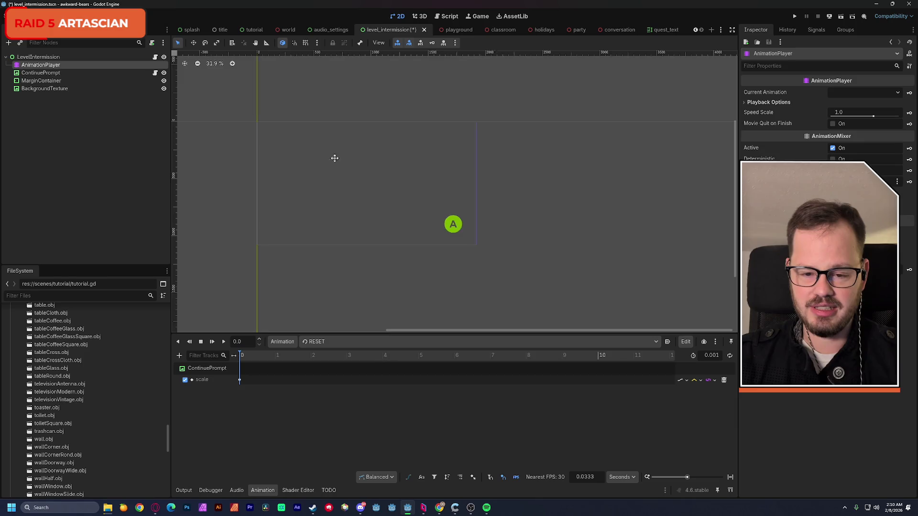
{"action": "left_click_drag", "start_coordinate": [333, 158], "coordinate": [410, 170]}
{"action": "key", "text": "ctrl+s"}
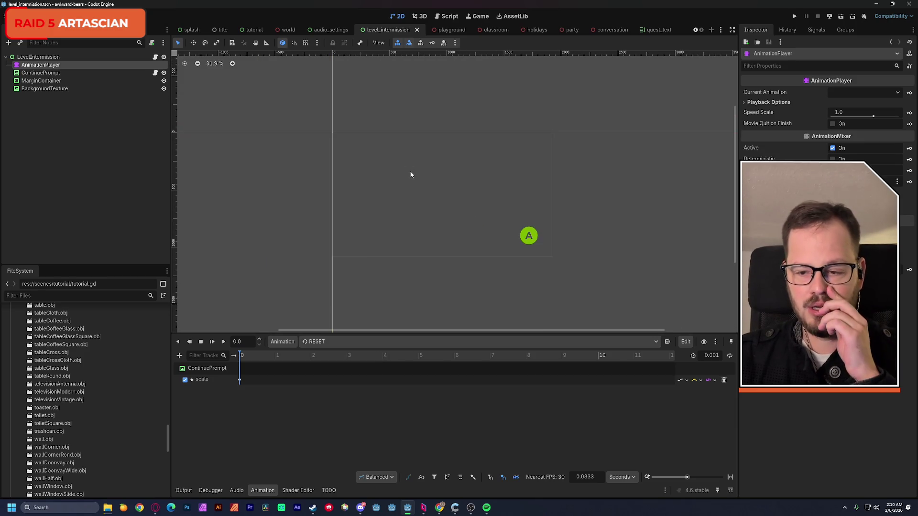
Bring the Background and BackgroundTexture nodes from the tutorial scene into level_intermission, outside AnimationPlayer.
{"action": "left_click", "coordinate": [253, 30]}
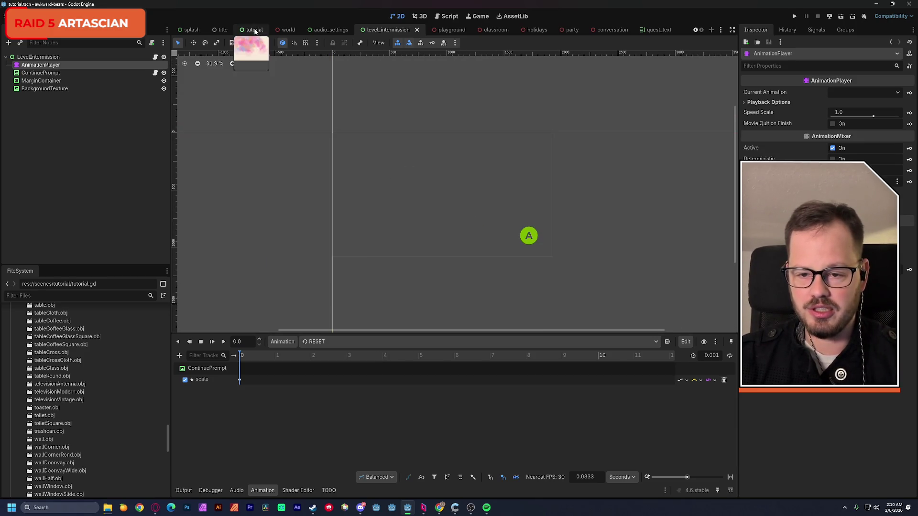
{"action": "scroll", "coordinate": [289, 155], "scroll_direction": "down", "scroll_amount": 3}
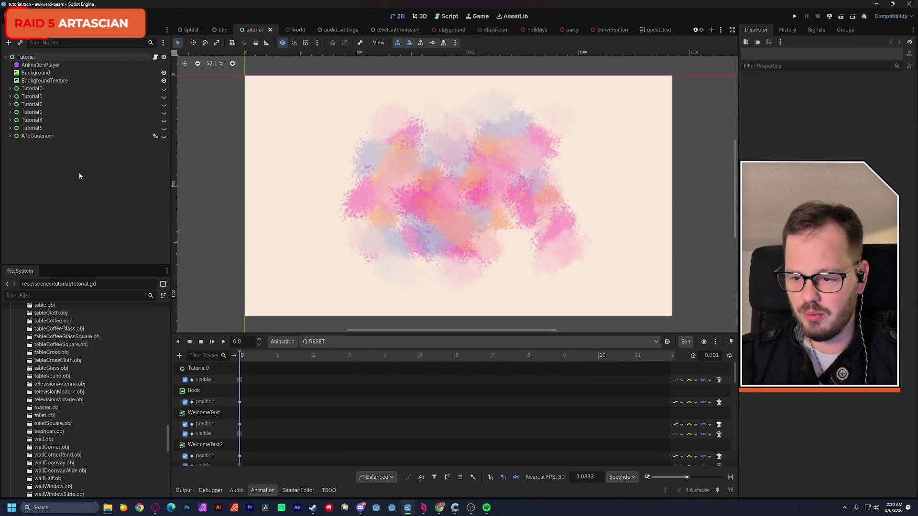
{"action": "left_click", "coordinate": [38, 73]}
{"action": "left_click", "coordinate": [41, 81], "text": "ctrl"}
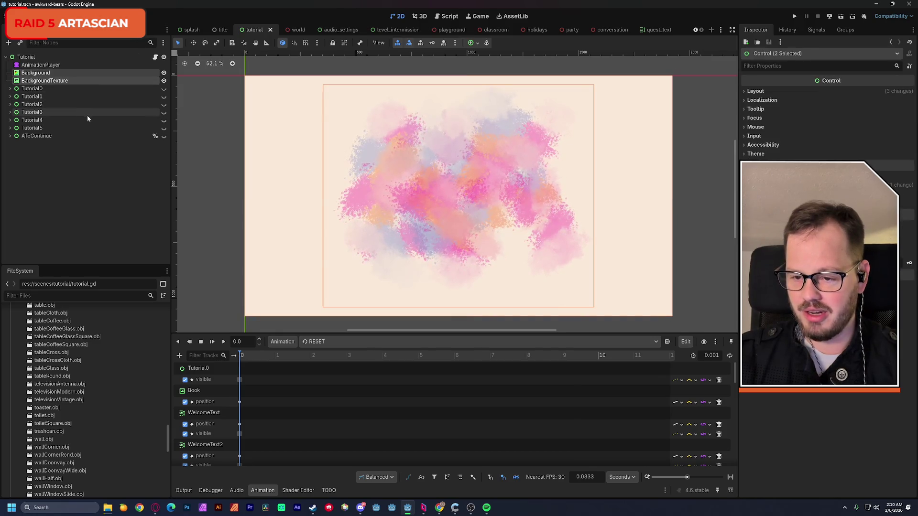
{"action": "left_click", "coordinate": [387, 31]}
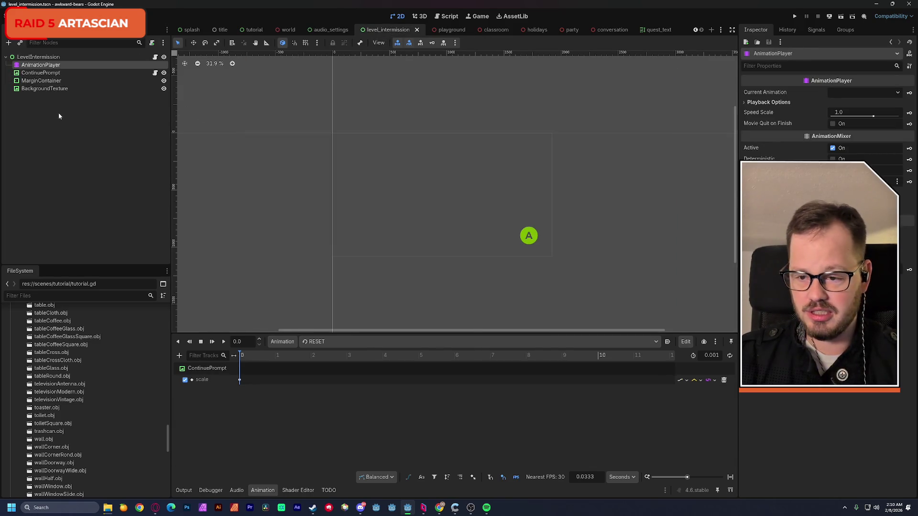
{"action": "key", "text": "ctrl+v"}
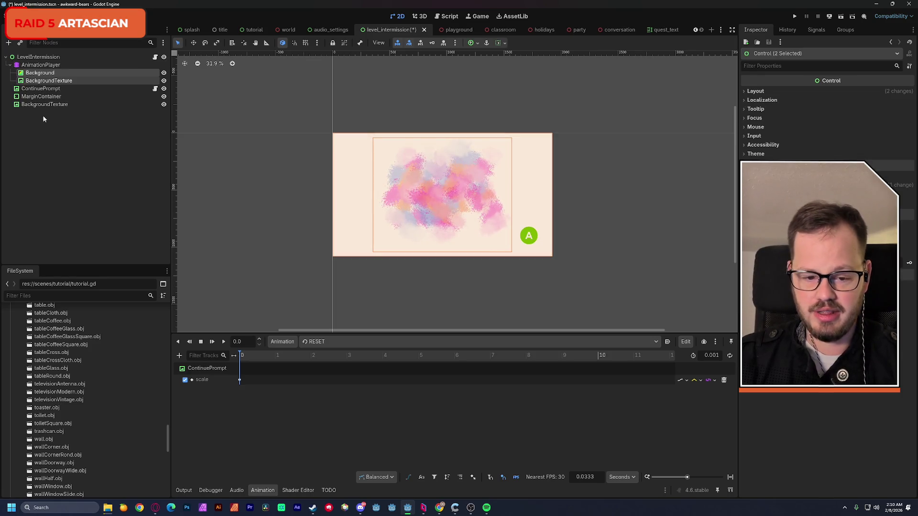
{"action": "left_click_drag", "start_coordinate": [40, 76], "coordinate": [53, 66]}
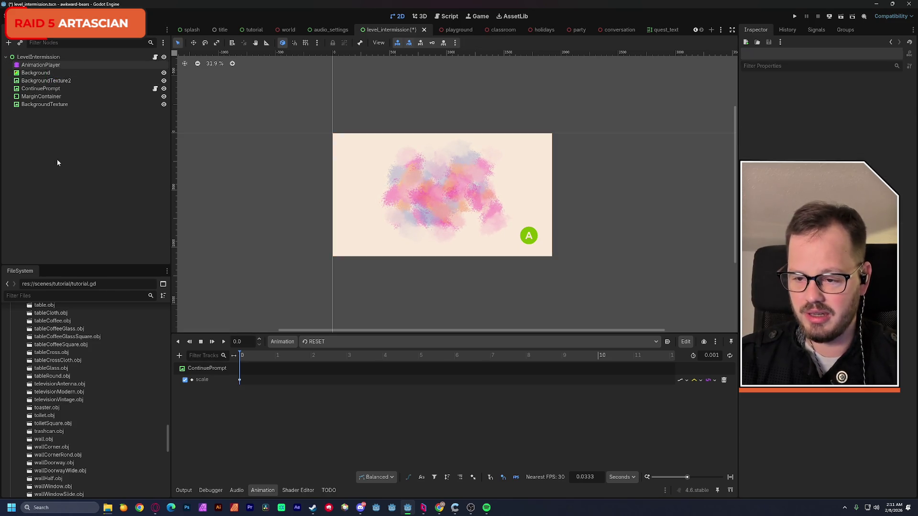
Hide ContinuePrompt, MarginContainer and the original BackgroundTexture, then save the scene.
{"action": "left_click", "coordinate": [163, 89]}
{"action": "left_click", "coordinate": [163, 97]}
{"action": "left_click", "coordinate": [164, 104]}
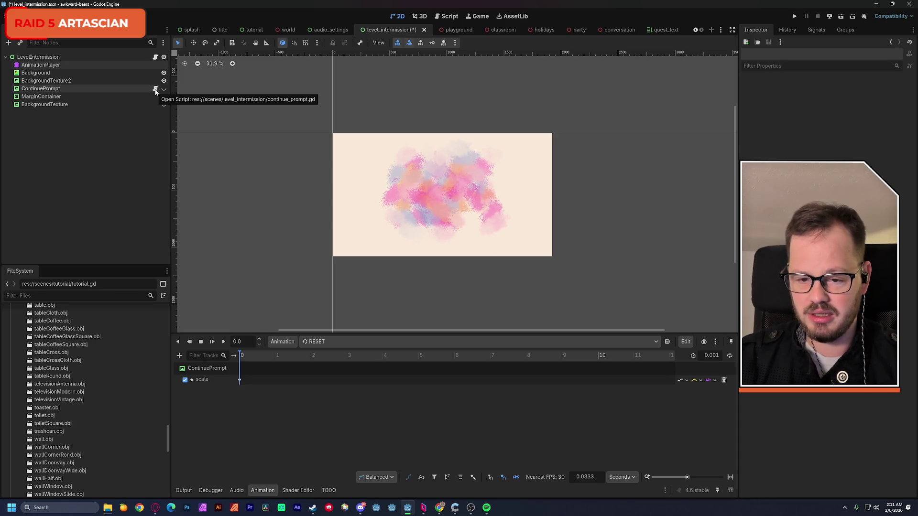
{"action": "key", "text": "ctrl+s"}
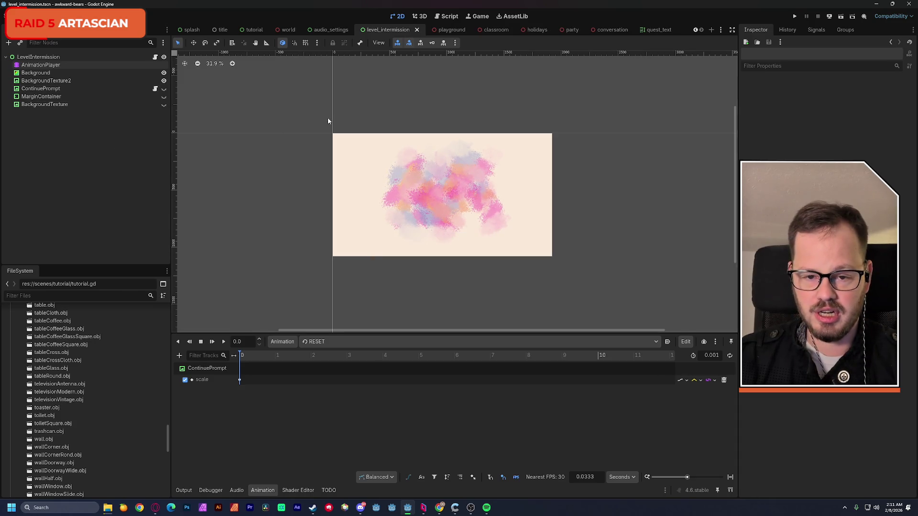
{"action": "mouse_move", "coordinate": [262, 37]}
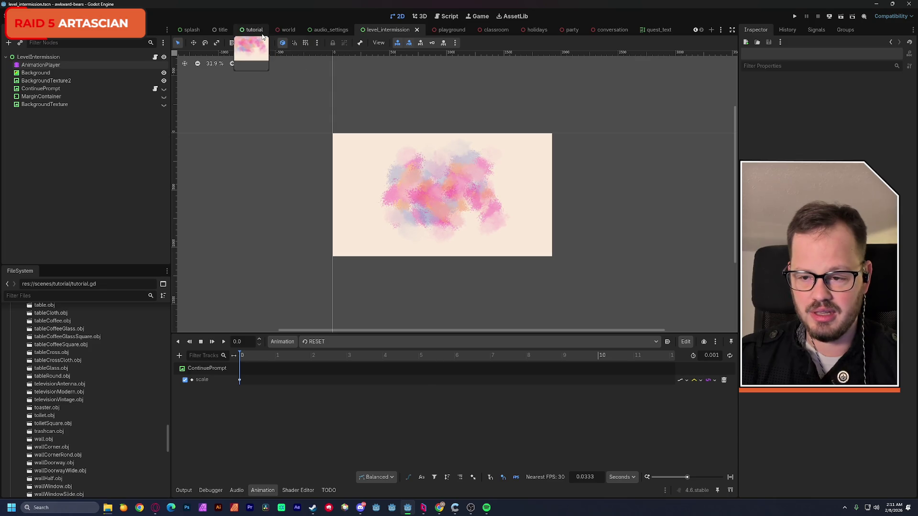
Open level_intermission.gd and review the input check and level progression lines in _process.
{"action": "left_click", "coordinate": [155, 57]}
{"action": "scroll", "coordinate": [358, 186], "scroll_direction": "down", "scroll_amount": 1}
{"action": "scroll", "coordinate": [358, 186], "scroll_direction": "down", "scroll_amount": 2}
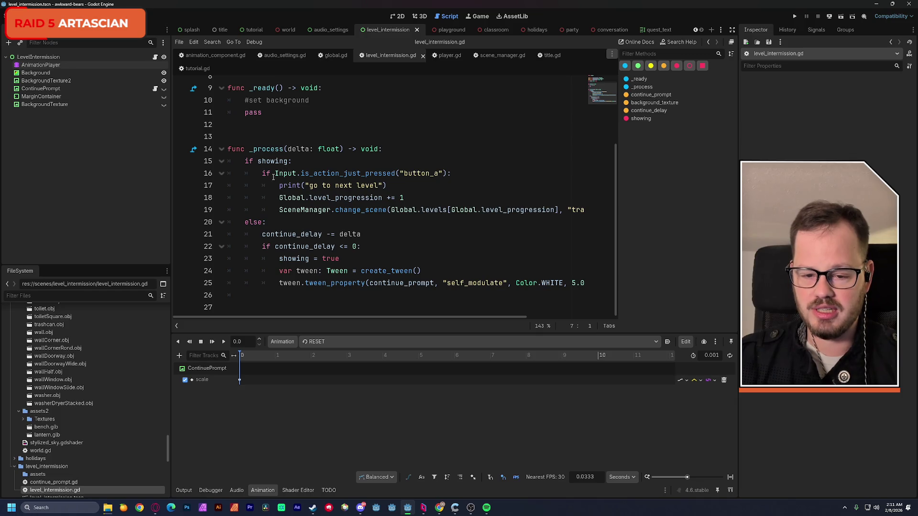
{"action": "mouse_move", "coordinate": [273, 177]}
{"action": "left_click_drag", "start_coordinate": [263, 175], "coordinate": [344, 179]}
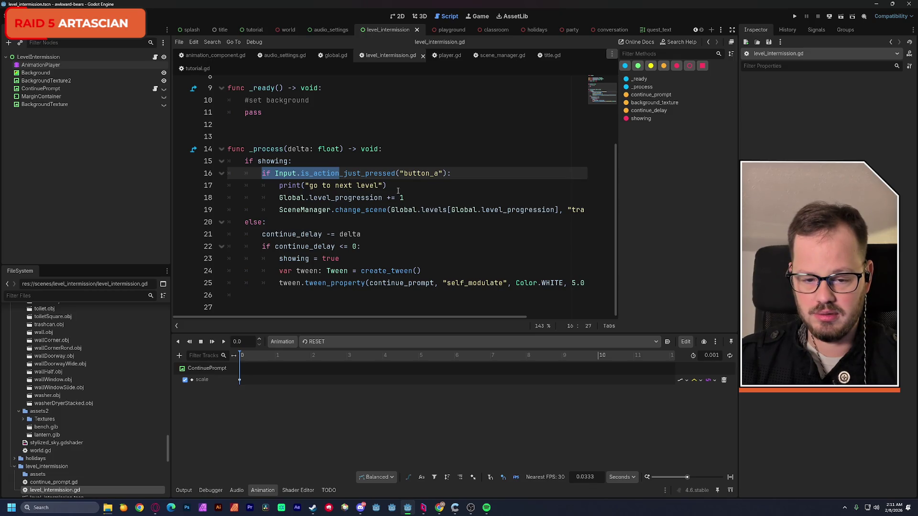
{"action": "mouse_move", "coordinate": [433, 317]}
{"action": "left_mouse_down"}
{"action": "mouse_move", "coordinate": [512, 312]}
{"action": "mouse_move", "coordinate": [428, 317]}
{"action": "left_mouse_up"}
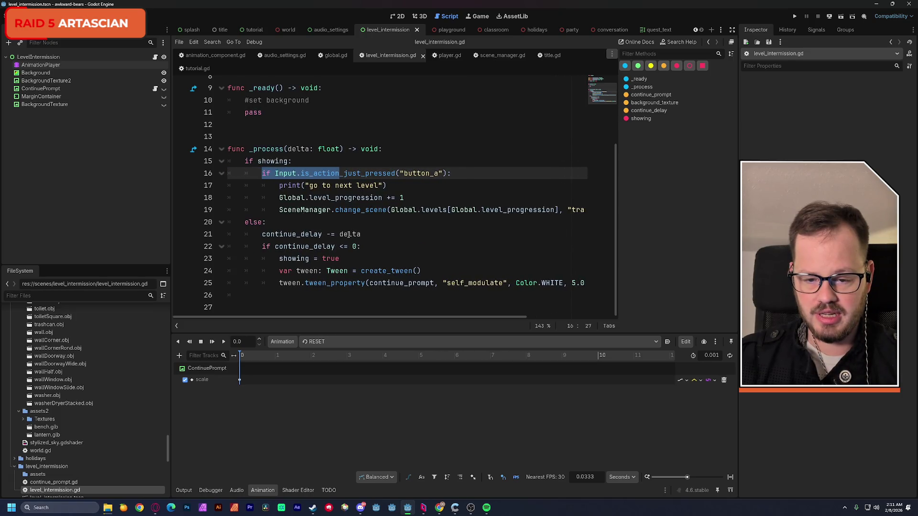
{"action": "left_click_drag", "start_coordinate": [279, 198], "coordinate": [425, 198]}
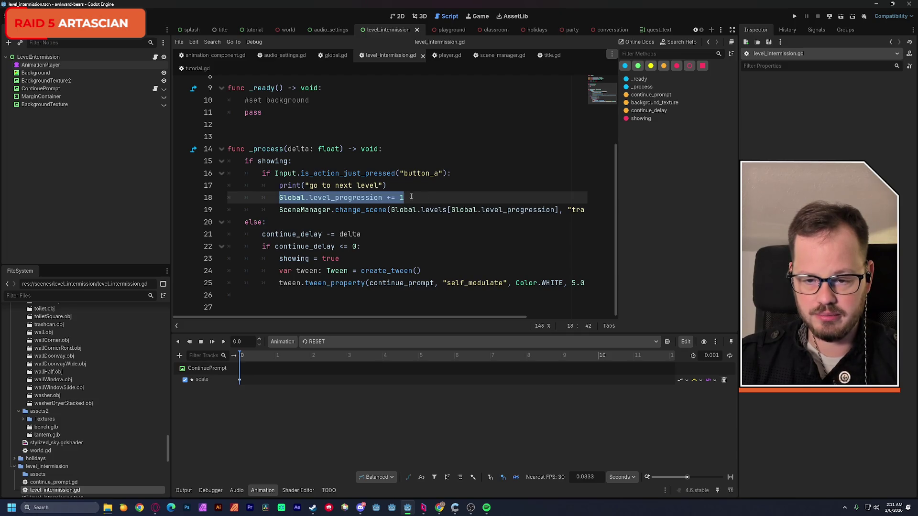
Review the showing variable, set background comment and _ready function, then minimize Godot.
{"action": "scroll", "coordinate": [366, 191], "scroll_direction": "up", "scroll_amount": 3}
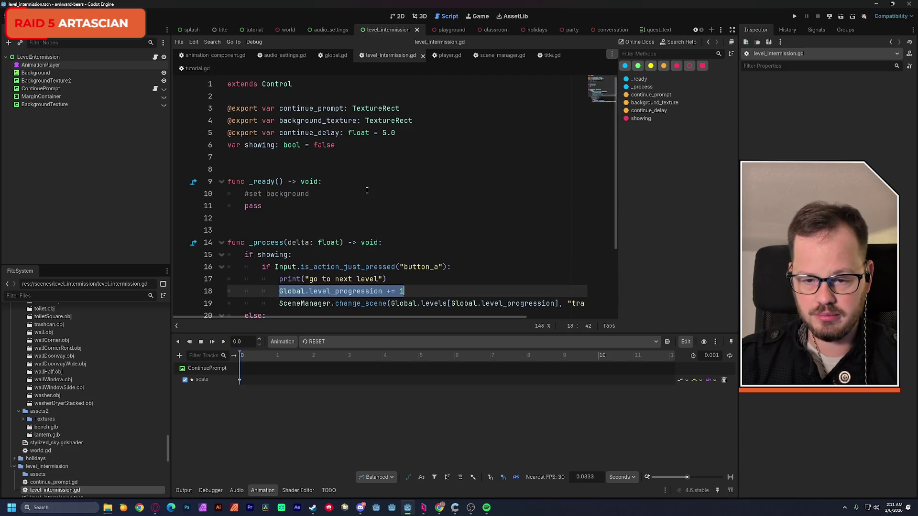
{"action": "double_click", "coordinate": [265, 147]}
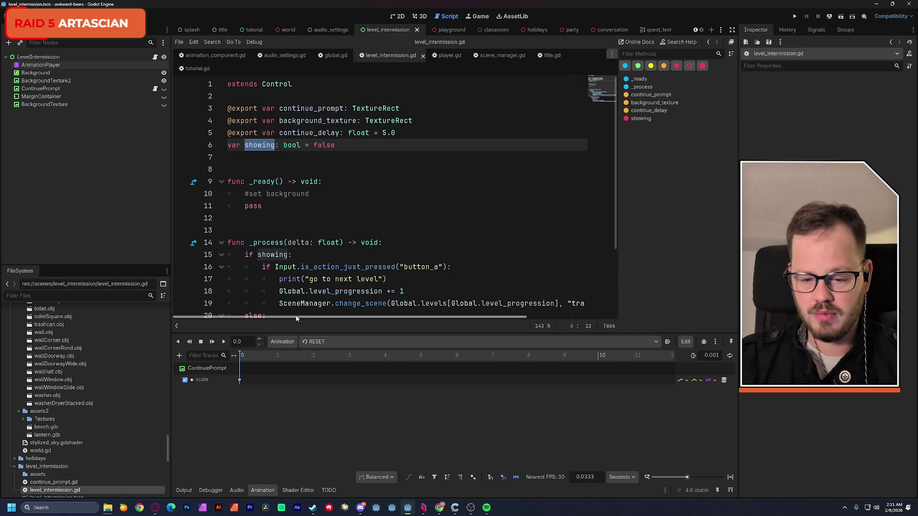
{"action": "left_click", "coordinate": [284, 169]}
{"action": "left_click", "coordinate": [285, 156]}
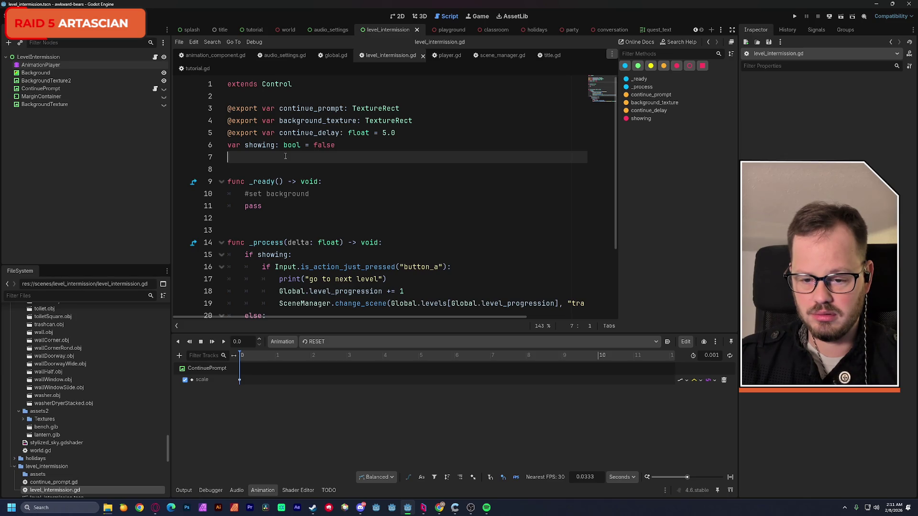
{"action": "scroll", "coordinate": [286, 157], "scroll_direction": "down", "scroll_amount": 3}
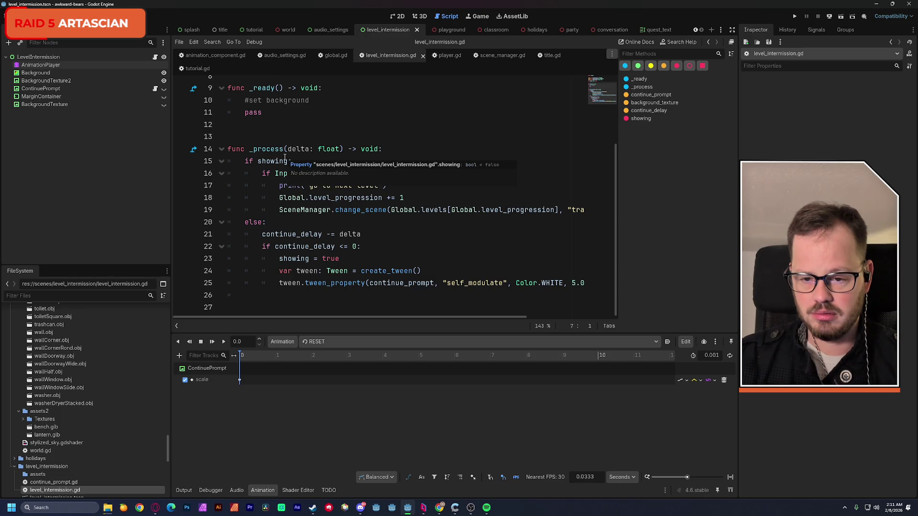
{"action": "scroll", "coordinate": [285, 158], "scroll_direction": "up", "scroll_amount": 3}
{"action": "left_click", "coordinate": [247, 194]}
{"action": "mouse_move", "coordinate": [247, 193]}
{"action": "left_mouse_down"}
{"action": "mouse_move", "coordinate": [308, 193]}
{"action": "mouse_move", "coordinate": [245, 196]}
{"action": "left_mouse_up"}
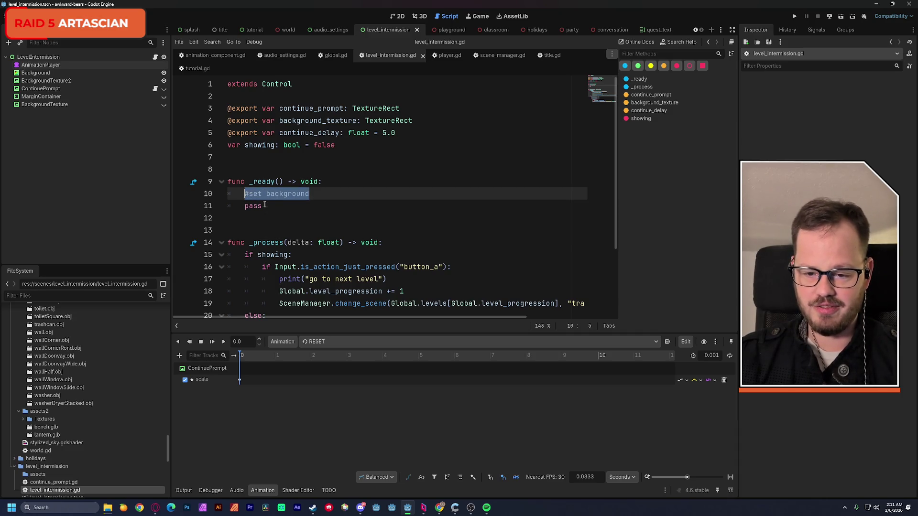
{"action": "left_click", "coordinate": [287, 181]}
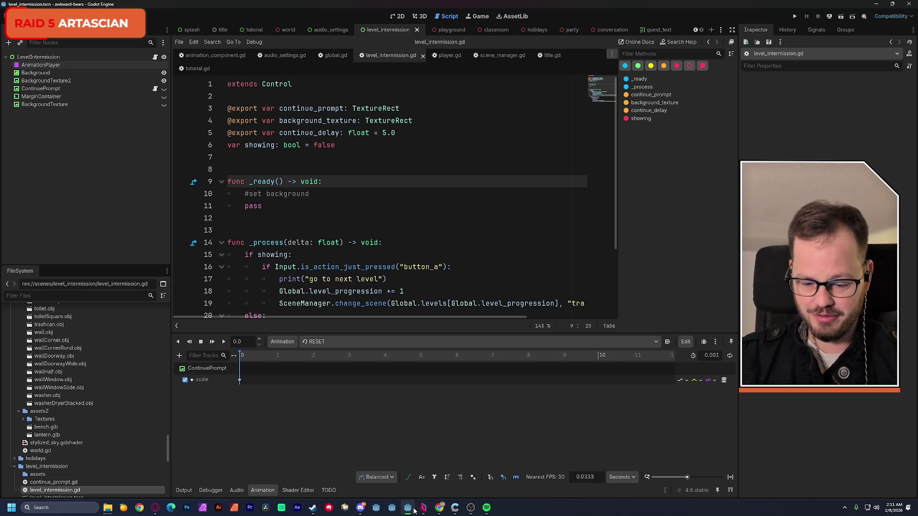
{"action": "mouse_move", "coordinate": [441, 509]}
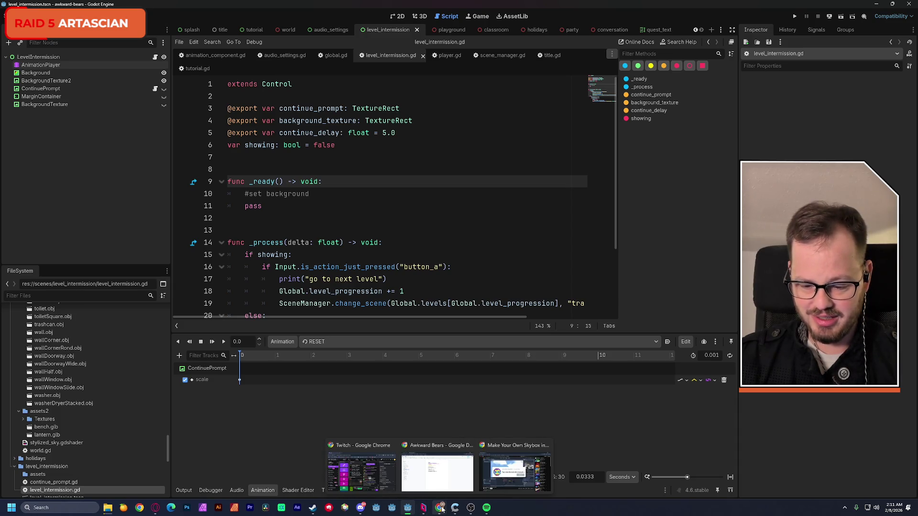
{"action": "left_click", "coordinate": [876, 4]}
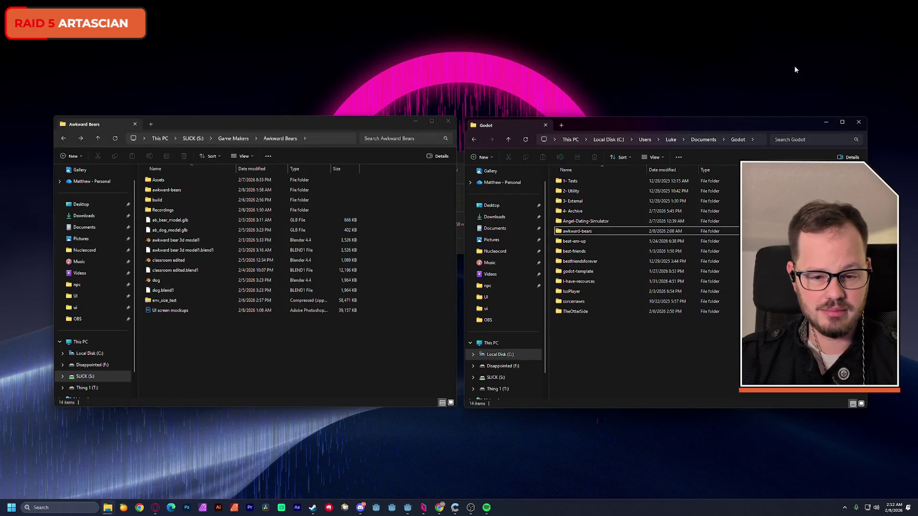
Resume the paused copy of 12 recording items and switch back to the Godot editor.
{"action": "left_click", "coordinate": [459, 158]}
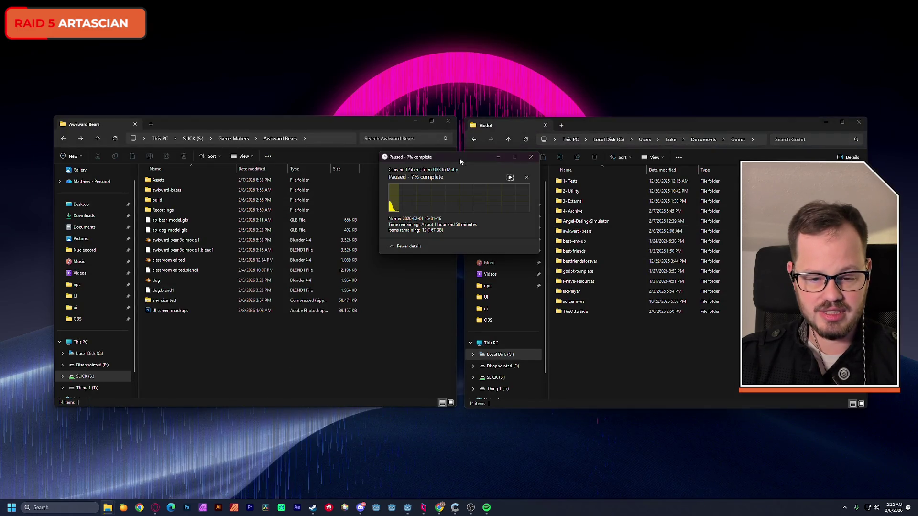
{"action": "left_click", "coordinate": [510, 177]}
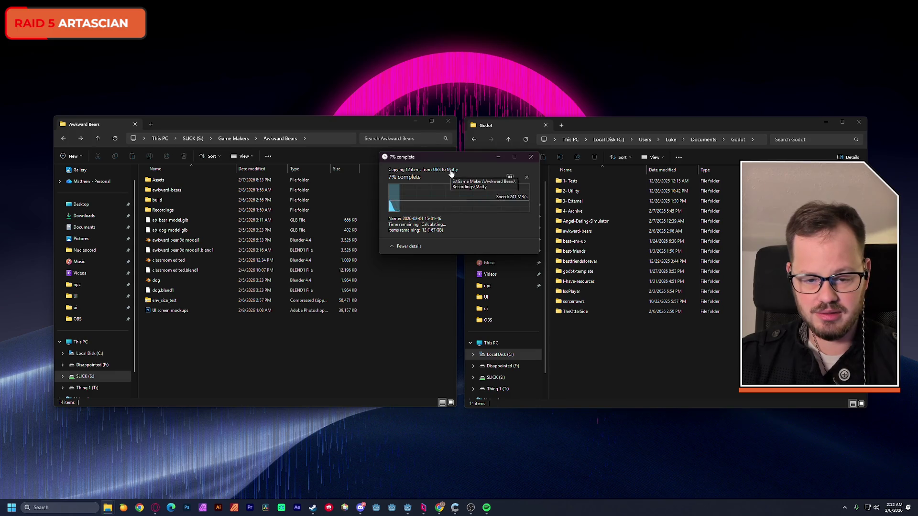
{"action": "key", "text": "alt+Tab"}
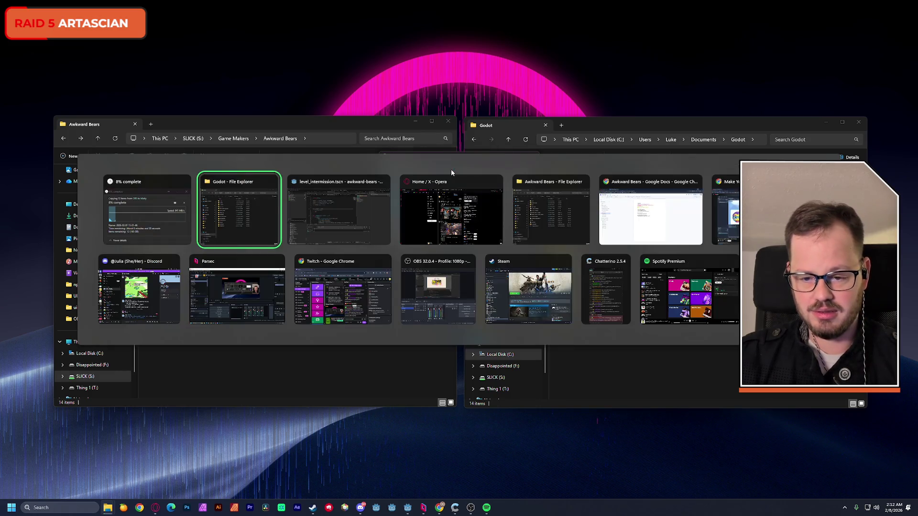
{"action": "left_click", "coordinate": [377, 214]}
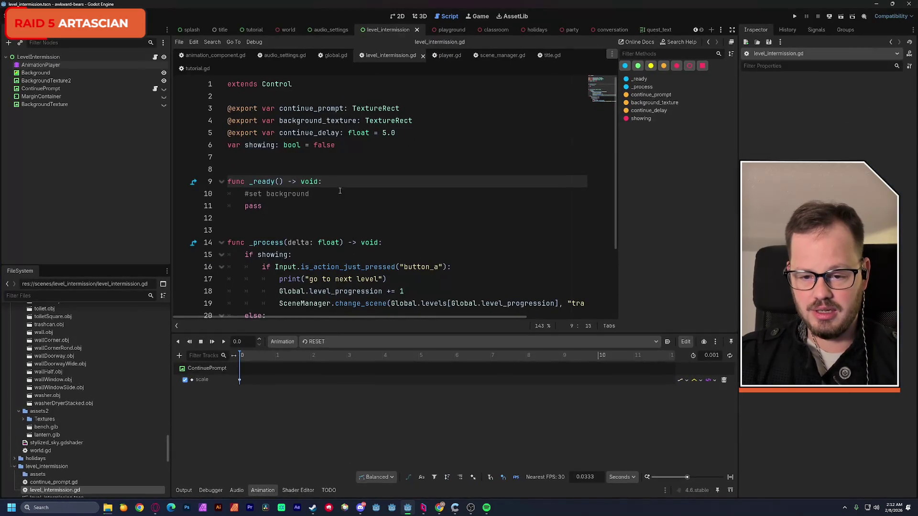
Append a new 'func set_animation() -> void:' with a pass body at the script's end.
{"action": "left_click", "coordinate": [314, 159]}
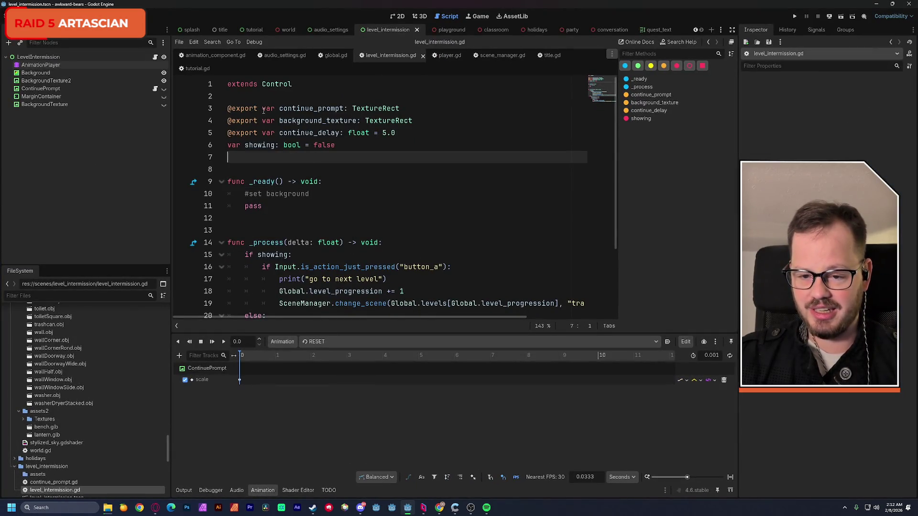
{"action": "mouse_move", "coordinate": [229, 108]}
{"action": "left_mouse_down"}
{"action": "mouse_move", "coordinate": [354, 122]}
{"action": "mouse_move", "coordinate": [343, 142]}
{"action": "left_mouse_up"}
{"action": "left_click_drag", "start_coordinate": [246, 193], "coordinate": [319, 193]}
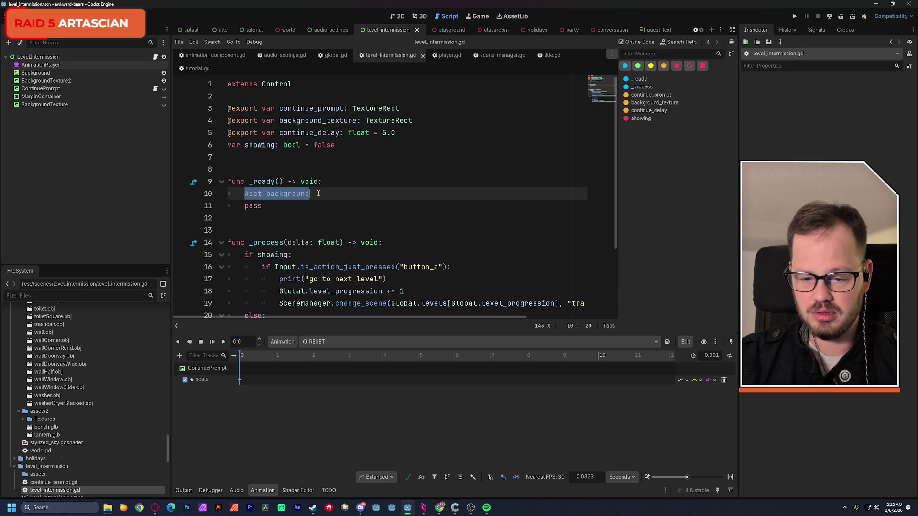
{"action": "left_click", "coordinate": [333, 182]}
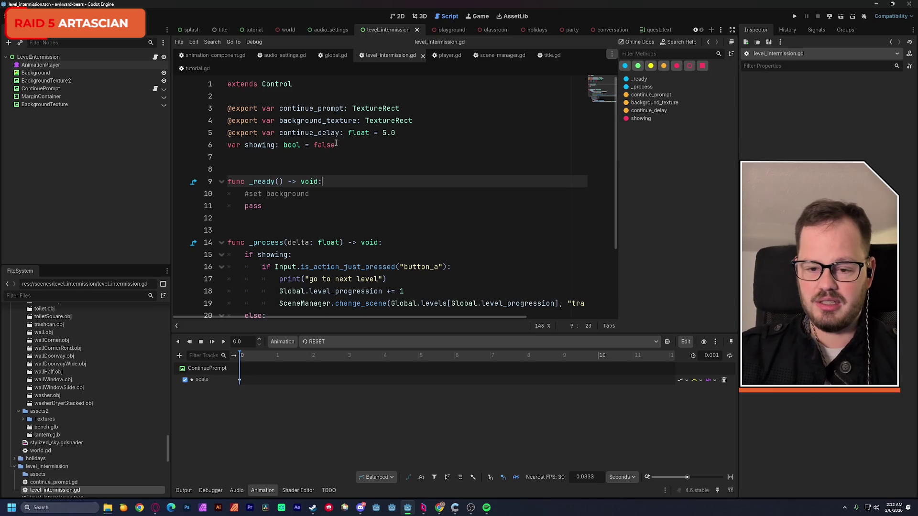
{"action": "scroll", "coordinate": [364, 168], "scroll_direction": "down", "scroll_amount": 3}
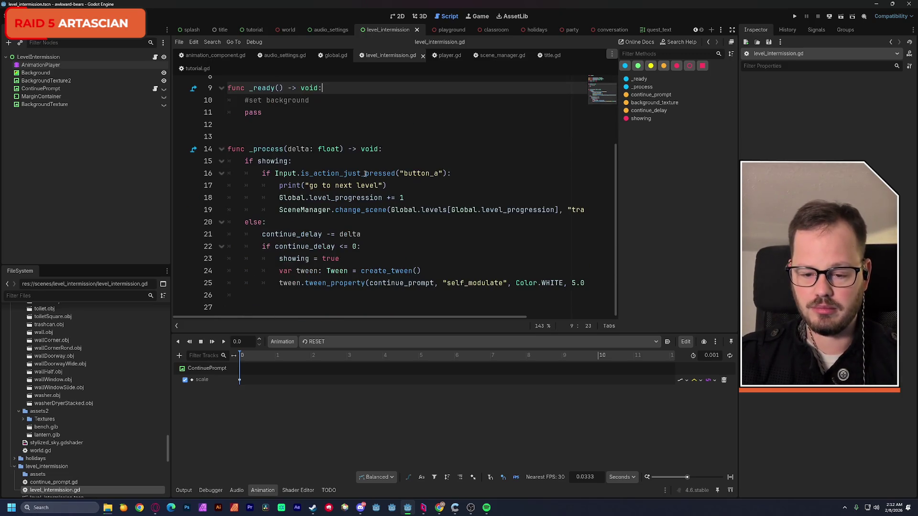
{"action": "left_click", "coordinate": [276, 306]}
{"action": "key", "text": "Return"}
{"action": "type", "text": "func "}
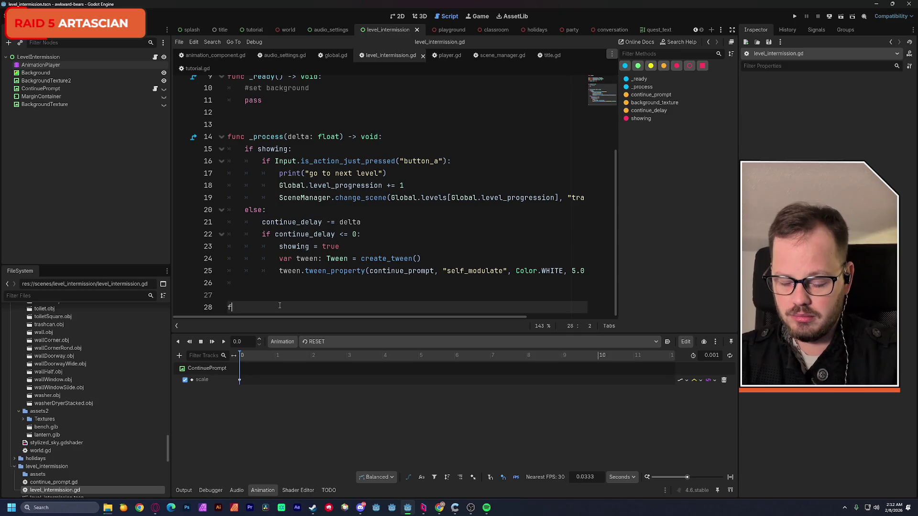
{"action": "type", "text": "set_animation() "}
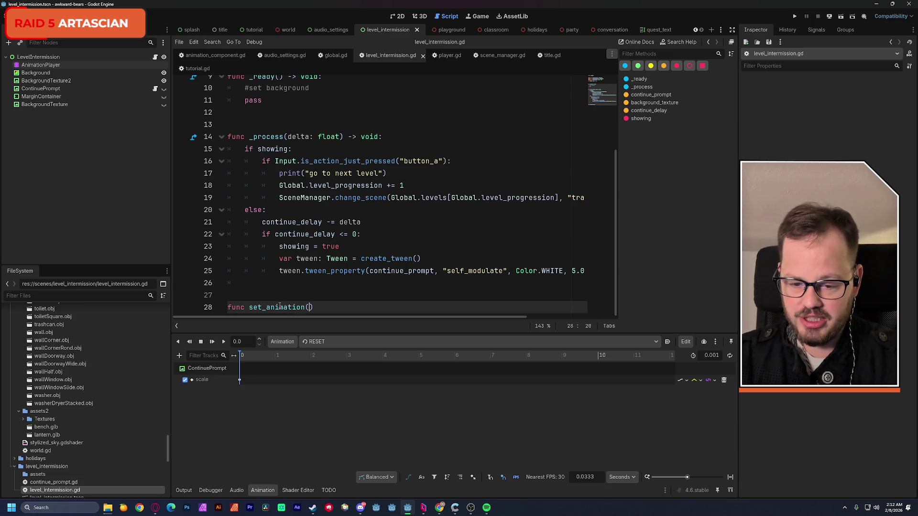
{"action": "type", "text": "-"}
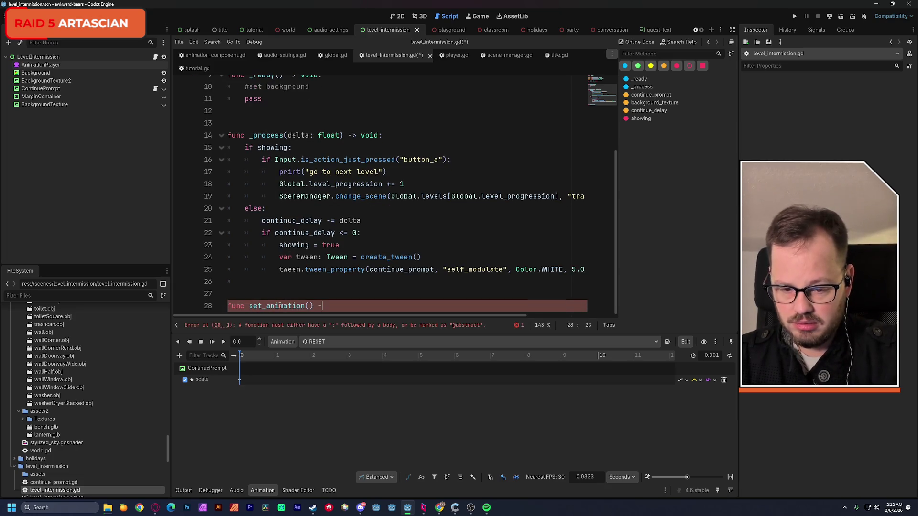
{"action": "scroll", "coordinate": [280, 306], "scroll_direction": "down", "scroll_amount": 1}
{"action": "key", "text": "BackSpace"}
{"action": "type", "text": "oid:"}
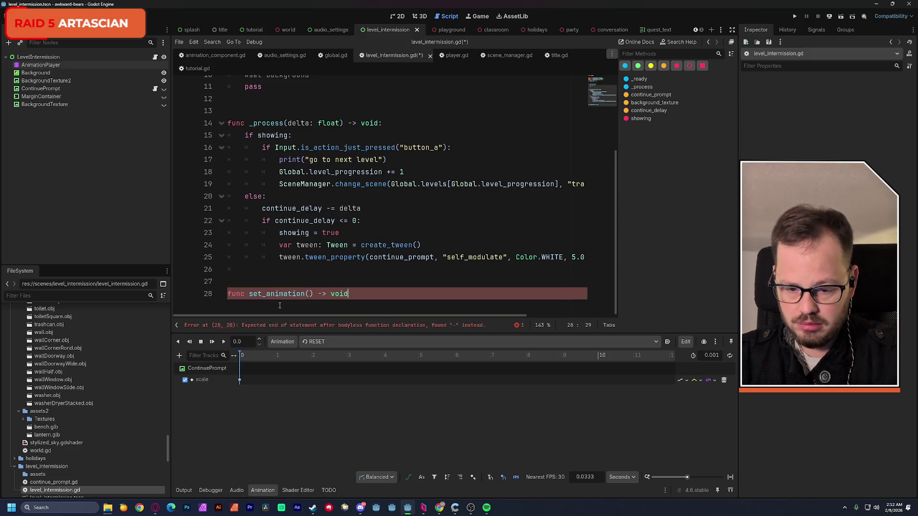
{"action": "key", "text": "Return"}
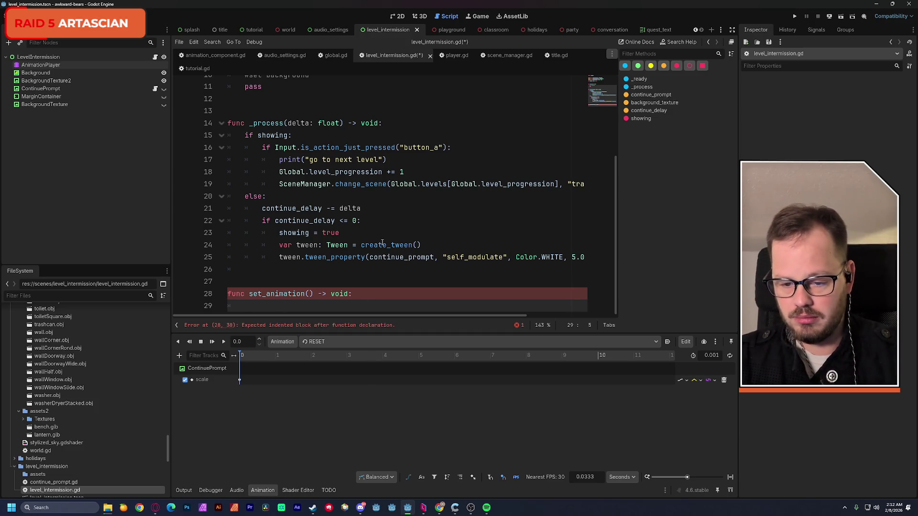
{"action": "type", "text": "pass"}
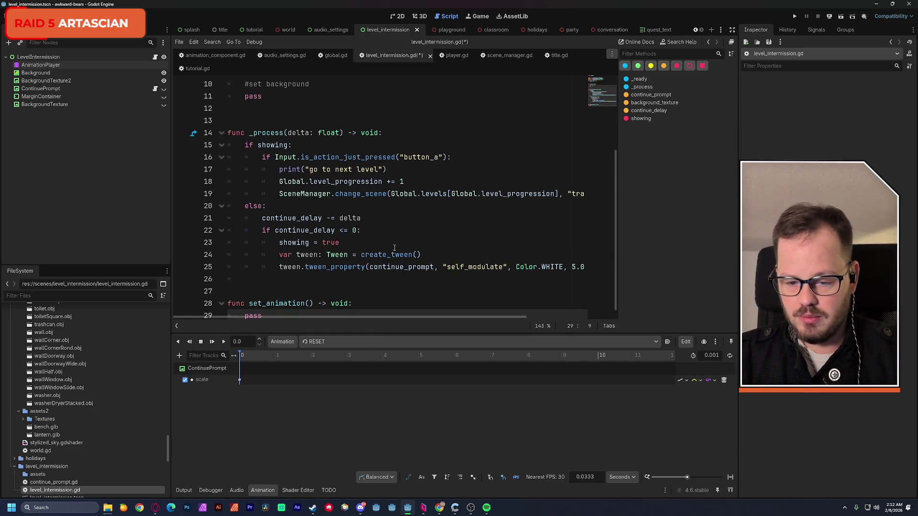
Replace the set background comment in _ready with a set_animation() call and save the script.
{"action": "double_click", "coordinate": [255, 305]}
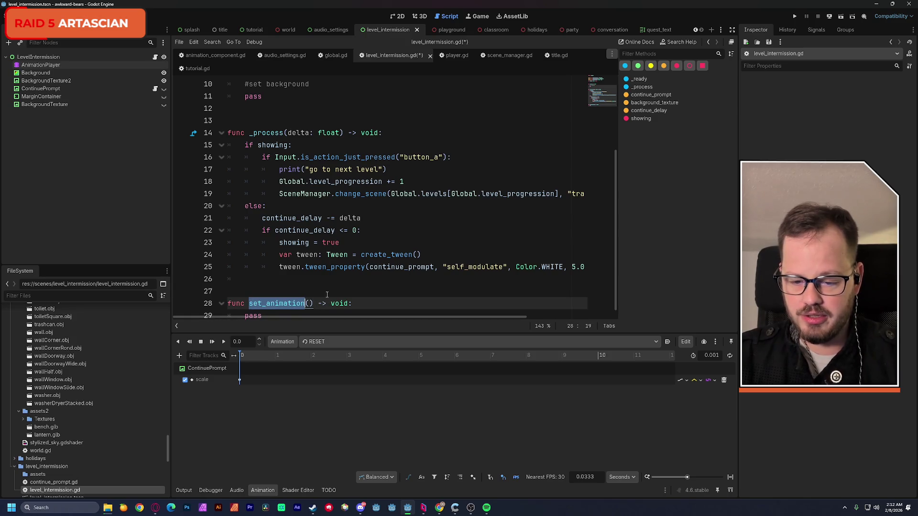
{"action": "scroll", "coordinate": [312, 303], "scroll_direction": "up", "scroll_amount": 3}
{"action": "left_click_drag", "start_coordinate": [245, 194], "coordinate": [310, 193]}
{"action": "key", "text": "shift+Down"}
{"action": "type", "text": "set_animation()"}
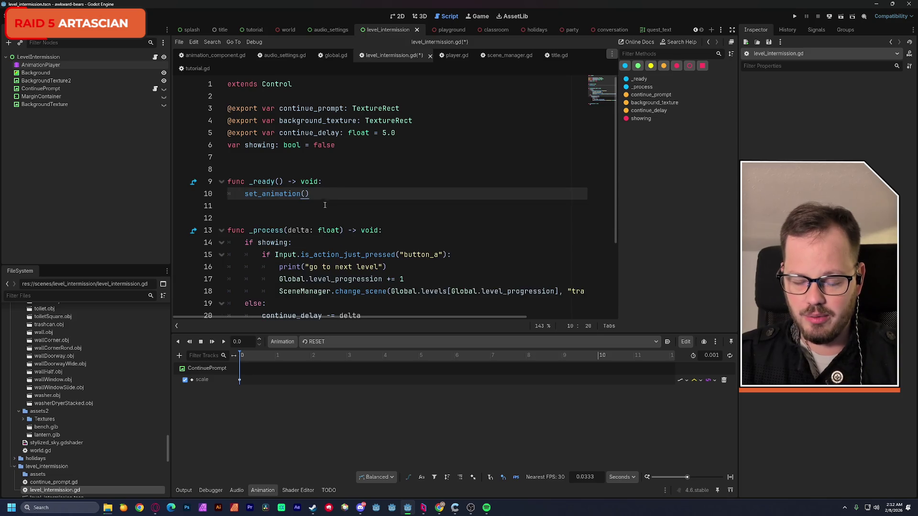
{"action": "left_click", "coordinate": [349, 171]}
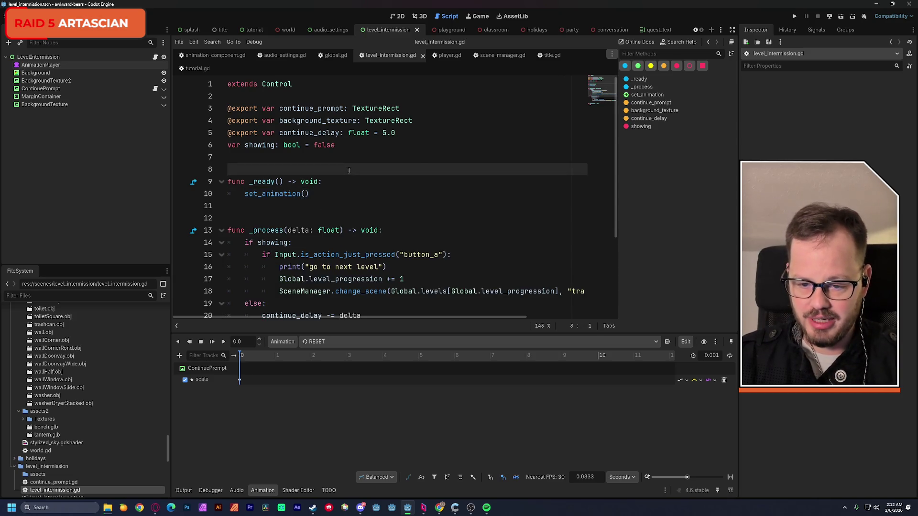
{"action": "key", "text": "ctrl+s"}
{"action": "scroll", "coordinate": [388, 263], "scroll_direction": "down", "scroll_amount": 3}
{"action": "scroll", "coordinate": [388, 263], "scroll_direction": "up", "scroll_amount": 3}
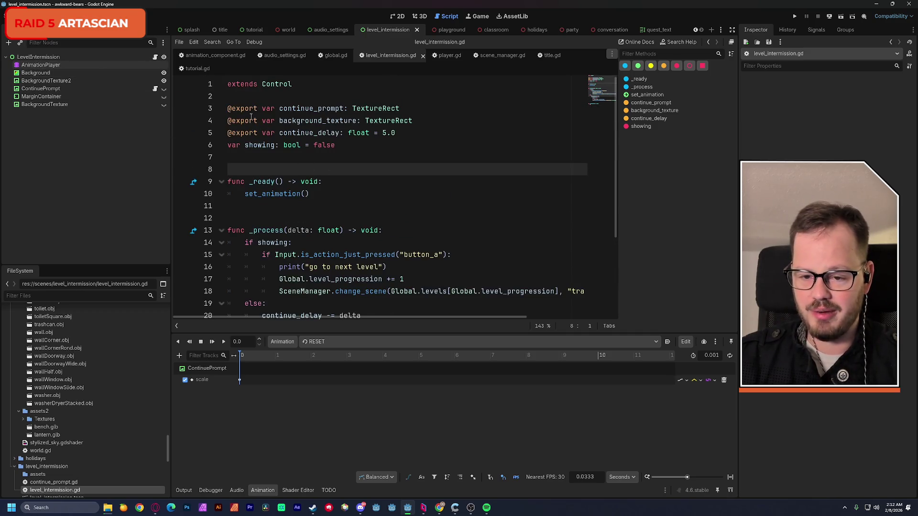
{"action": "left_click", "coordinate": [229, 145]}
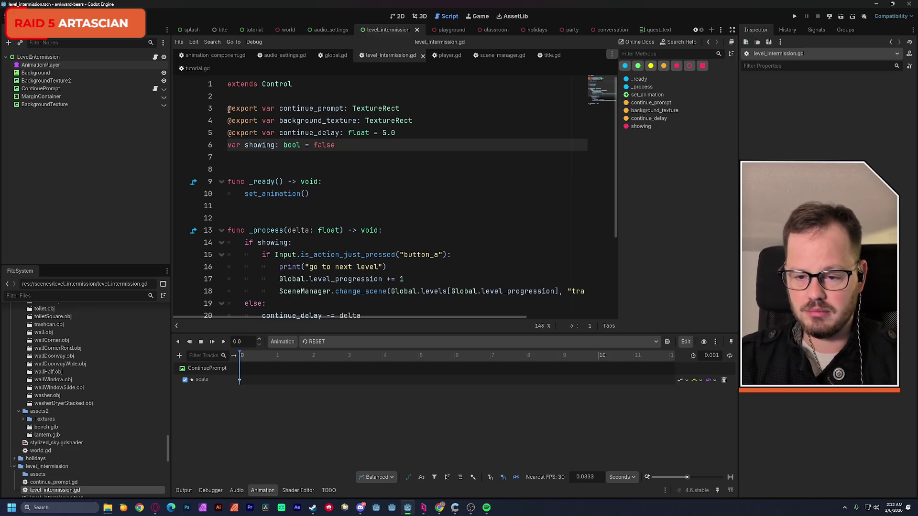
{"action": "left_click", "coordinate": [229, 108]}
{"action": "key", "text": "Return"}
{"action": "key", "text": "Up"}
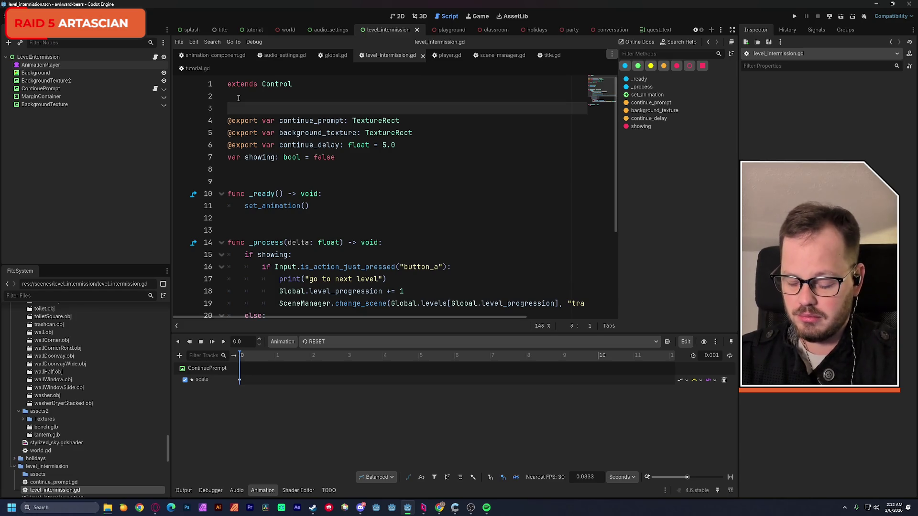
{"action": "type", "text": "@export var anim: animationpl"}
{"action": "key", "text": "Return"}
{"action": "left_click", "coordinate": [262, 97]}
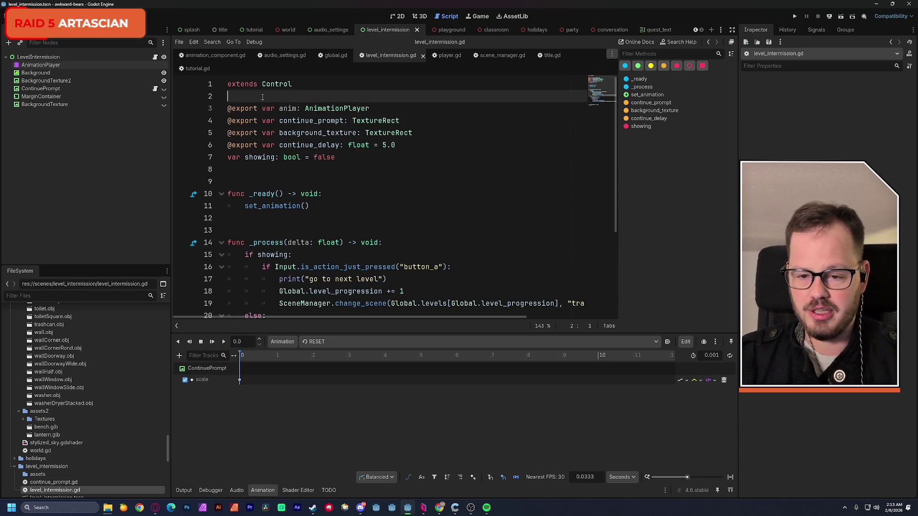
Assign the AnimationPlayer node to LevelIntermission's Anim export and return to the 2D view.
{"action": "left_click", "coordinate": [60, 58]}
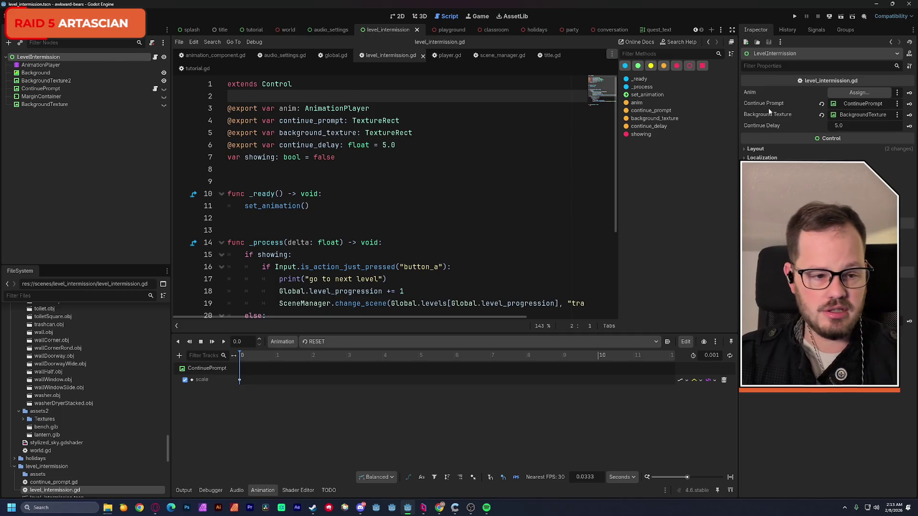
{"action": "left_click", "coordinate": [859, 92]}
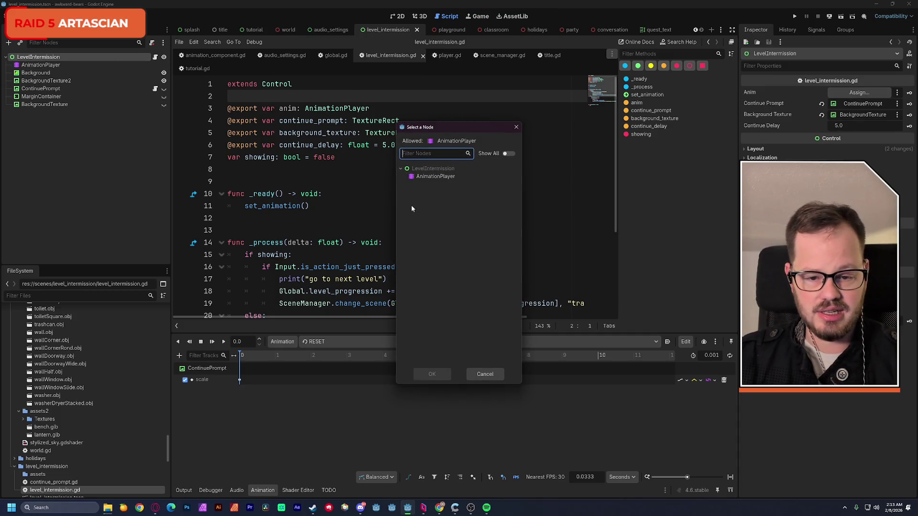
{"action": "left_click", "coordinate": [437, 177]}
{"action": "left_click", "coordinate": [432, 375]}
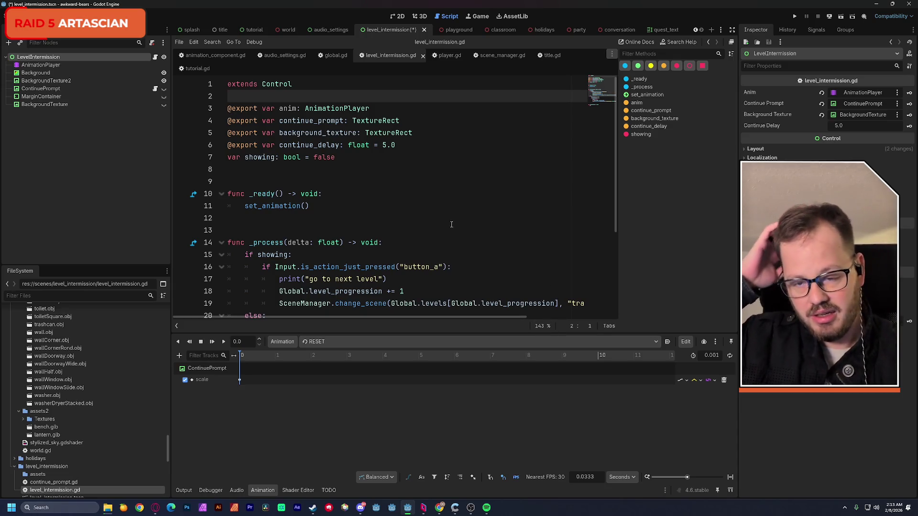
{"action": "left_click", "coordinate": [398, 16]}
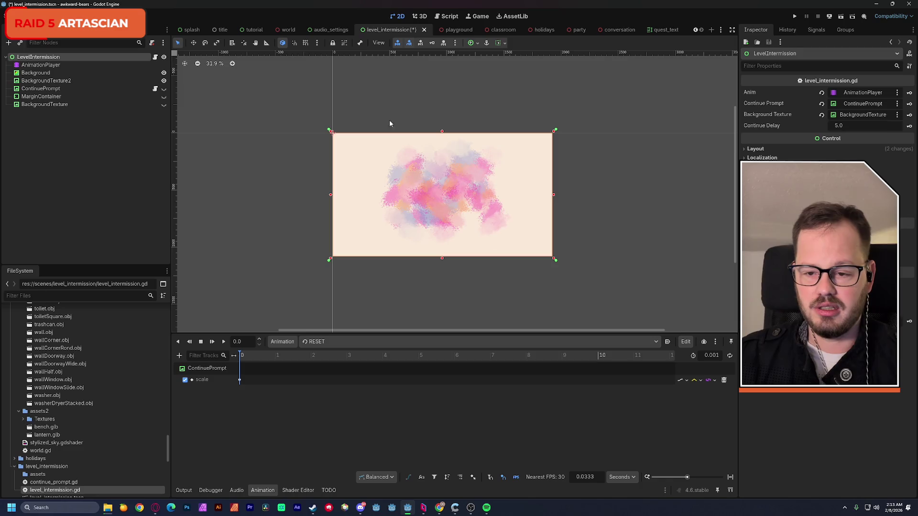
Bring the AToContinue prompt from the tutorial scene into level_intermission, make it visible, and save.
{"action": "left_click", "coordinate": [254, 30]}
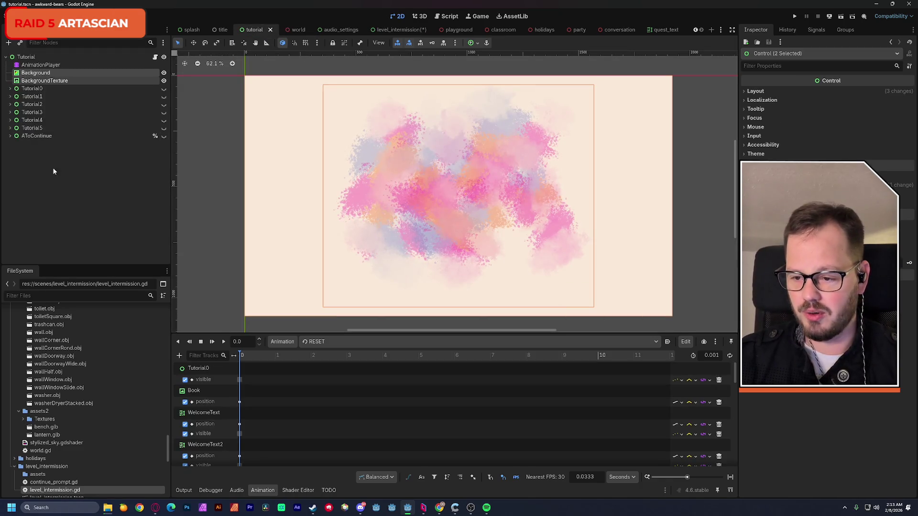
{"action": "left_click", "coordinate": [38, 136]}
{"action": "left_click", "coordinate": [399, 30]}
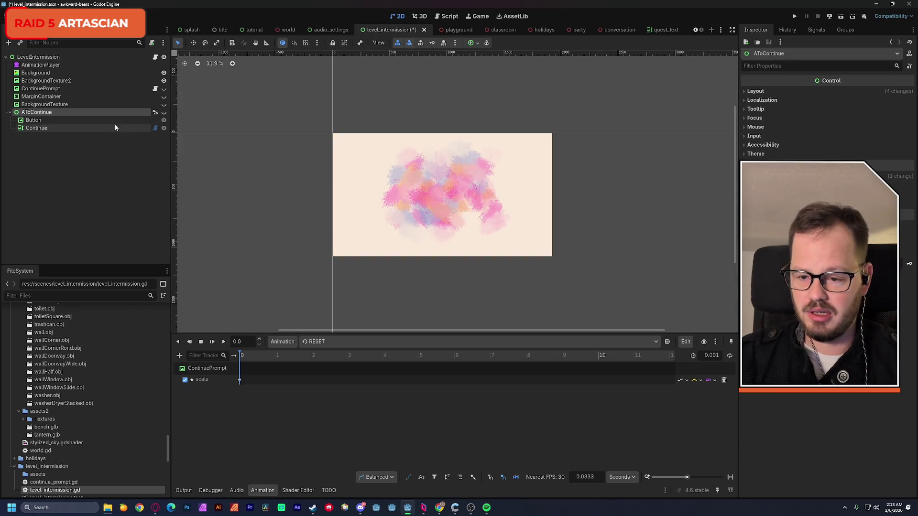
{"action": "left_click", "coordinate": [163, 112]}
{"action": "key", "text": "ctrl+s"}
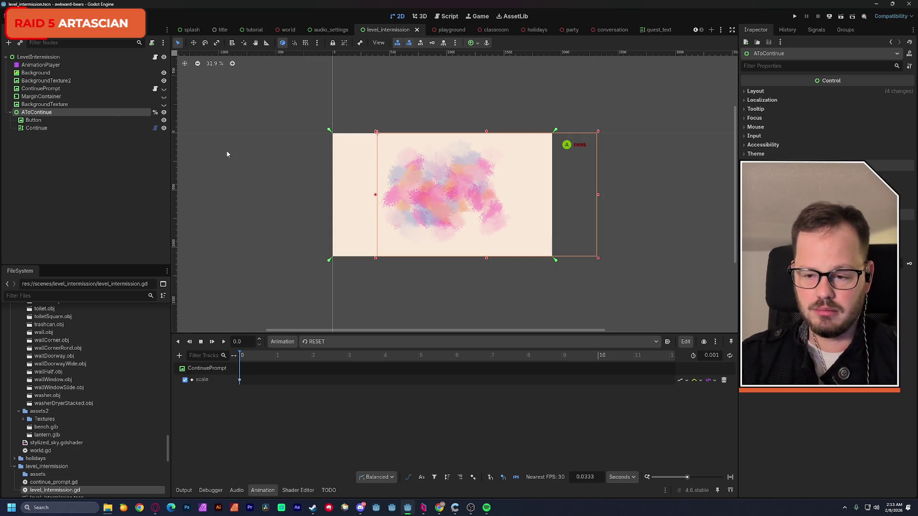
Move the prompt into the top-right corner, check its Layout properties, and save the scene.
{"action": "left_click_drag", "start_coordinate": [564, 174], "coordinate": [519, 172]}
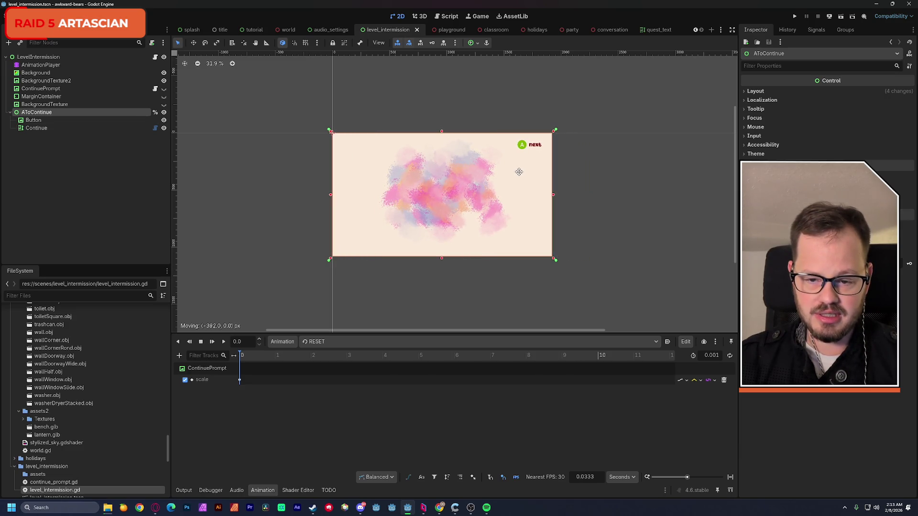
{"action": "left_click", "coordinate": [75, 104]}
{"action": "left_click", "coordinate": [134, 111]}
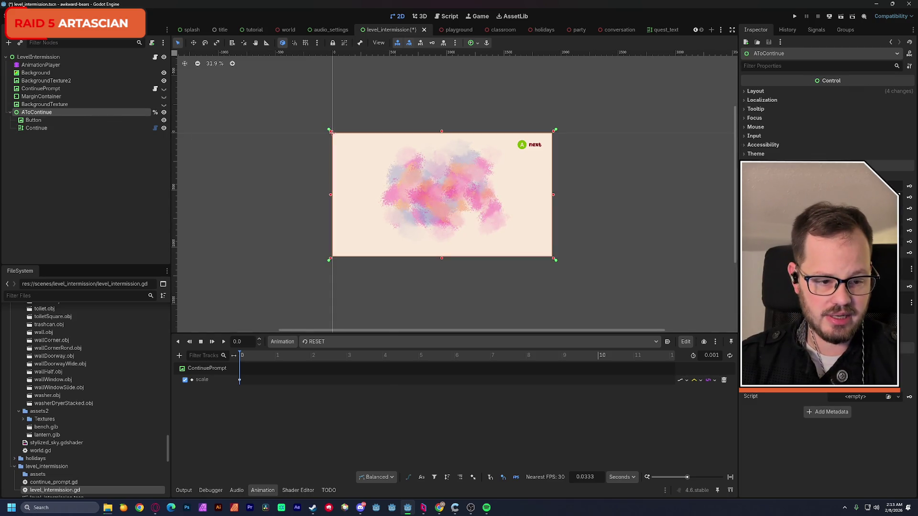
{"action": "left_click", "coordinate": [789, 165]}
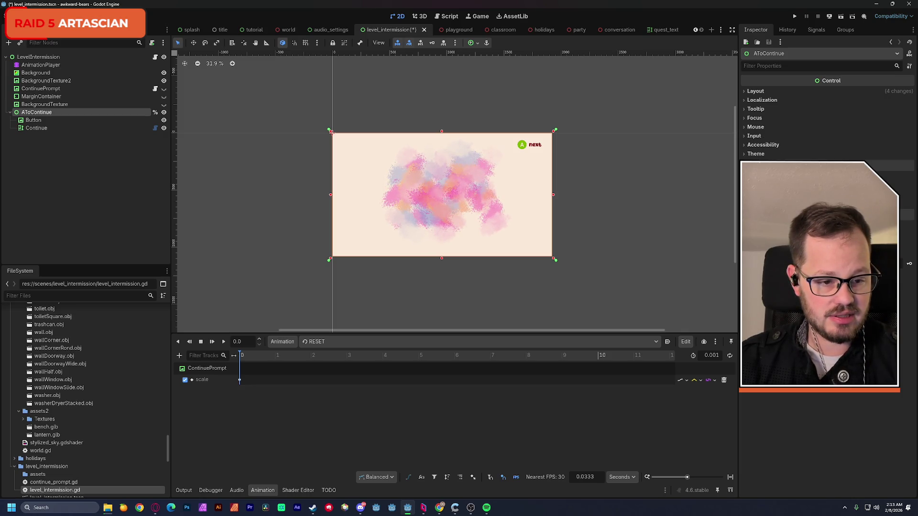
{"action": "left_click", "coordinate": [755, 92]}
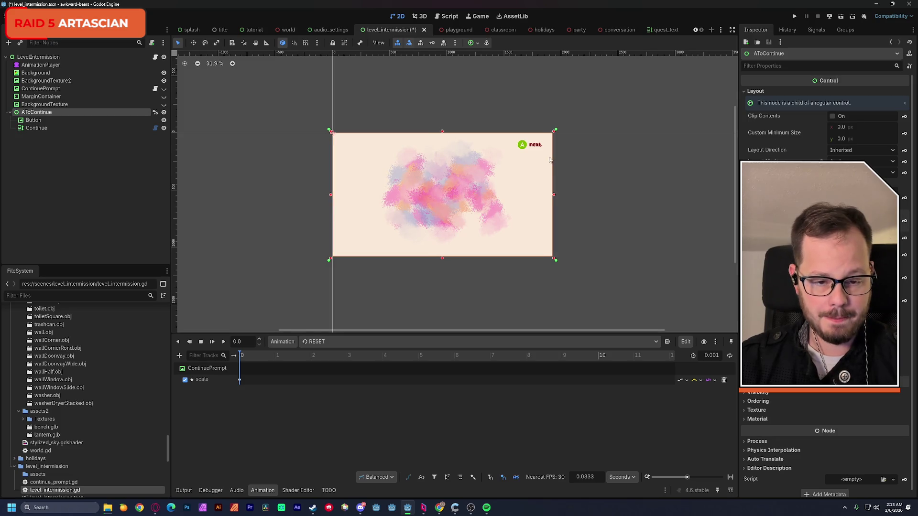
{"action": "scroll", "coordinate": [549, 159], "scroll_direction": "up", "scroll_amount": 5}
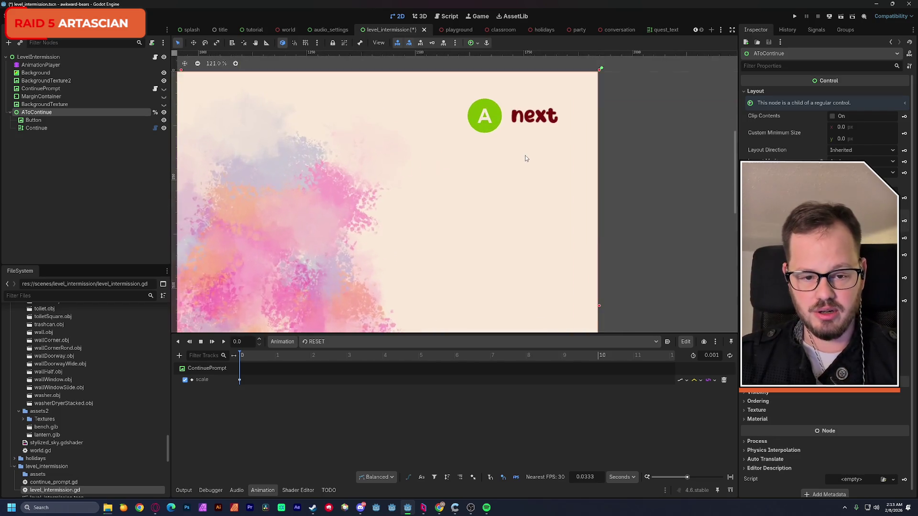
{"action": "scroll", "coordinate": [526, 149], "scroll_direction": "up", "scroll_amount": 2}
{"action": "key", "text": "ctrl+s"}
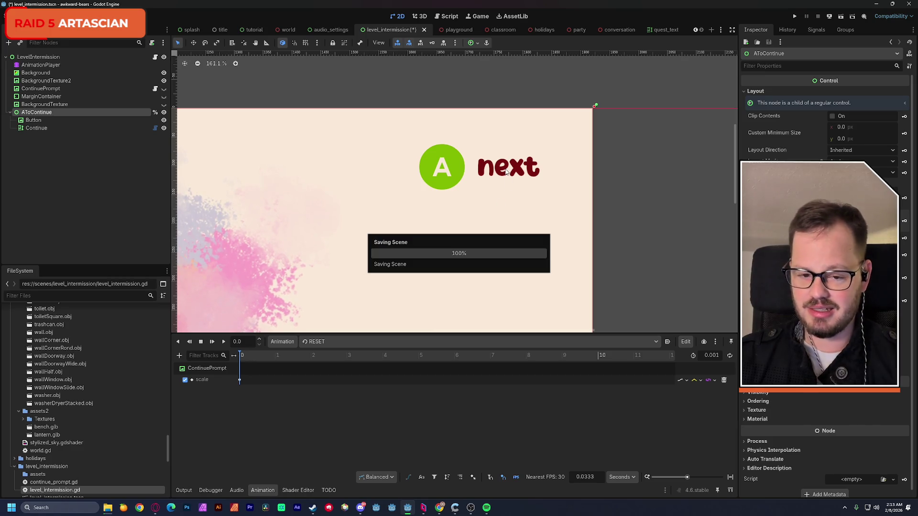
{"action": "left_click", "coordinate": [506, 172]}
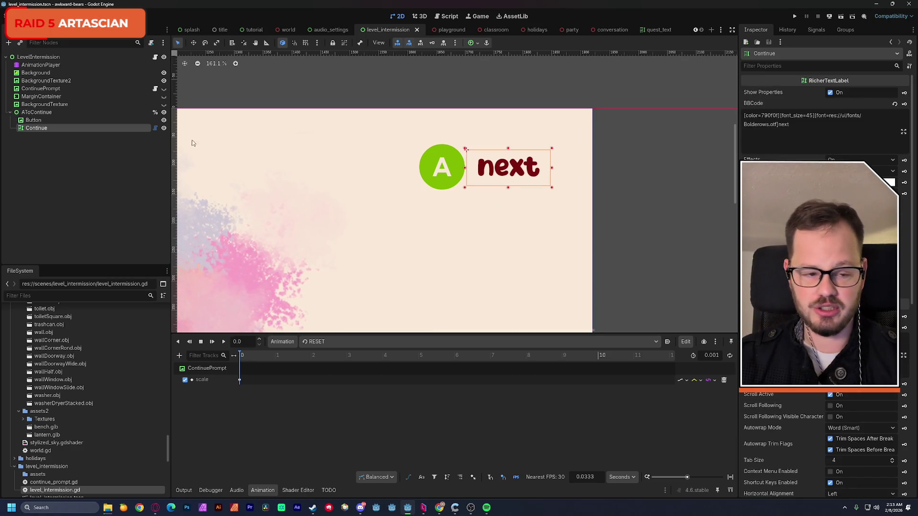
Try changing the label to 'continue' and shifting the A icon, then undo back to 'next'.
{"action": "double_click", "coordinate": [780, 126]}
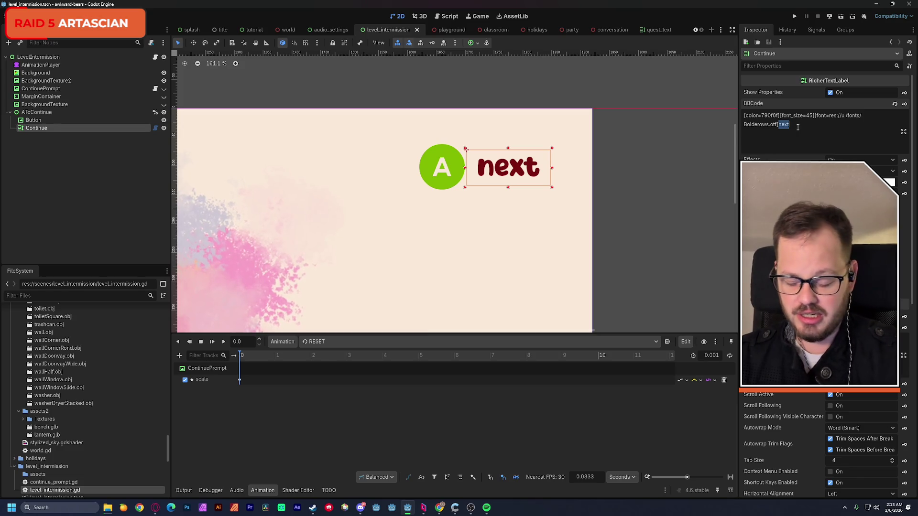
{"action": "type", "text": "continue"}
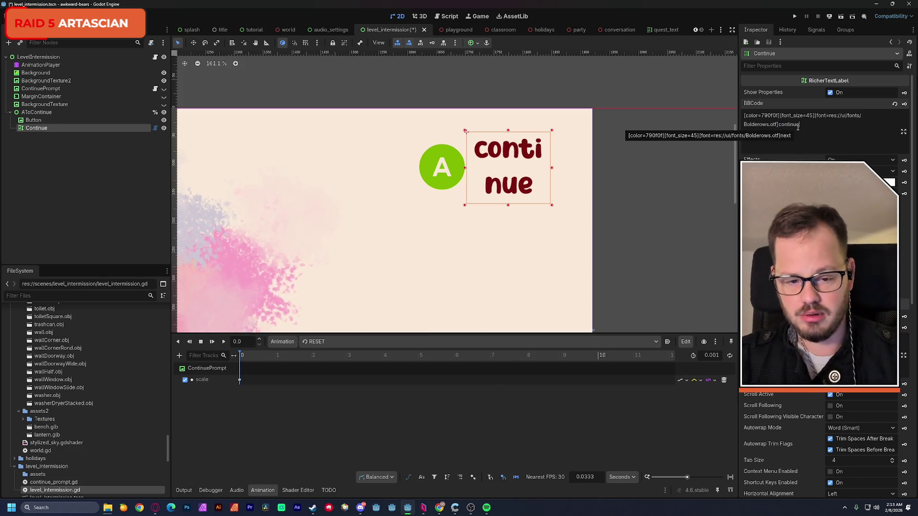
{"action": "left_click", "coordinate": [424, 173]}
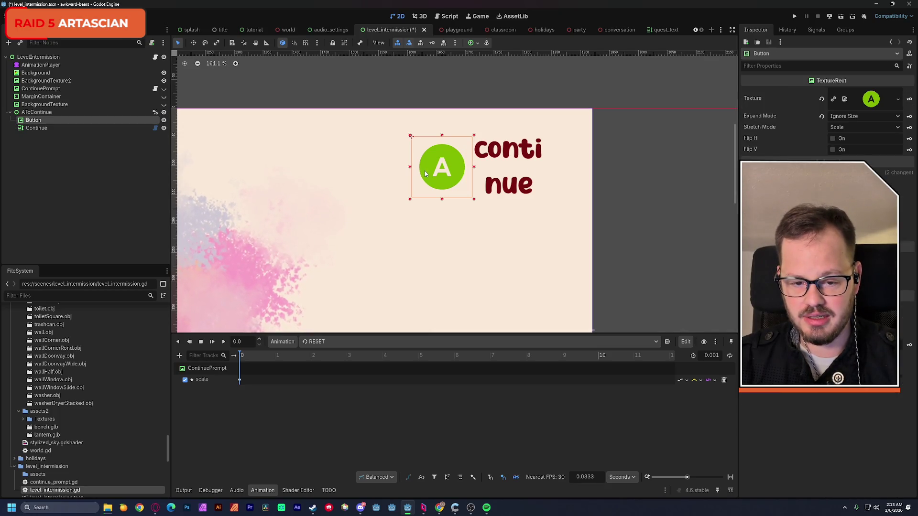
{"action": "left_click_drag", "start_coordinate": [426, 173], "coordinate": [383, 174]}
{"action": "left_click", "coordinate": [481, 158]}
{"action": "left_click_drag", "start_coordinate": [465, 172], "coordinate": [422, 171]}
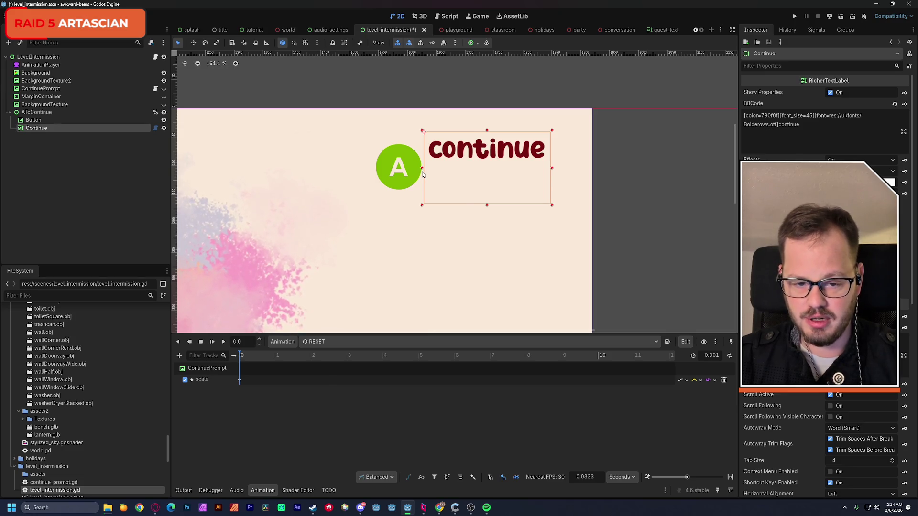
{"action": "key", "text": "ctrl+z"}
{"action": "key", "text": "ctrl+z"}
{"action": "key", "text": "ctrl+z"}
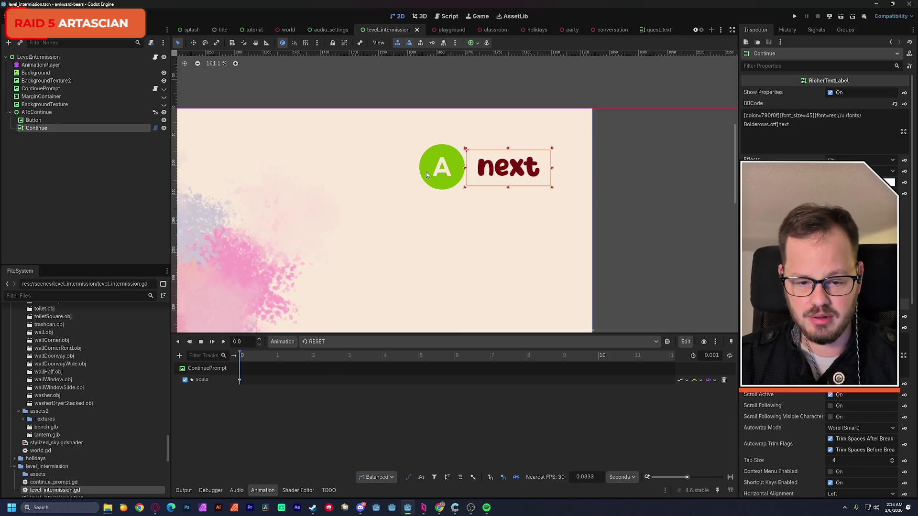
Shift the A icon further left and widen the label box leftward.
{"action": "left_click", "coordinate": [426, 171]}
{"action": "left_click_drag", "start_coordinate": [426, 171], "coordinate": [376, 171]}
{"action": "left_click", "coordinate": [464, 168]}
{"action": "left_click_drag", "start_coordinate": [464, 168], "coordinate": [418, 171]}
{"action": "key", "text": "ctrl+z"}
{"action": "key", "text": "ctrl+shift+z"}
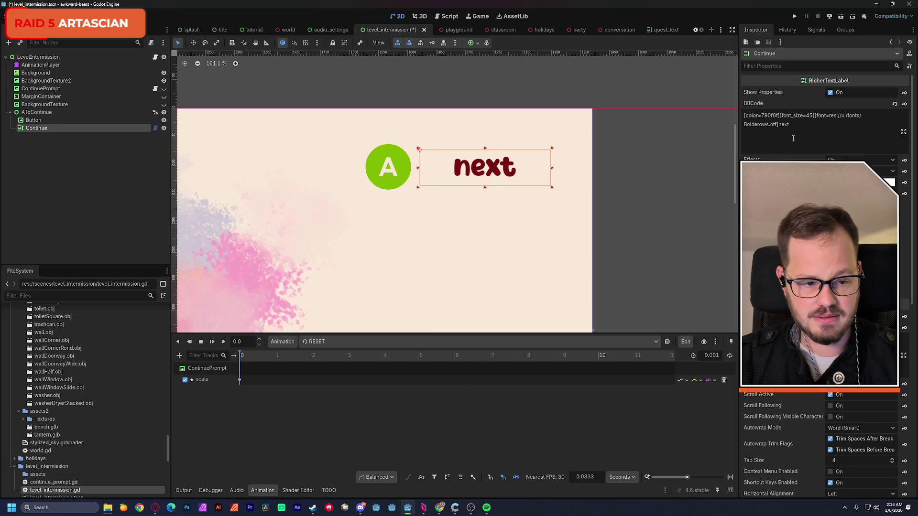
Change the label text from 'next' to 'continue' and save the level_intermission scene.
{"action": "key", "text": "BackSpace"}
{"action": "key", "text": "BackSpace"}
{"action": "key", "text": "BackSpace"}
{"action": "type", "text": "continue"}
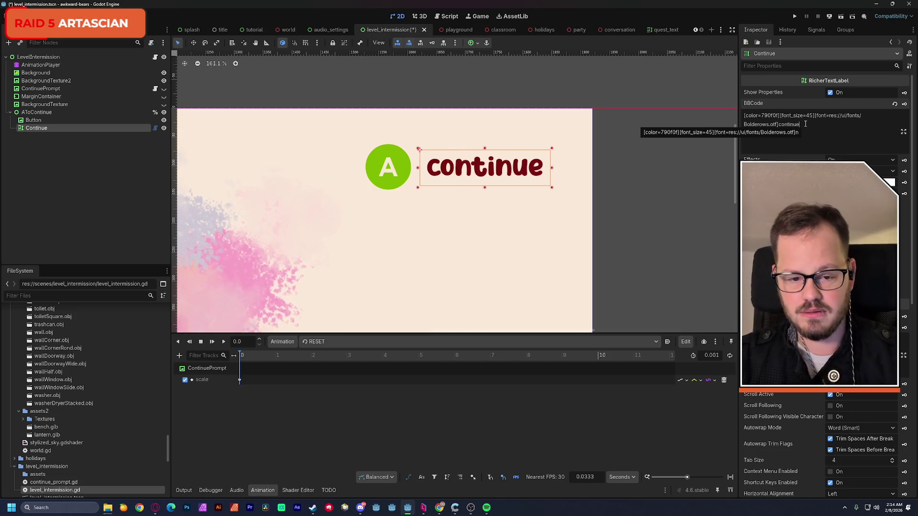
{"action": "left_click", "coordinate": [116, 147]}
{"action": "key", "text": "ctrl+s"}
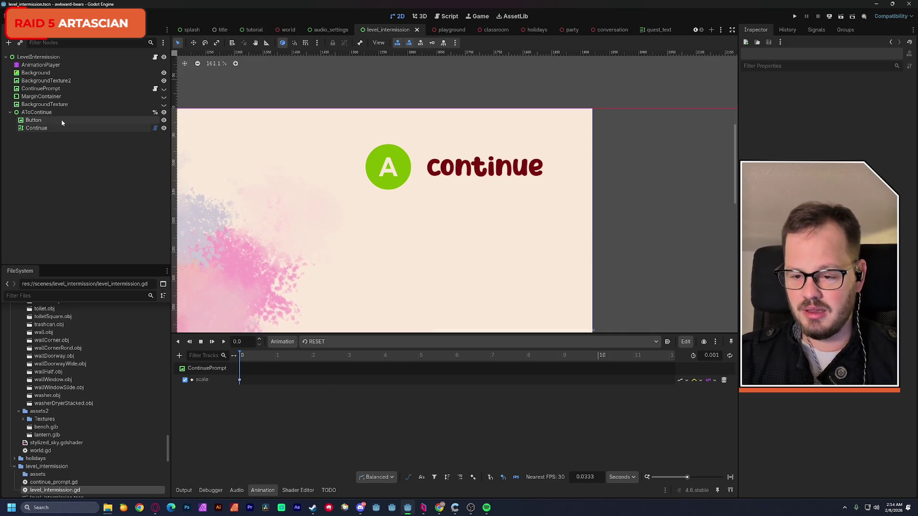
{"action": "left_click", "coordinate": [57, 114]}
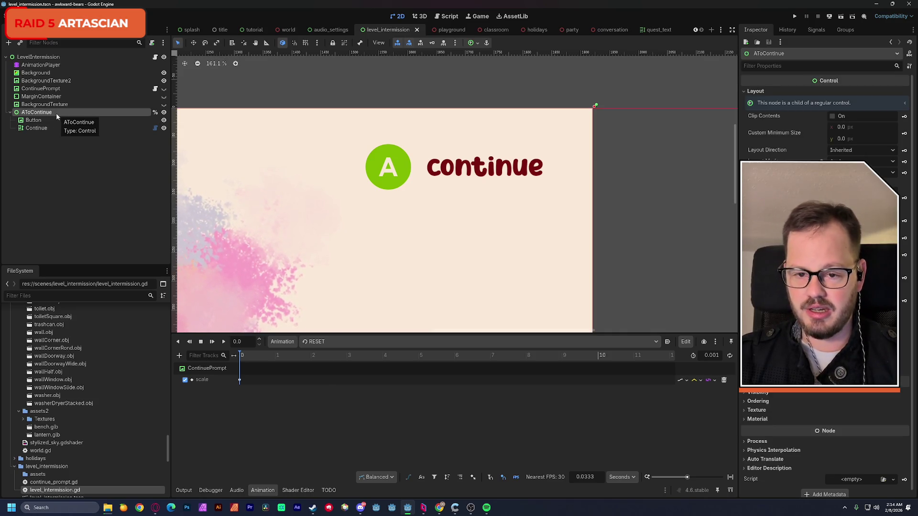
{"action": "left_click", "coordinate": [256, 30]}
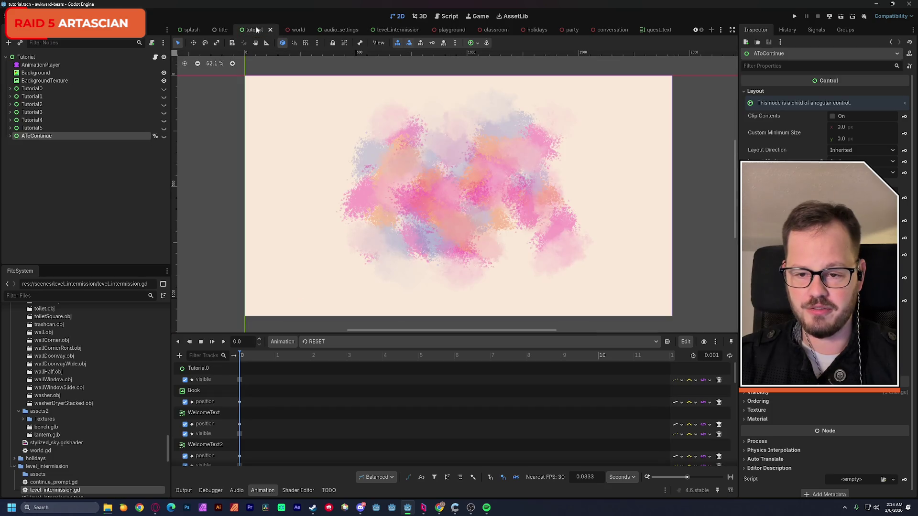
Copy the prompt_next function (lines 87–92) from tutorial.gd, then return to the level_intermission scene.
{"action": "left_click", "coordinate": [154, 57]}
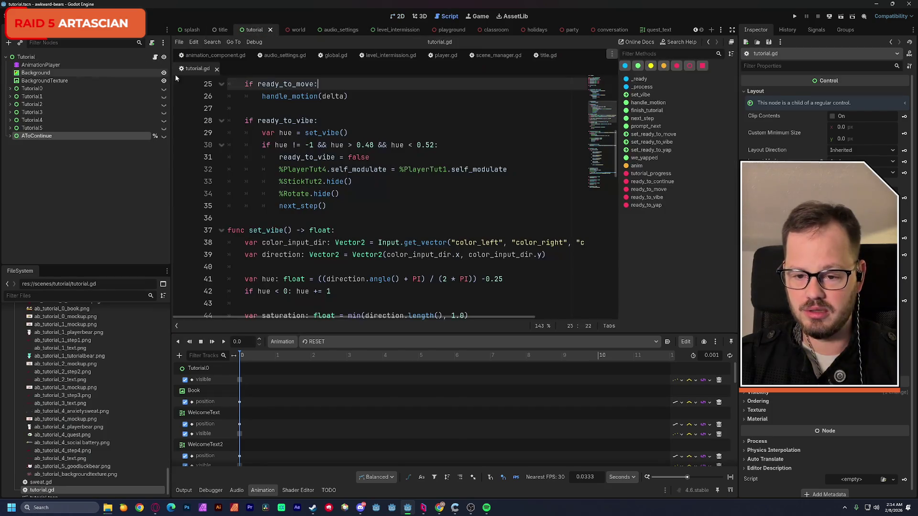
{"action": "scroll", "coordinate": [605, 193], "scroll_direction": "down", "scroll_amount": 10}
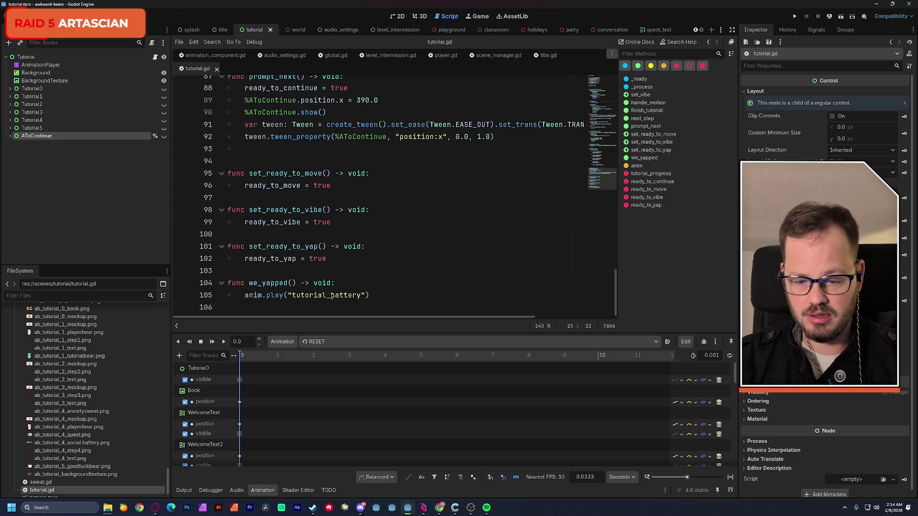
{"action": "double_click", "coordinate": [265, 283]}
{"action": "left_click", "coordinate": [366, 268]}
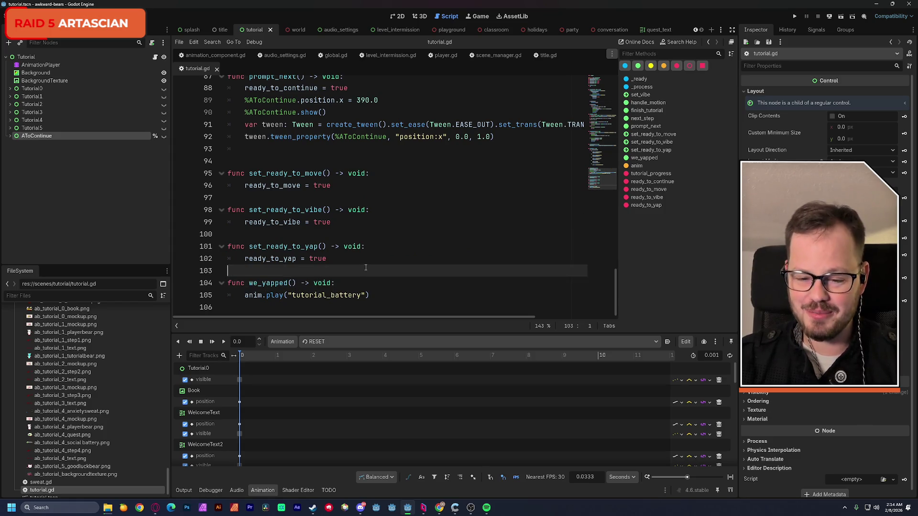
{"action": "scroll", "coordinate": [402, 263], "scroll_direction": "up", "scroll_amount": 3}
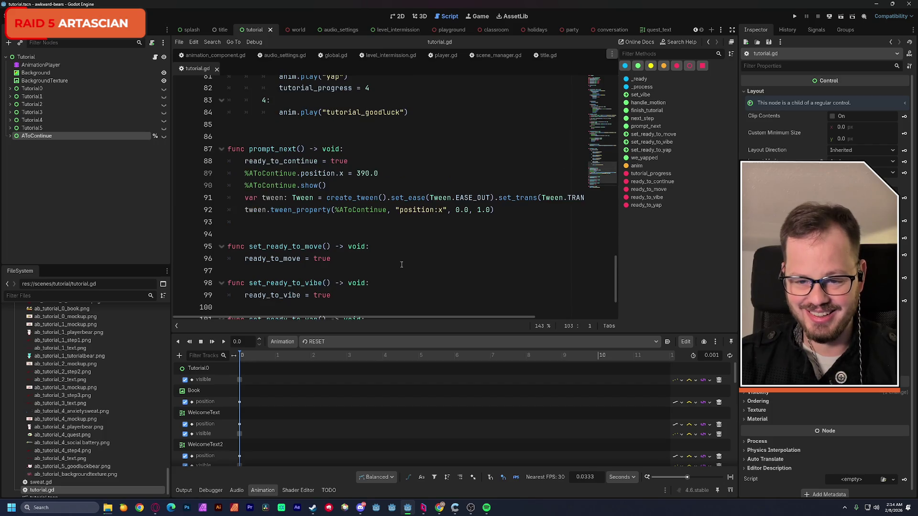
{"action": "mouse_move", "coordinate": [230, 149]}
{"action": "left_mouse_down"}
{"action": "mouse_move", "coordinate": [354, 163]}
{"action": "mouse_move", "coordinate": [515, 206]}
{"action": "left_mouse_up"}
{"action": "key", "text": "ctrl+c"}
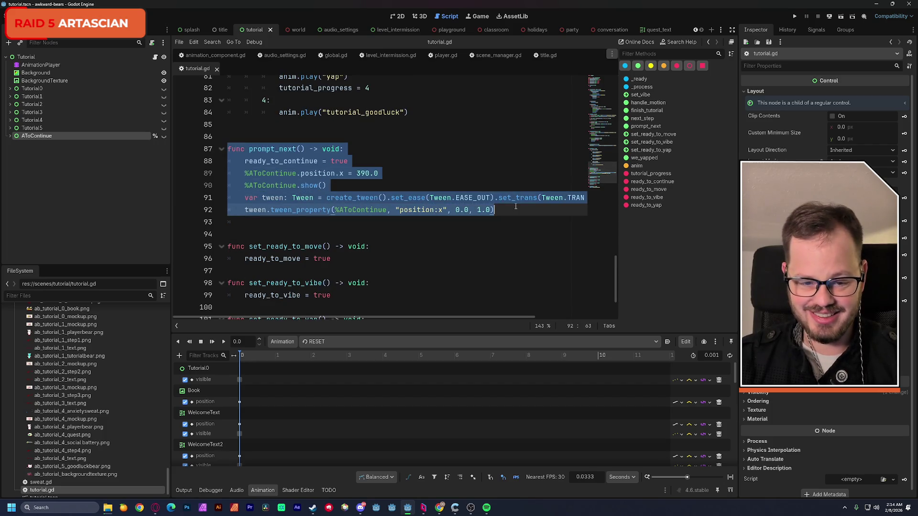
{"action": "left_click", "coordinate": [474, 176]}
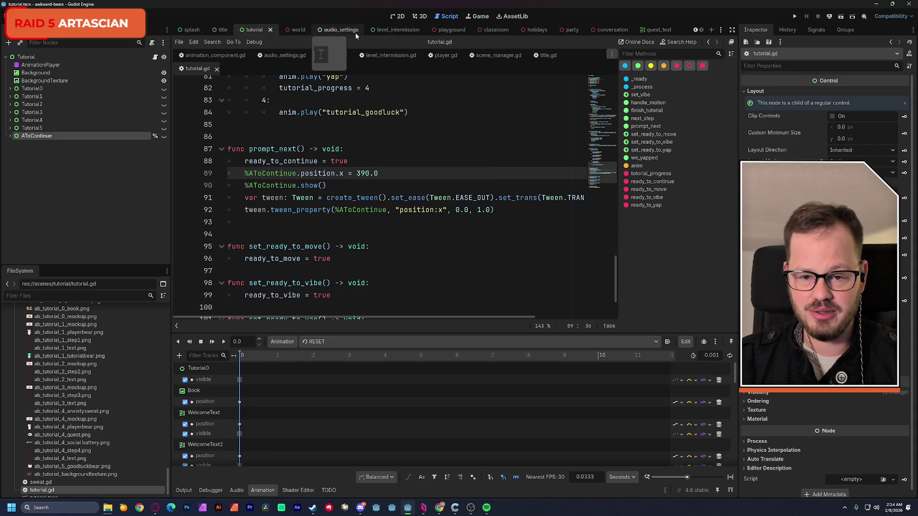
{"action": "left_click", "coordinate": [397, 30]}
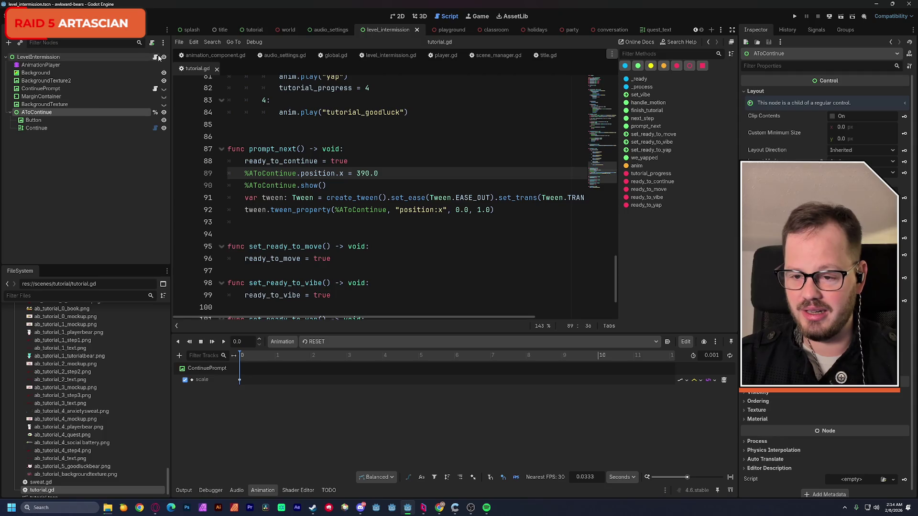
{"action": "scroll", "coordinate": [316, 203], "scroll_direction": "down", "scroll_amount": 4}
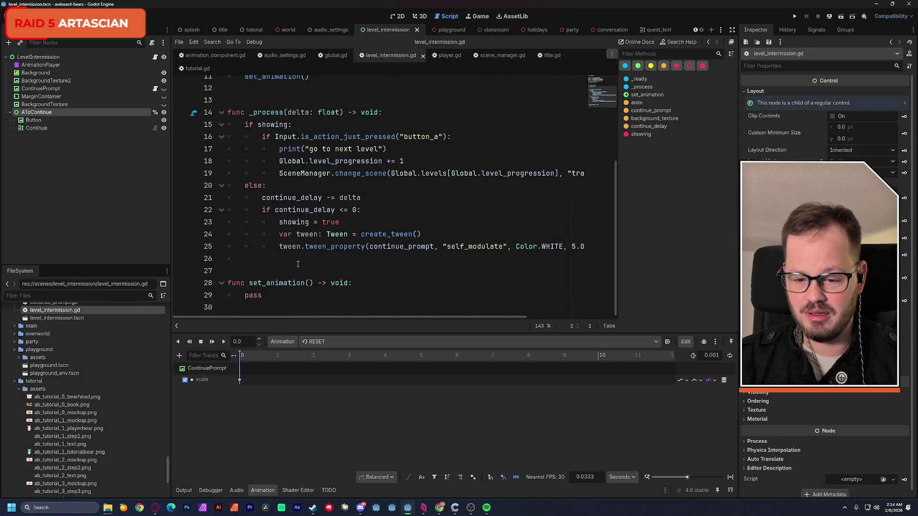
Paste prompt_next below set_animation at the end of level_intermission.gd.
{"action": "left_click", "coordinate": [267, 307]}
{"action": "key", "text": "ctrl+v"}
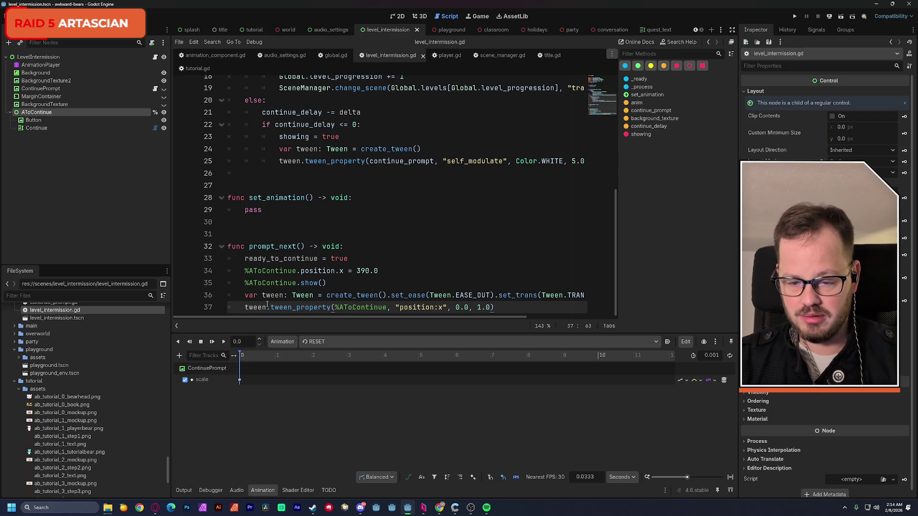
{"action": "left_click", "coordinate": [303, 226]}
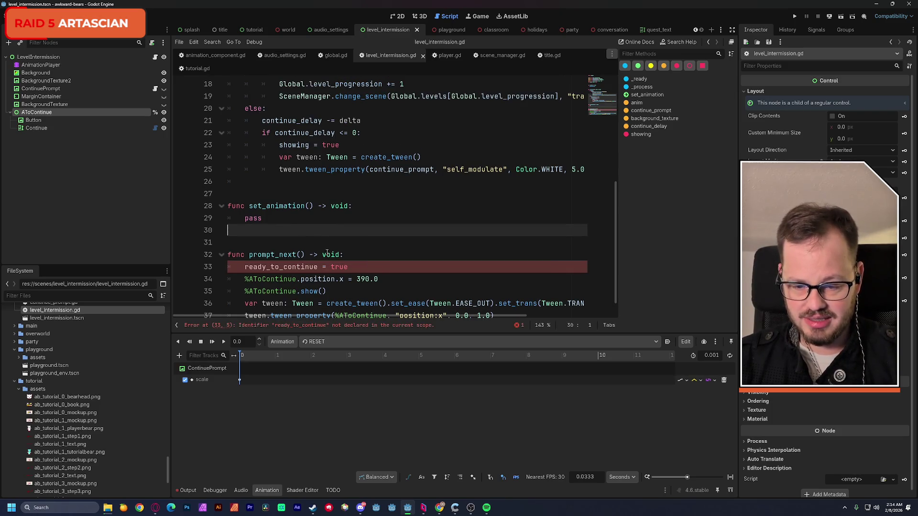
Trace the undeclared ready_to_continue name and the showing variable it replaces, copying ready_to_continue.
{"action": "double_click", "coordinate": [303, 267]}
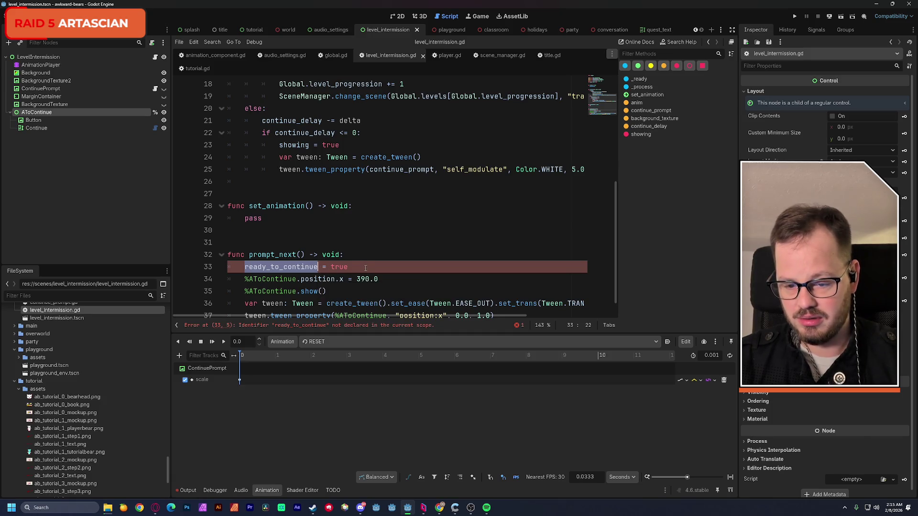
{"action": "scroll", "coordinate": [372, 268], "scroll_direction": "up", "scroll_amount": 6}
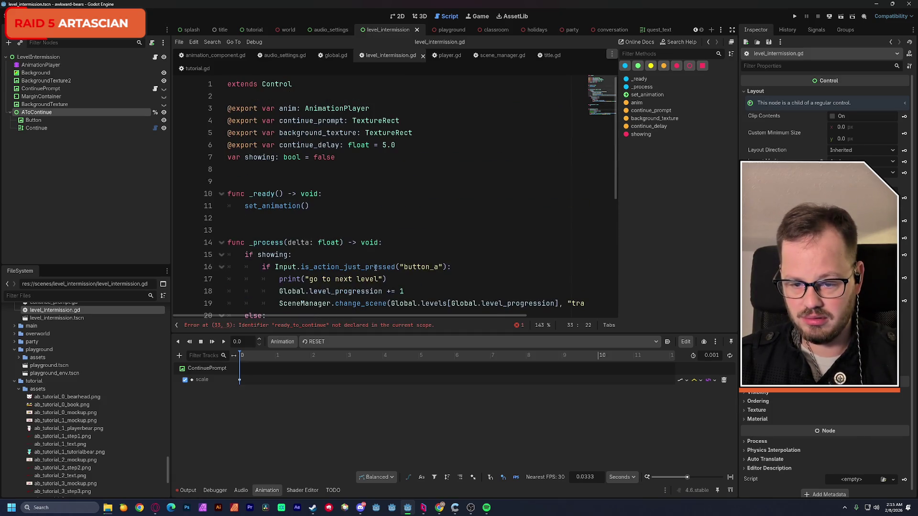
{"action": "scroll", "coordinate": [375, 268], "scroll_direction": "down", "scroll_amount": 2}
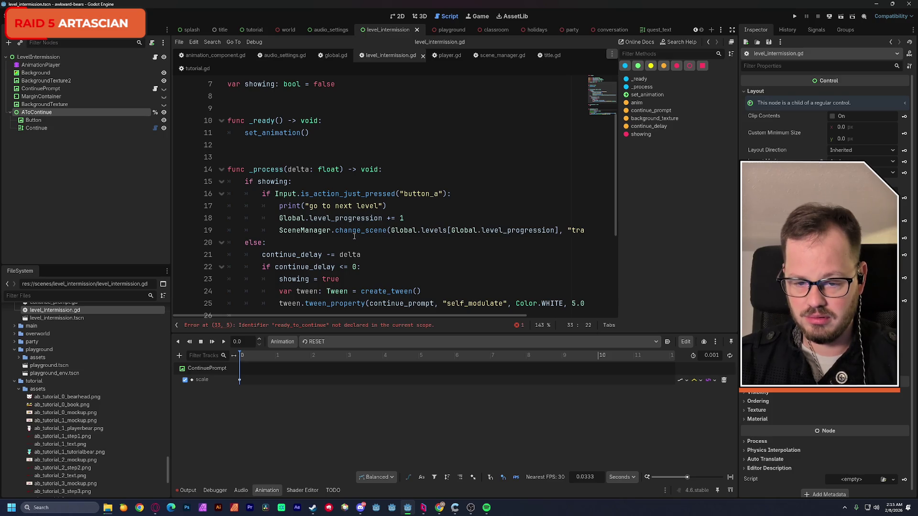
{"action": "double_click", "coordinate": [276, 182]}
{"action": "scroll", "coordinate": [310, 181], "scroll_direction": "down", "scroll_amount": 4}
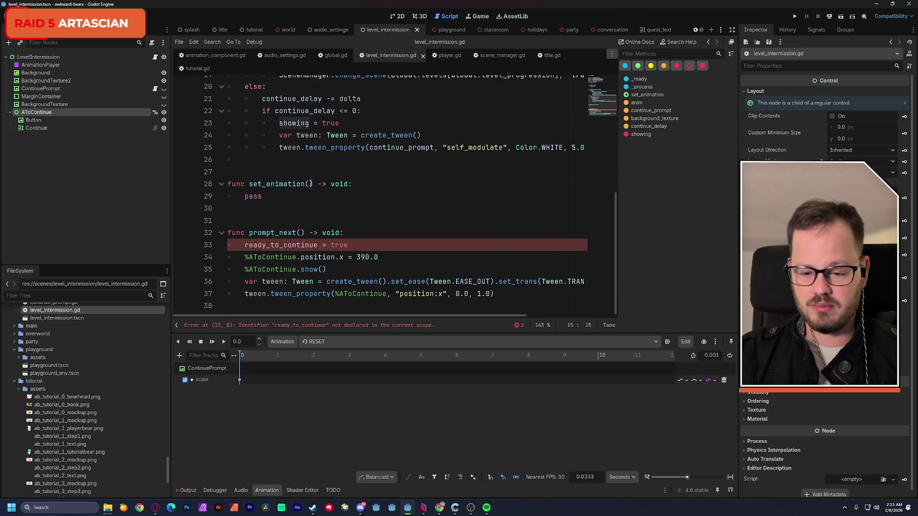
{"action": "double_click", "coordinate": [280, 245]}
{"action": "key", "text": "ctrl+c"}
{"action": "scroll", "coordinate": [335, 234], "scroll_direction": "up", "scroll_amount": 6}
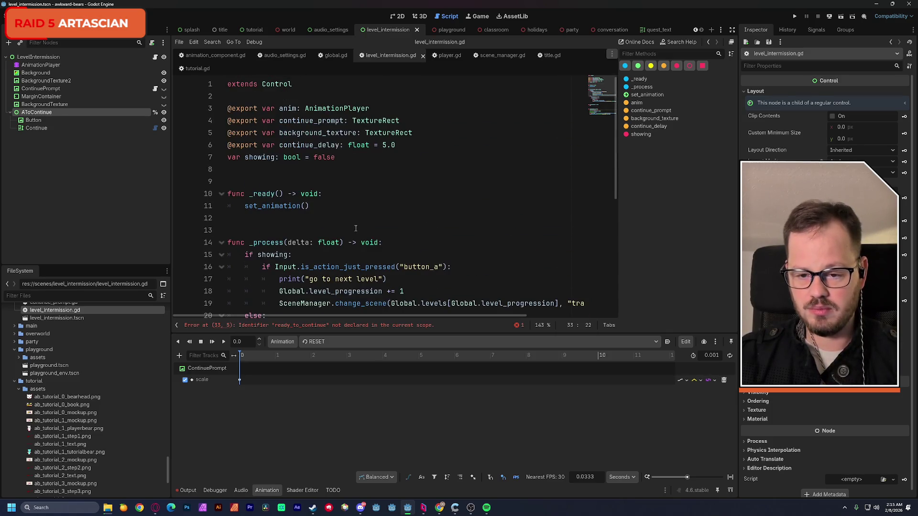
Rename the showing declaration on line 7 to ready_to_continue and save.
{"action": "double_click", "coordinate": [261, 157]}
{"action": "key", "text": "ctrl+v"}
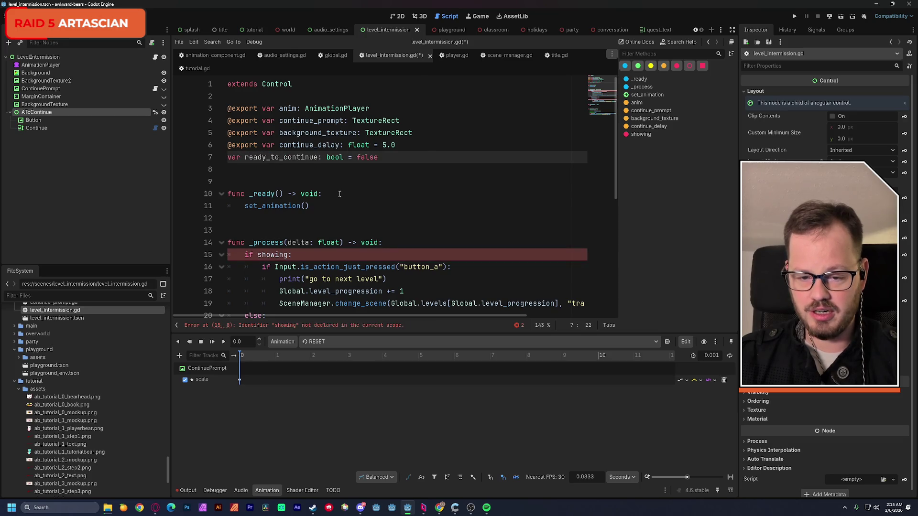
{"action": "key", "text": "Down"}
{"action": "key", "text": "ctrl+s"}
{"action": "scroll", "coordinate": [414, 191], "scroll_direction": "down", "scroll_amount": 2}
{"action": "scroll", "coordinate": [414, 191], "scroll_direction": "down", "scroll_amount": 1}
{"action": "scroll", "coordinate": [301, 191], "scroll_direction": "up", "scroll_amount": 1}
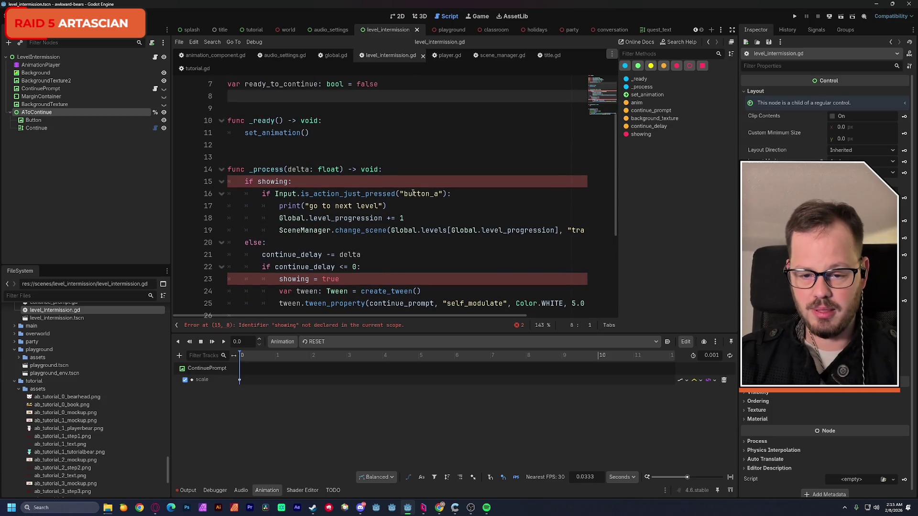
Replace showing with ready_to_continue on lines 15 and 23.
{"action": "double_click", "coordinate": [298, 84]}
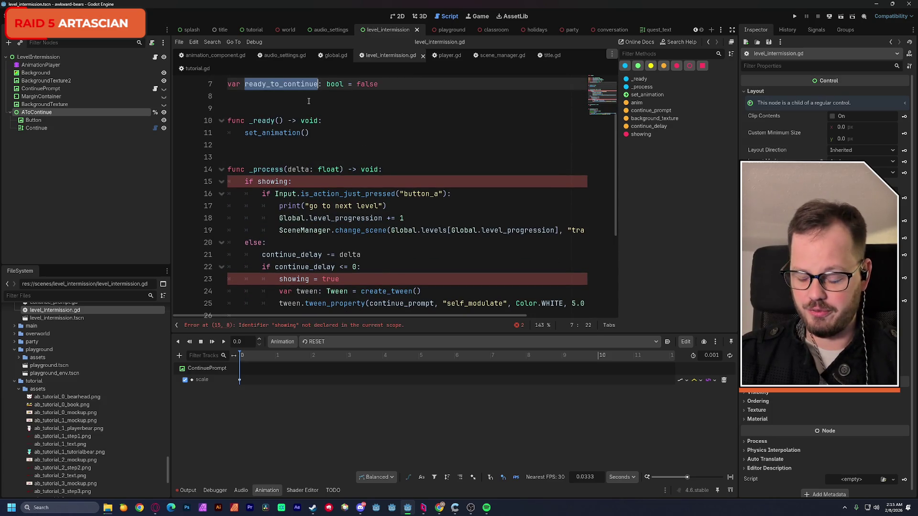
{"action": "key", "text": "ctrl+c"}
{"action": "double_click", "coordinate": [282, 181]}
{"action": "key", "text": "ctrl+v"}
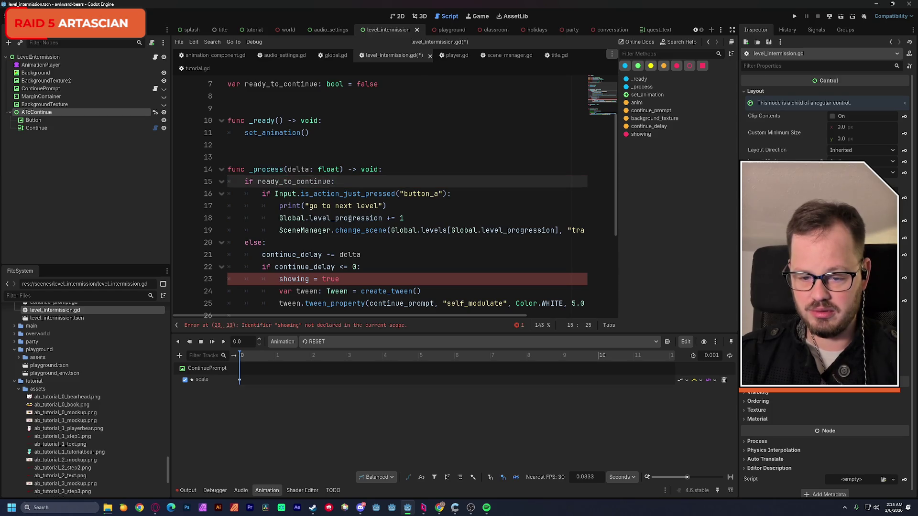
{"action": "scroll", "coordinate": [377, 227], "scroll_direction": "down", "scroll_amount": 1}
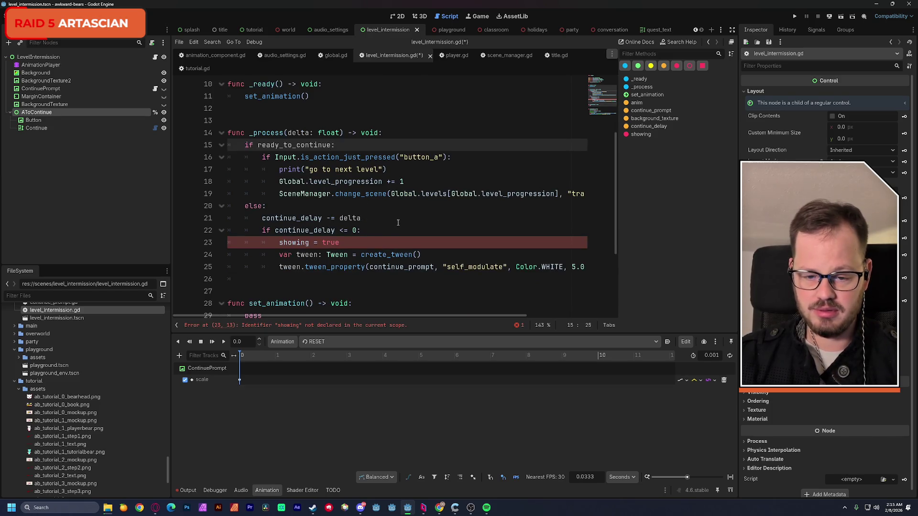
{"action": "double_click", "coordinate": [297, 243]}
{"action": "key", "text": "ctrl+v"}
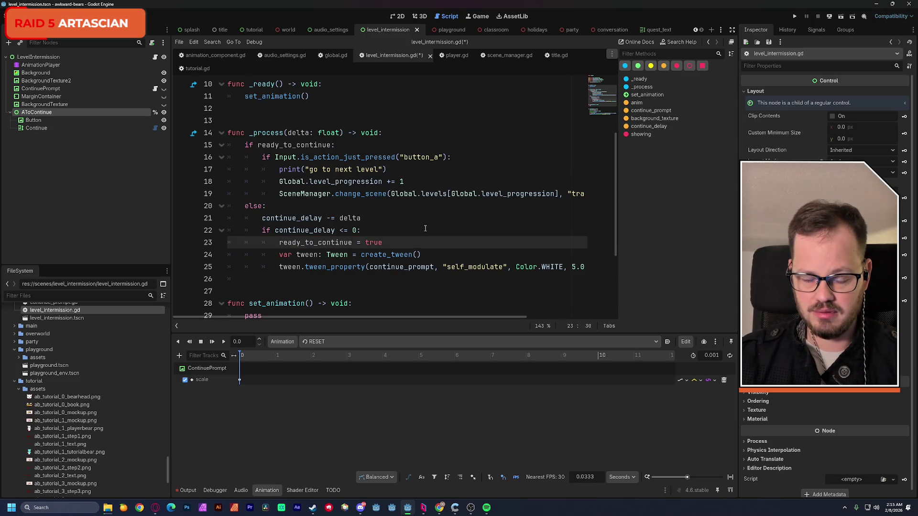
{"action": "scroll", "coordinate": [426, 228], "scroll_direction": "down", "scroll_amount": 3}
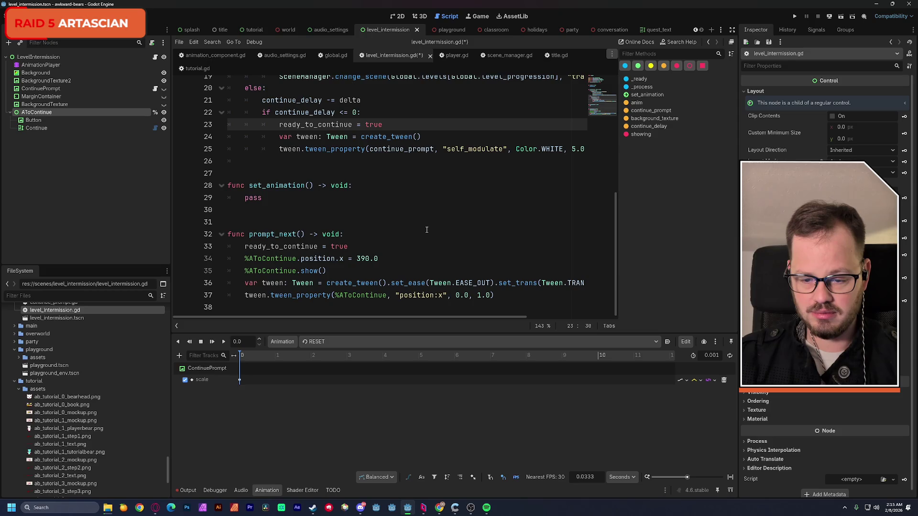
Highlight every ready_to_continue use and select the else branch of _process.
{"action": "double_click", "coordinate": [308, 246]}
{"action": "scroll", "coordinate": [361, 235], "scroll_direction": "up", "scroll_amount": 6}
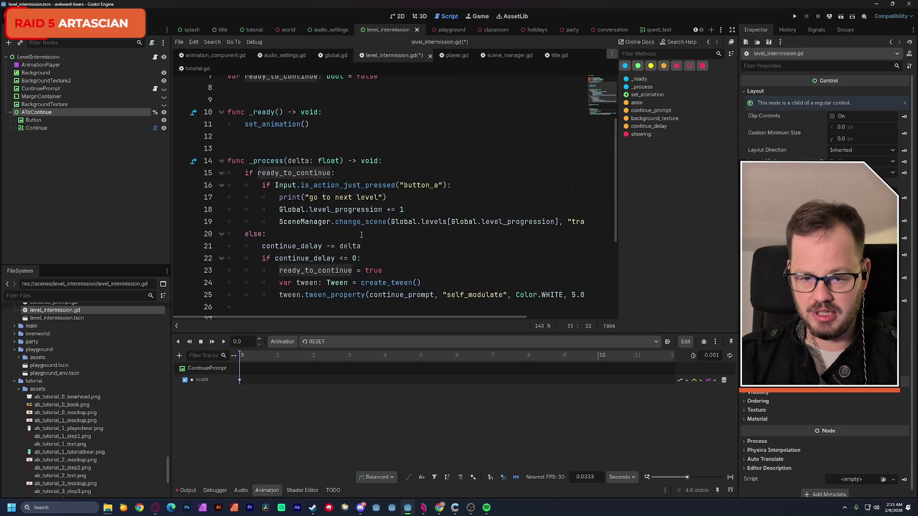
{"action": "scroll", "coordinate": [362, 235], "scroll_direction": "down", "scroll_amount": 3}
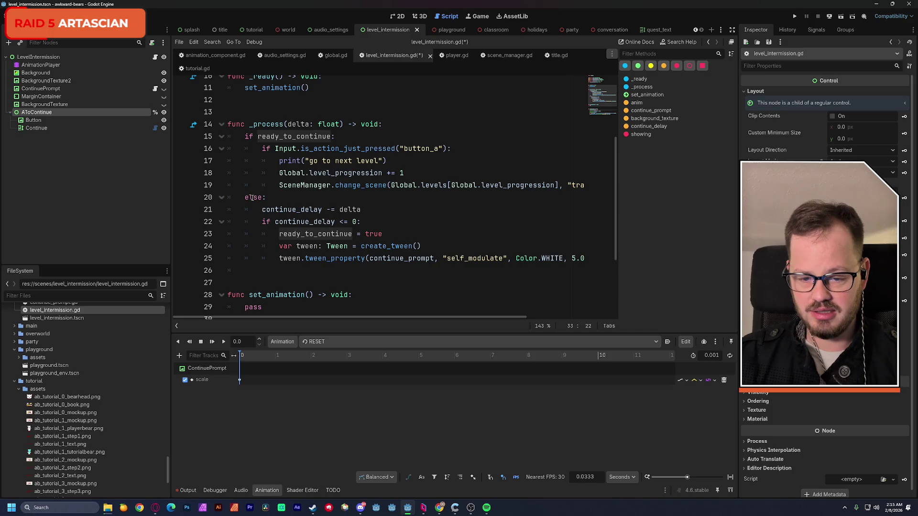
{"action": "mouse_move", "coordinate": [245, 197]}
{"action": "left_mouse_down"}
{"action": "mouse_move", "coordinate": [341, 238]}
{"action": "mouse_move", "coordinate": [340, 268]}
{"action": "left_mouse_up"}
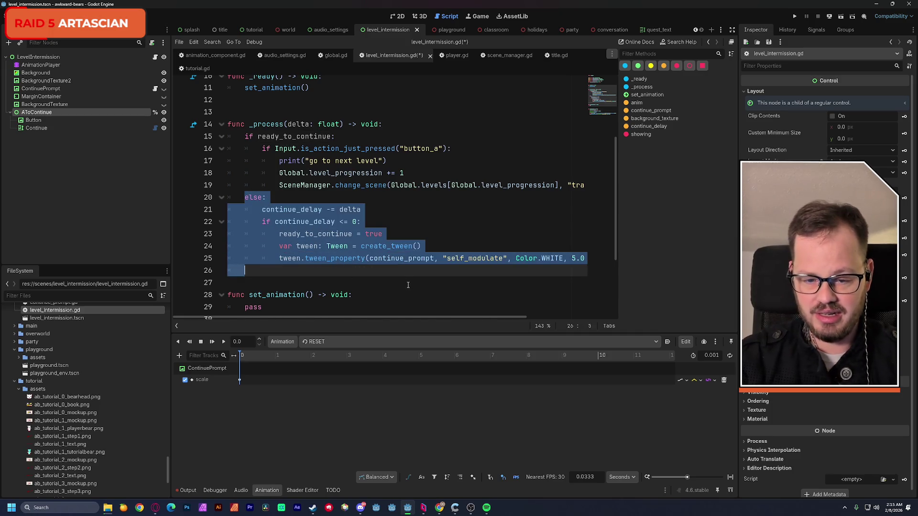
{"action": "key", "text": "BackSpace"}
{"action": "scroll", "coordinate": [334, 261], "scroll_direction": "up", "scroll_amount": 2}
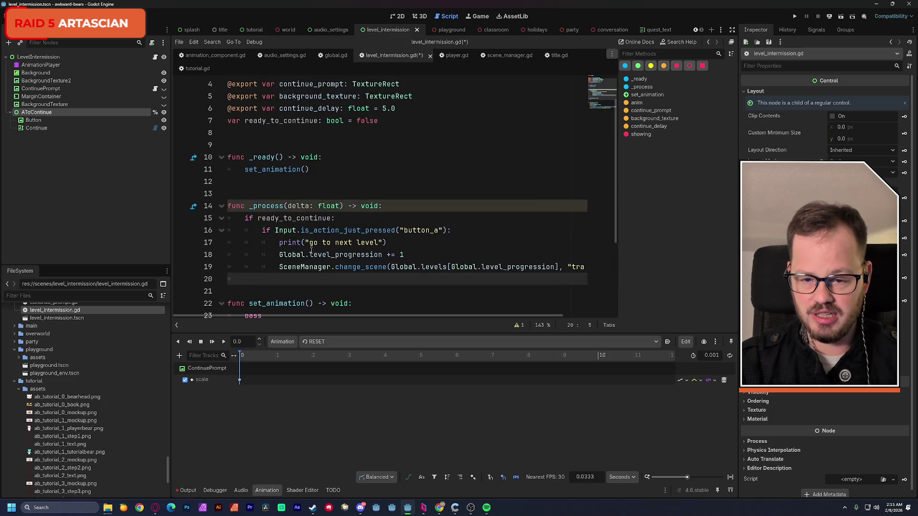
{"action": "scroll", "coordinate": [311, 251], "scroll_direction": "up", "scroll_amount": 1}
{"action": "left_click_drag", "start_coordinate": [397, 145], "coordinate": [225, 149]}
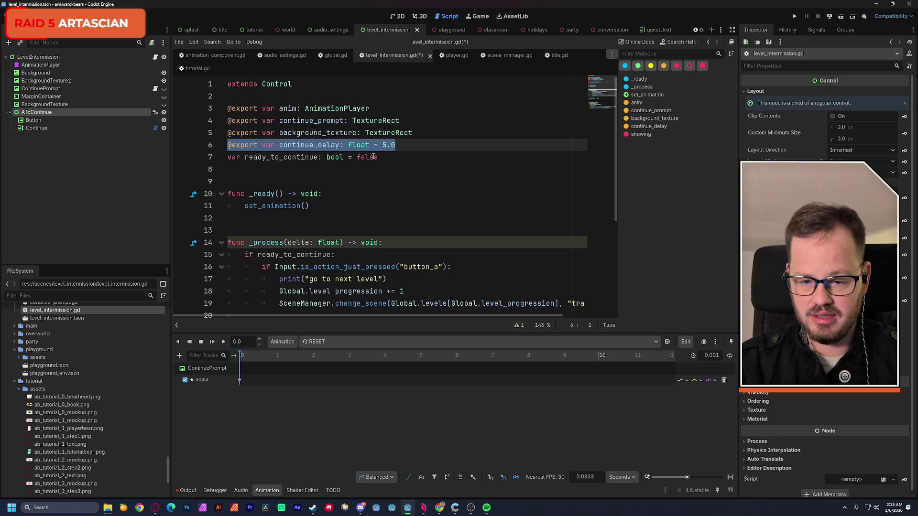
{"action": "key", "text": "BackSpace"}
{"action": "key", "text": "Delete"}
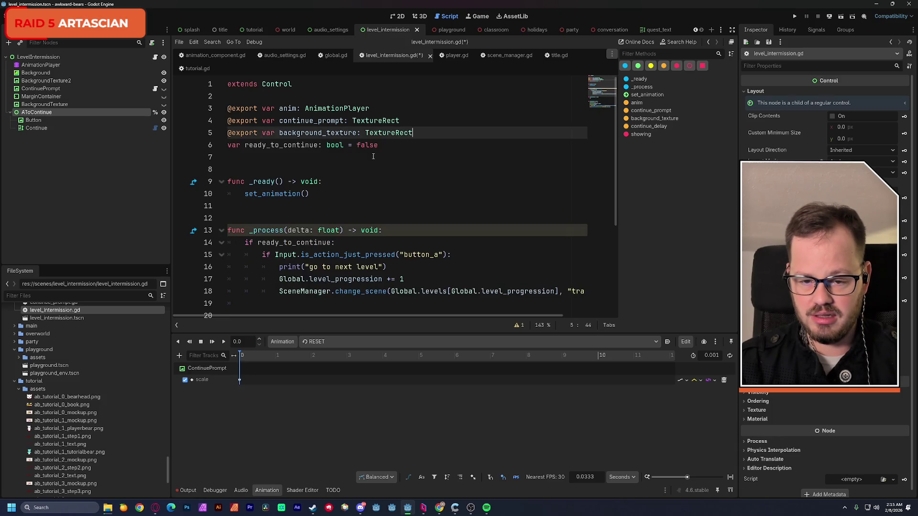
{"action": "key", "text": "Down"}
{"action": "key", "text": "ctrl+s"}
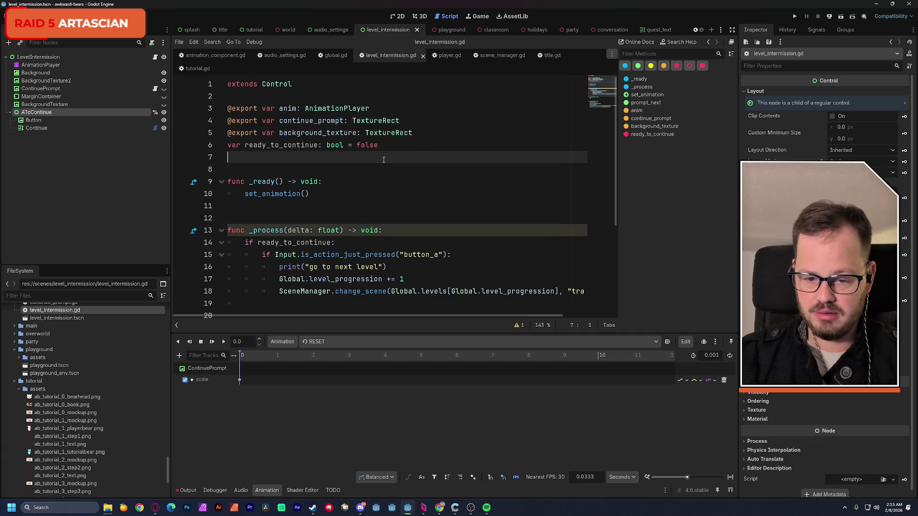
{"action": "scroll", "coordinate": [382, 158], "scroll_direction": "down", "scroll_amount": 4}
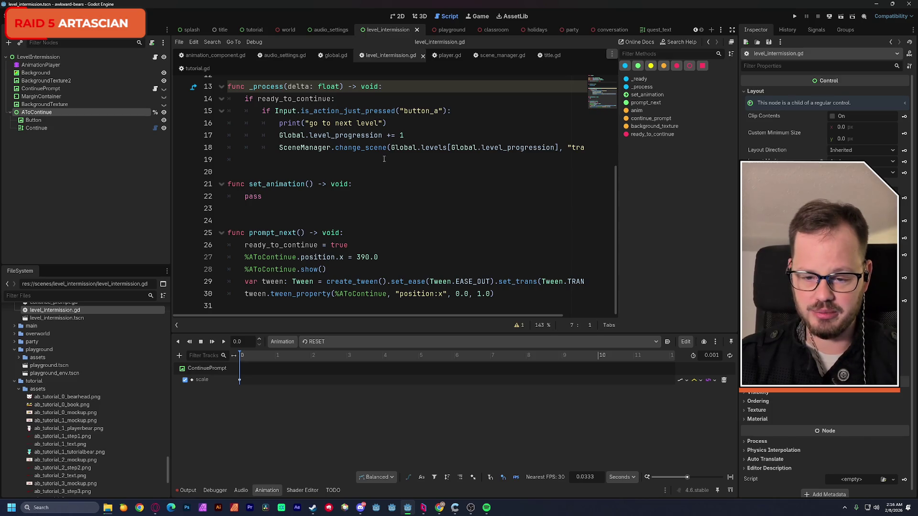
{"action": "double_click", "coordinate": [270, 233]}
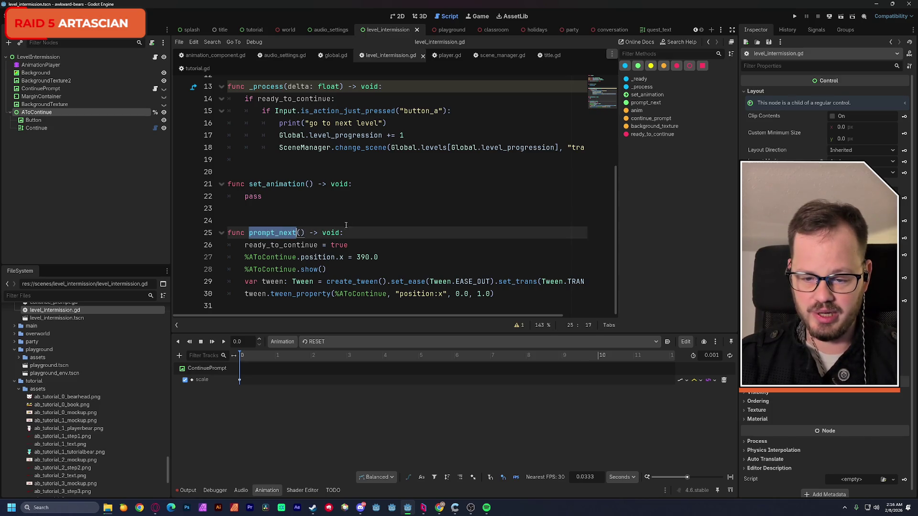
{"action": "left_click", "coordinate": [330, 220]}
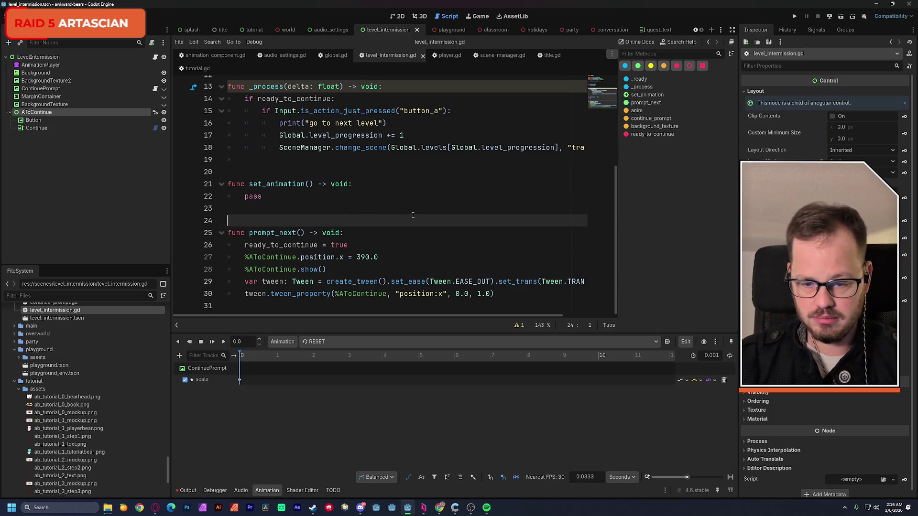
{"action": "scroll", "coordinate": [410, 214], "scroll_direction": "up", "scroll_amount": 1}
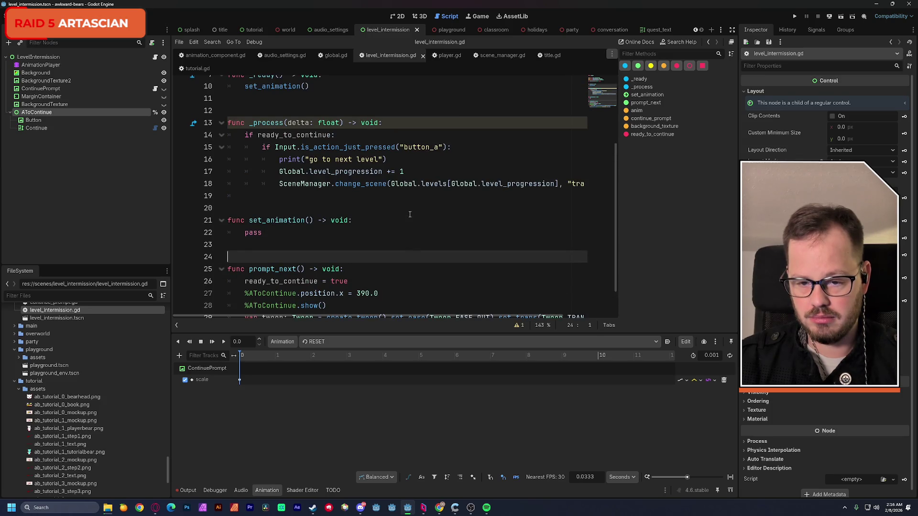
{"action": "scroll", "coordinate": [410, 214], "scroll_direction": "up", "scroll_amount": 2}
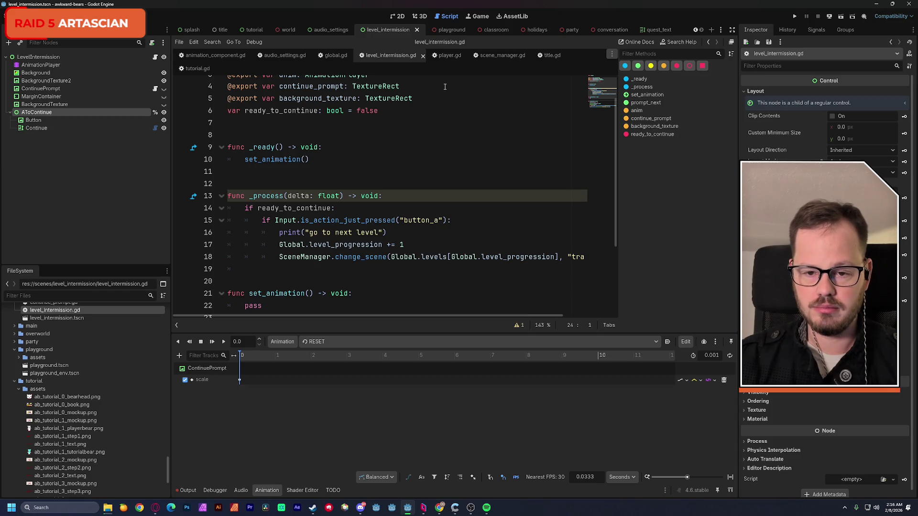
{"action": "left_click", "coordinate": [335, 55]}
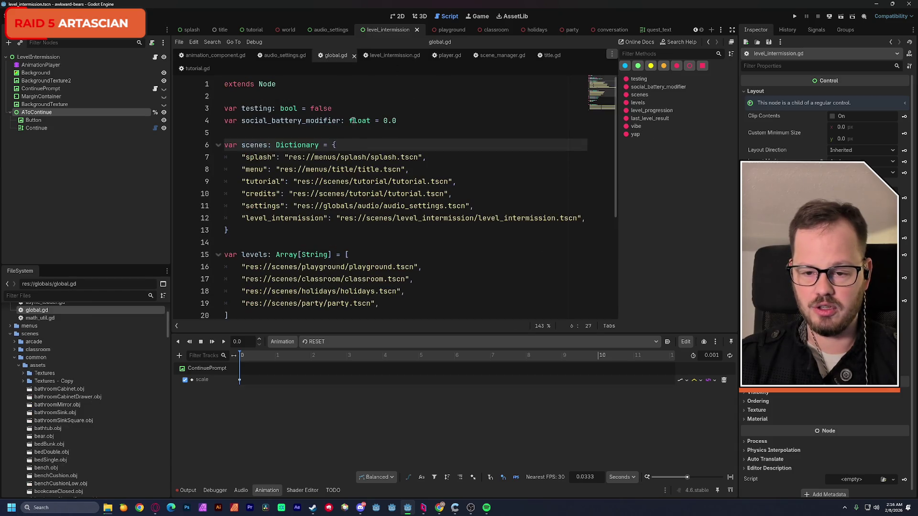
Delete the vibe dictionary block from global.gd.
{"action": "double_click", "coordinate": [292, 121]}
{"action": "double_click", "coordinate": [258, 109]}
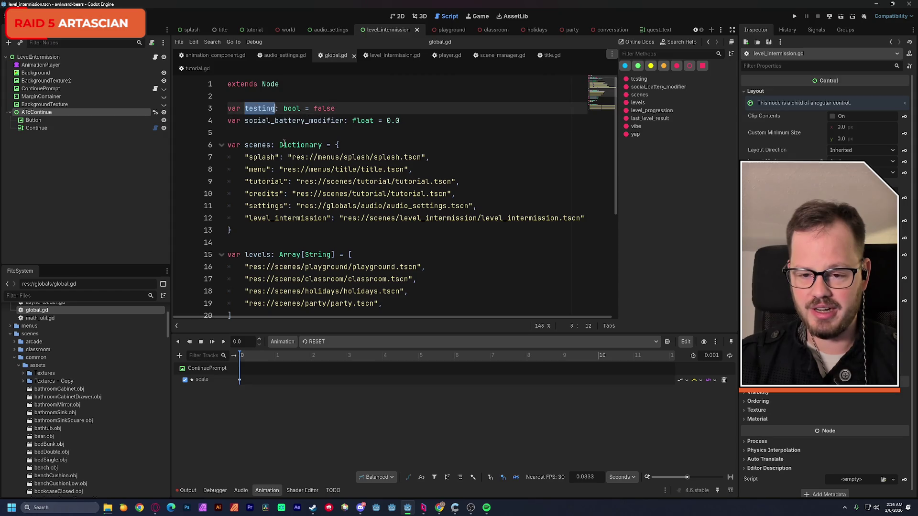
{"action": "scroll", "coordinate": [308, 148], "scroll_direction": "down", "scroll_amount": 5}
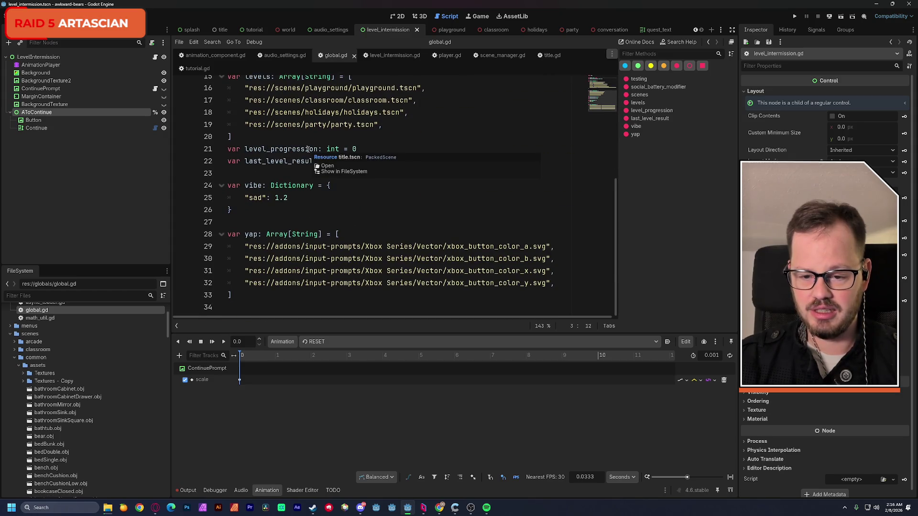
{"action": "mouse_move", "coordinate": [233, 209]}
{"action": "left_mouse_down"}
{"action": "mouse_move", "coordinate": [246, 197]}
{"action": "mouse_move", "coordinate": [227, 186]}
{"action": "left_mouse_up"}
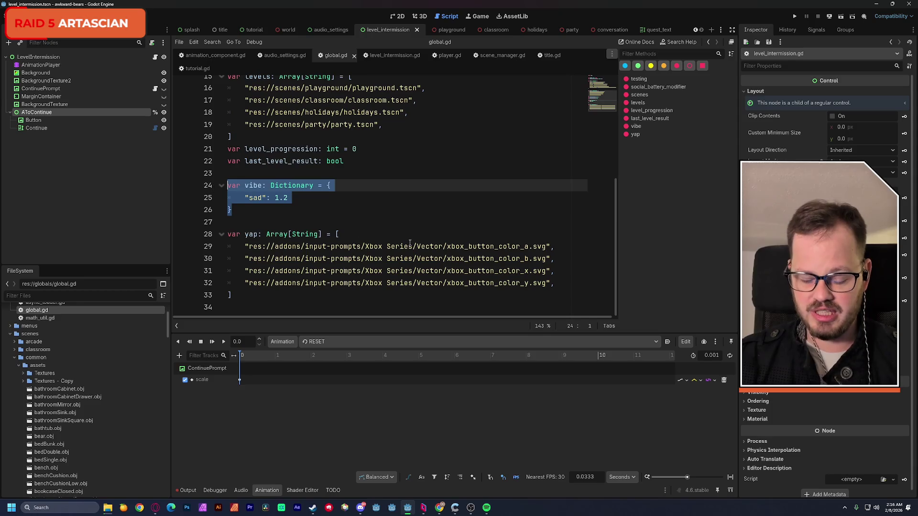
{"action": "key", "text": "BackSpace"}
{"action": "key", "text": "BackSpace"}
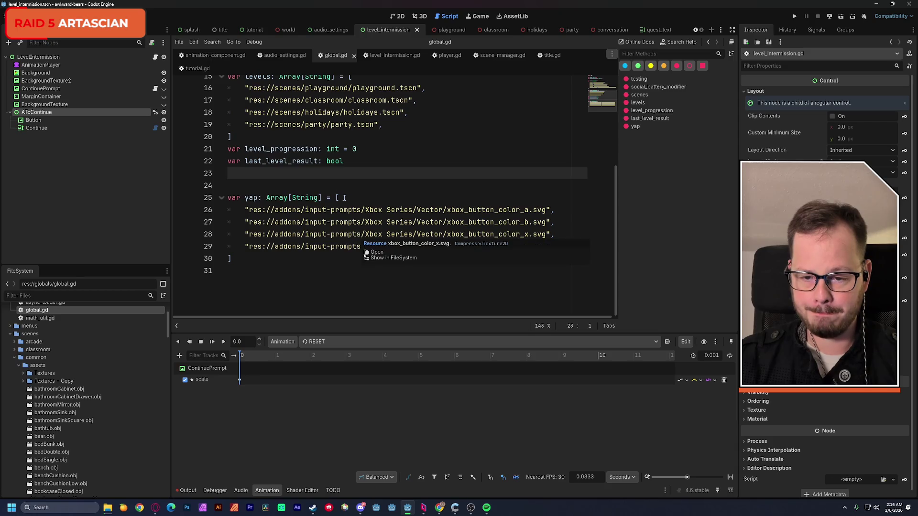
Check the level_progression and last_level_result variables, then return to level_intermission.gd.
{"action": "double_click", "coordinate": [280, 149]}
{"action": "double_click", "coordinate": [276, 161]}
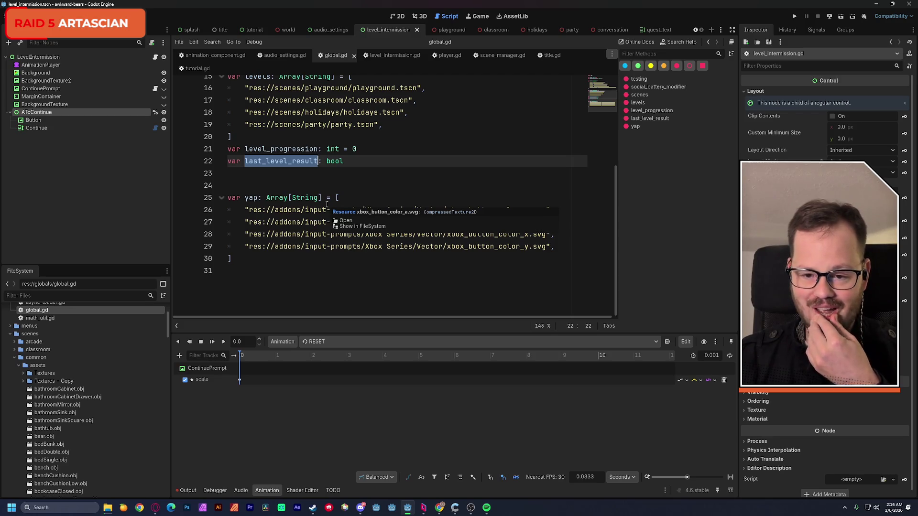
{"action": "left_click", "coordinate": [265, 176]}
{"action": "double_click", "coordinate": [267, 162]}
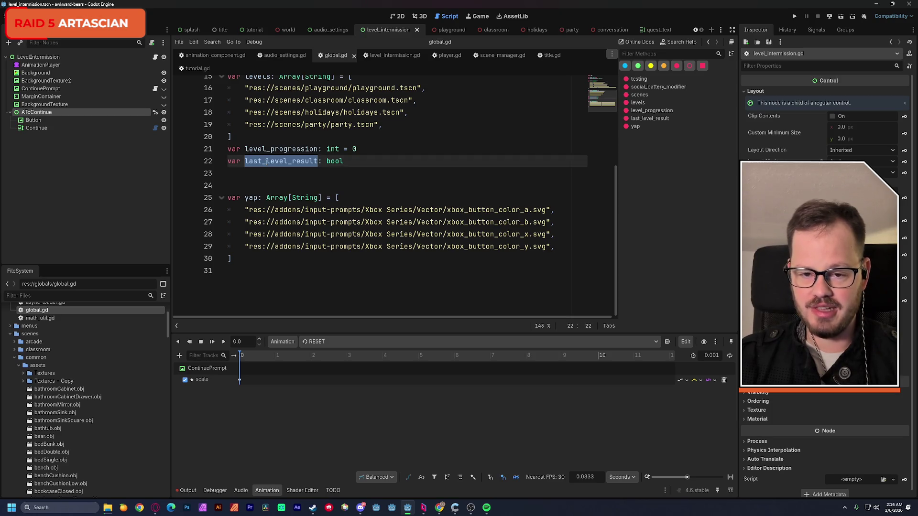
{"action": "left_click", "coordinate": [394, 56]}
Replace pass in set_animation with 'match Global.last_level_result:'.
{"action": "scroll", "coordinate": [360, 205], "scroll_direction": "down", "scroll_amount": 3}
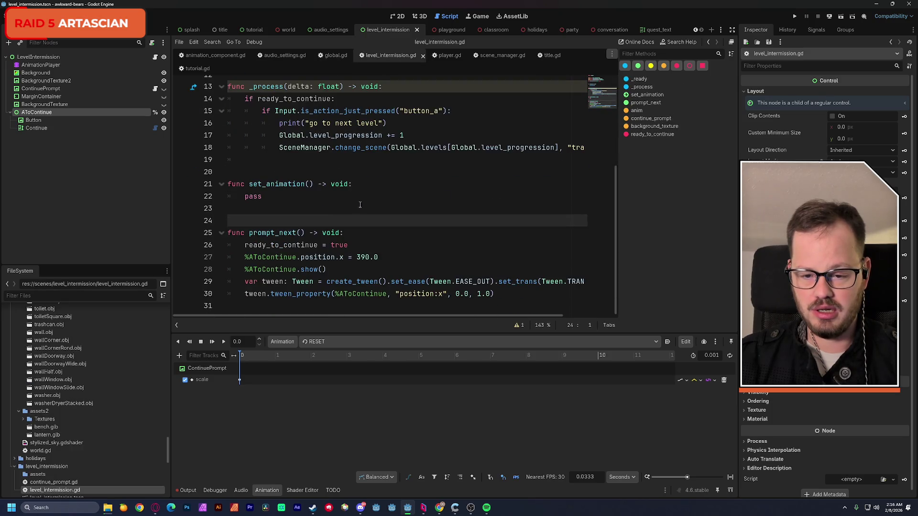
{"action": "double_click", "coordinate": [253, 196]}
{"action": "type", "text": "match"}
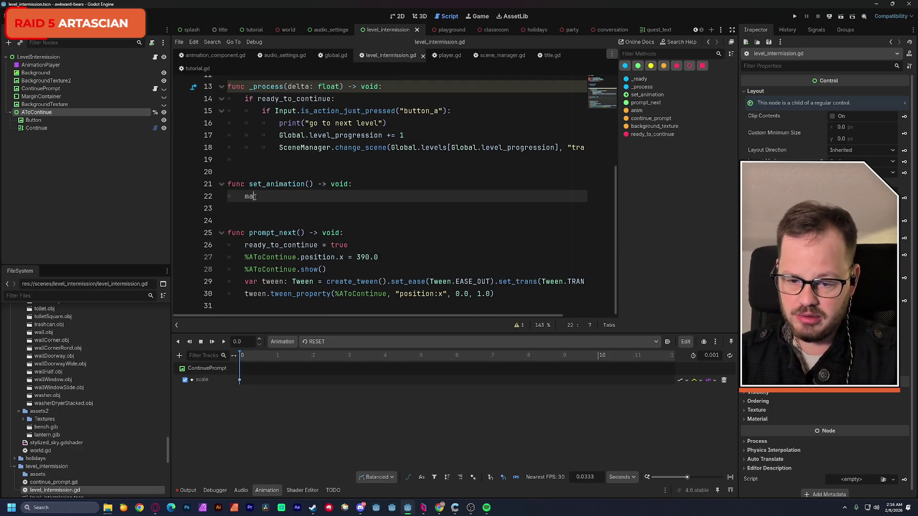
{"action": "type", "text": ":"}
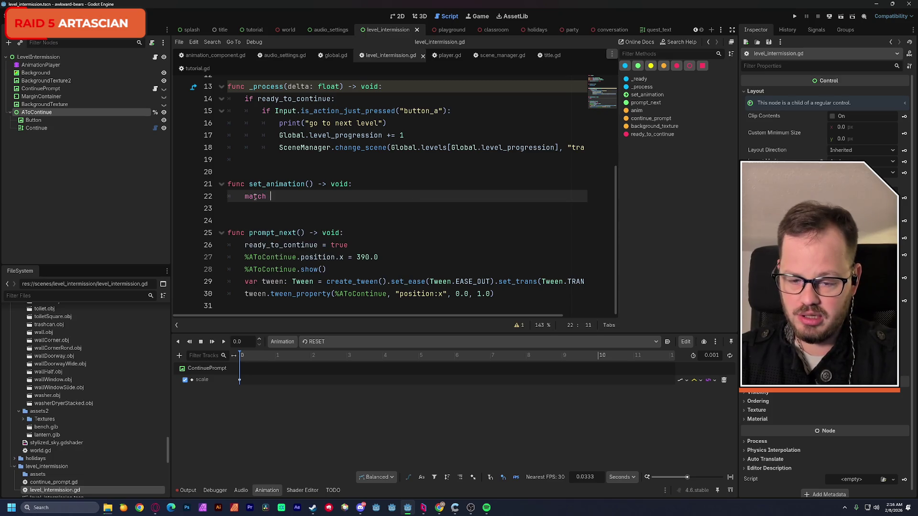
{"action": "type", "text": "Global.l"}
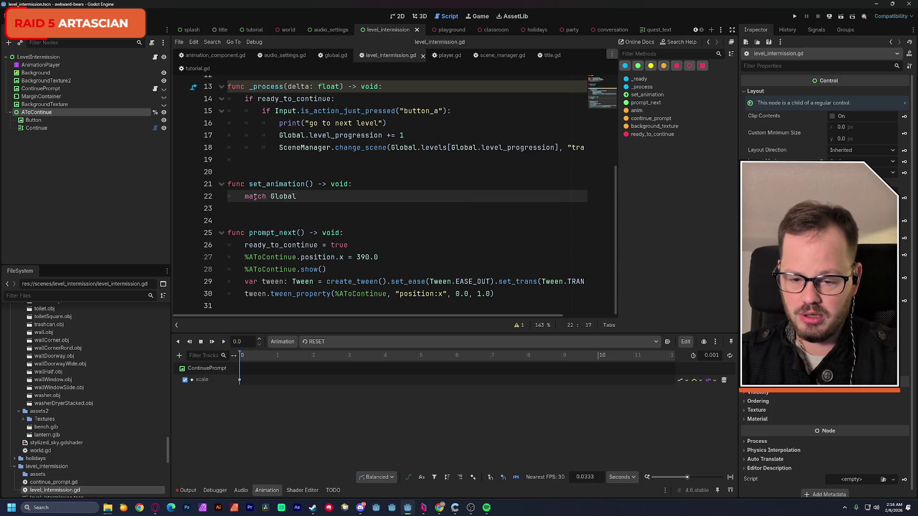
{"action": "key", "text": "Return"}
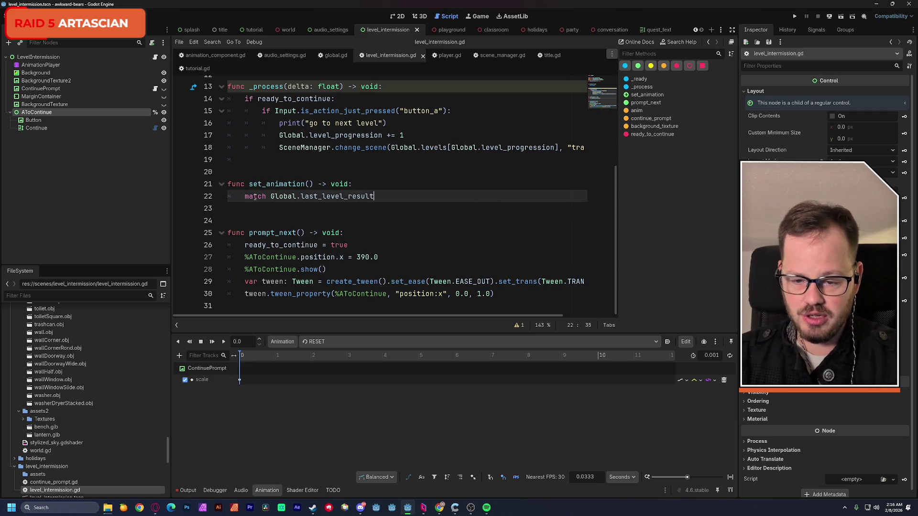
{"action": "type", "text": ":"}
{"action": "key", "text": "Return"}
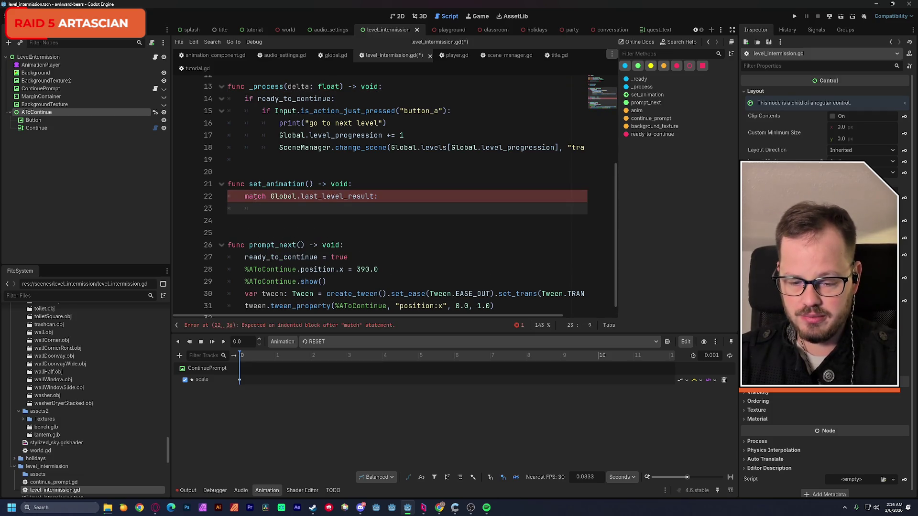
{"action": "left_click", "coordinate": [334, 55]}
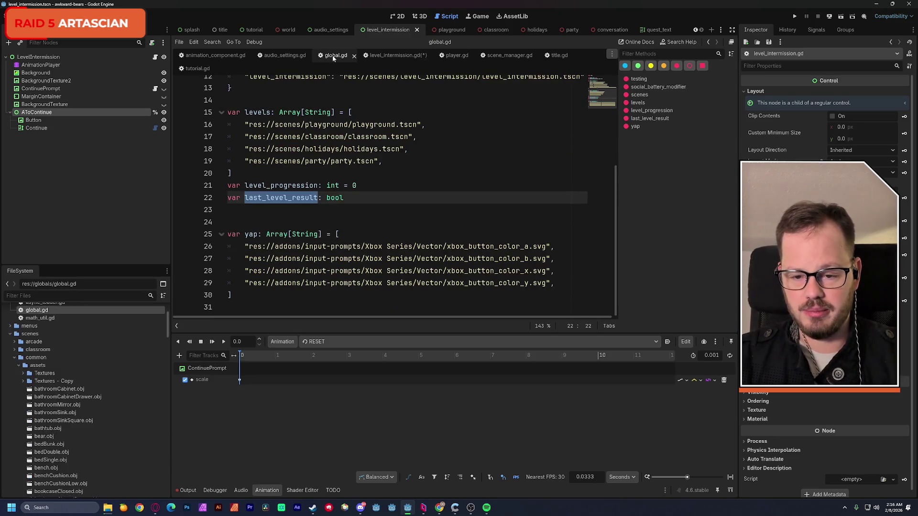
{"action": "left_click", "coordinate": [393, 56]}
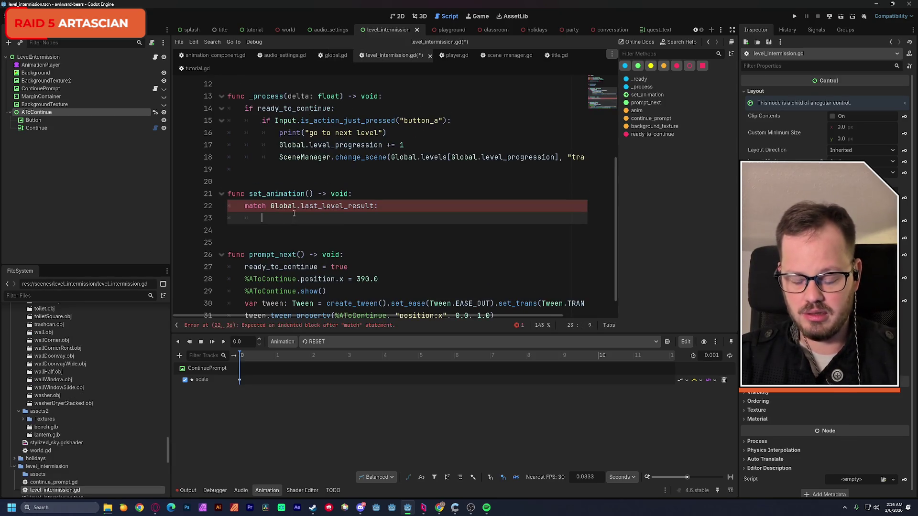
Add true: and false: match cases, each containing pass, and save the script.
{"action": "type", "text": "true:"}
{"action": "key", "text": "Return"}
{"action": "type", "text": "pass"}
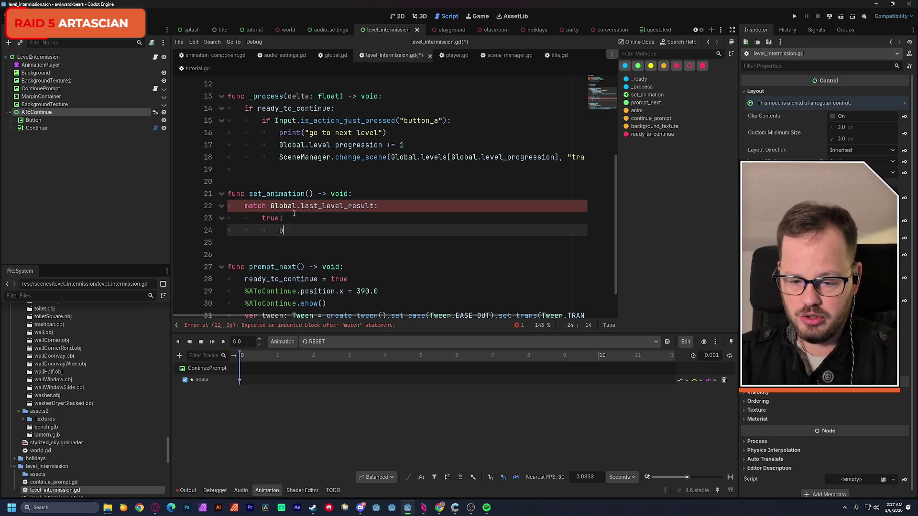
{"action": "key", "text": "Return"}
{"action": "type", "text": "false:"}
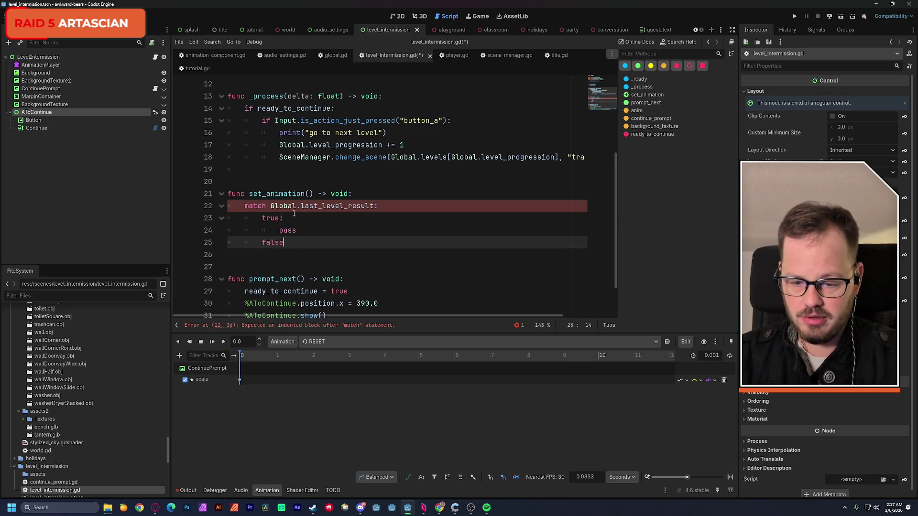
{"action": "key", "text": "Return"}
{"action": "type", "text": "pass"}
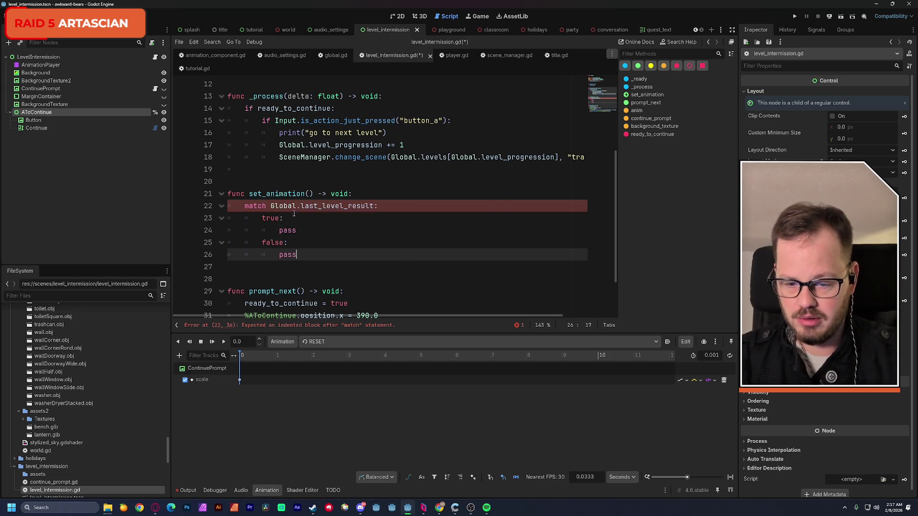
{"action": "left_click", "coordinate": [245, 217]}
{"action": "left_click", "coordinate": [399, 182]}
{"action": "key", "text": "ctrl+s"}
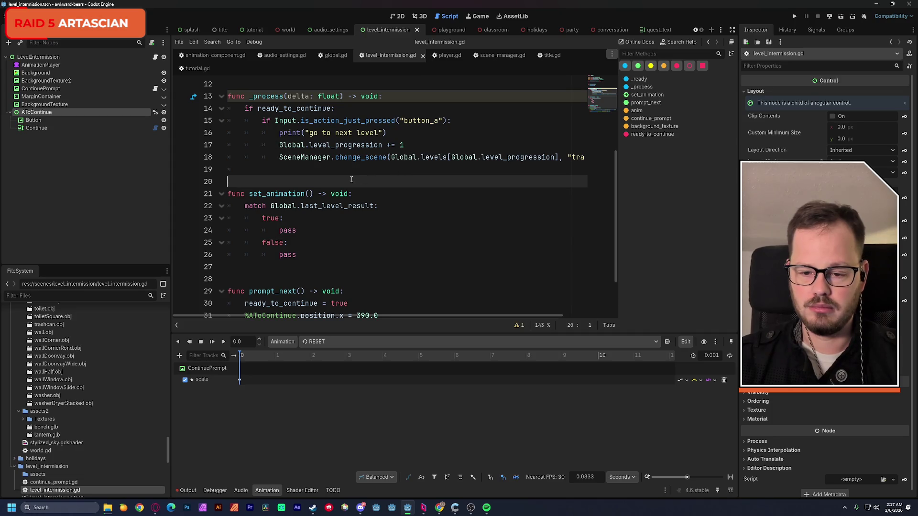
Add a blank line after line 20 and select line 16 through the change_scene call.
{"action": "key", "text": "Return"}
{"action": "double_click", "coordinate": [287, 242]}
{"action": "scroll", "coordinate": [342, 228], "scroll_direction": "up", "scroll_amount": 2}
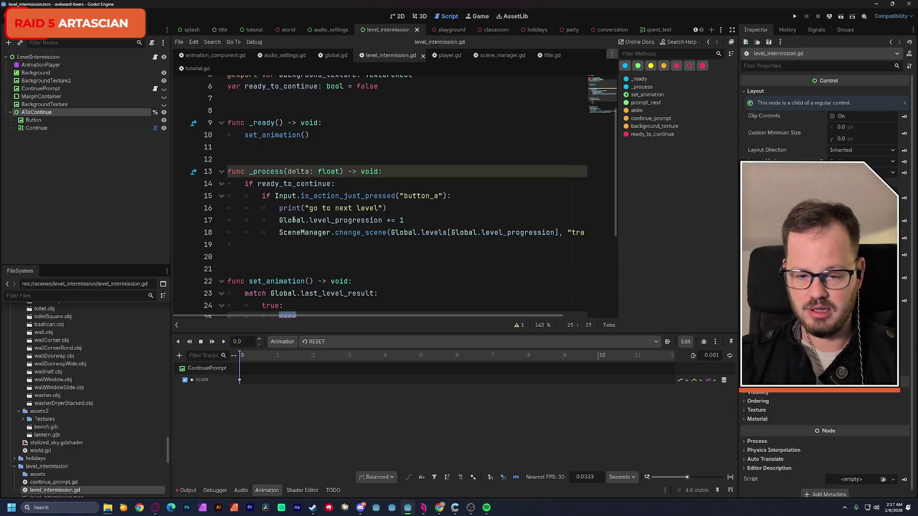
{"action": "left_click", "coordinate": [285, 252]}
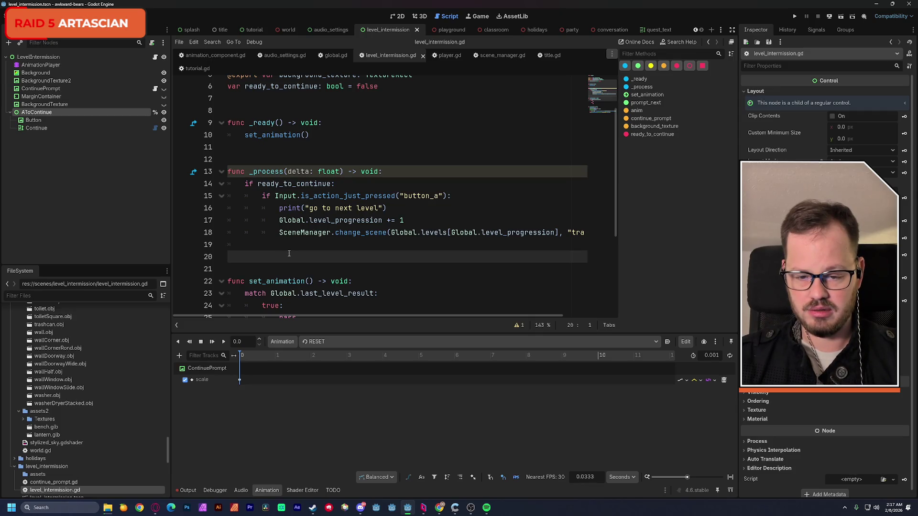
{"action": "double_click", "coordinate": [289, 208]}
{"action": "mouse_move", "coordinate": [289, 208]}
{"action": "left_mouse_down"}
{"action": "mouse_move", "coordinate": [352, 209]}
{"action": "mouse_move", "coordinate": [364, 232]}
{"action": "left_mouse_up"}
Type transition_ into the transition string of the change_scene call.
{"action": "left_click_drag", "start_coordinate": [379, 316], "coordinate": [430, 316]}
{"action": "left_click", "coordinate": [526, 232]}
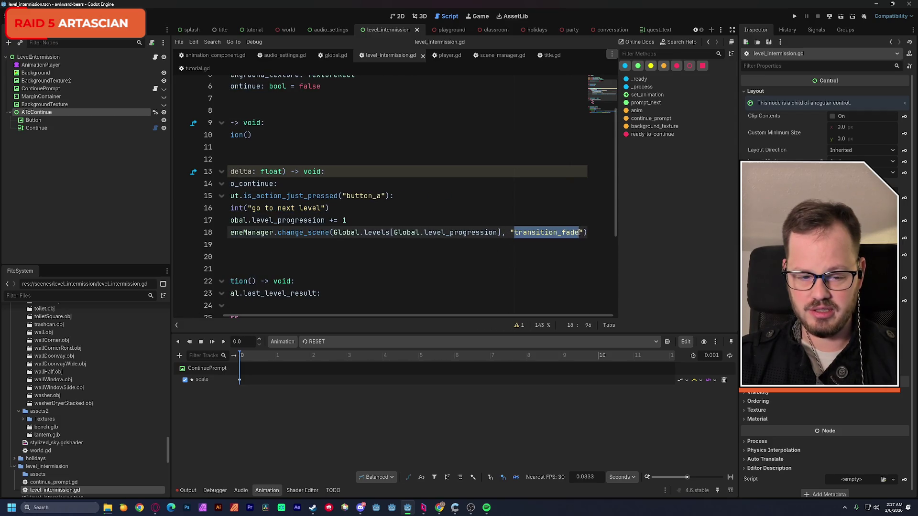
{"action": "type", "text": "transition_"}
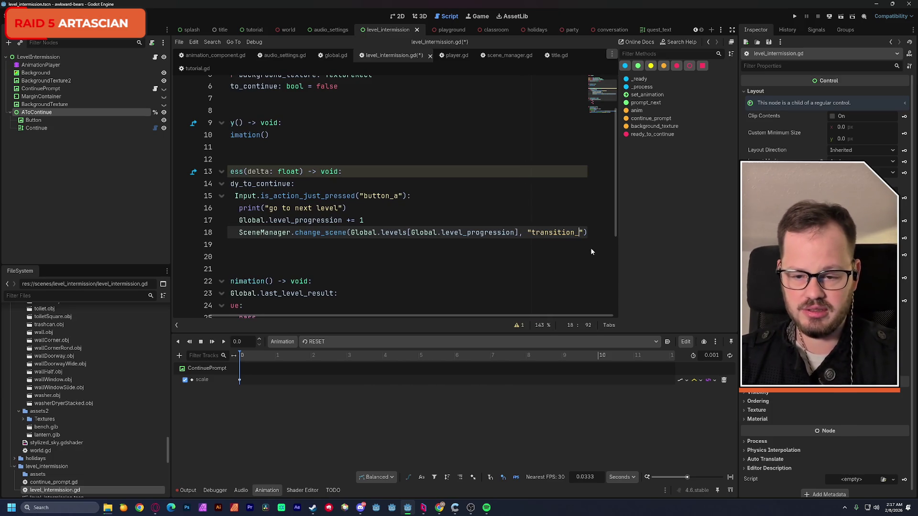
{"action": "left_click_drag", "start_coordinate": [509, 316], "coordinate": [469, 315]}
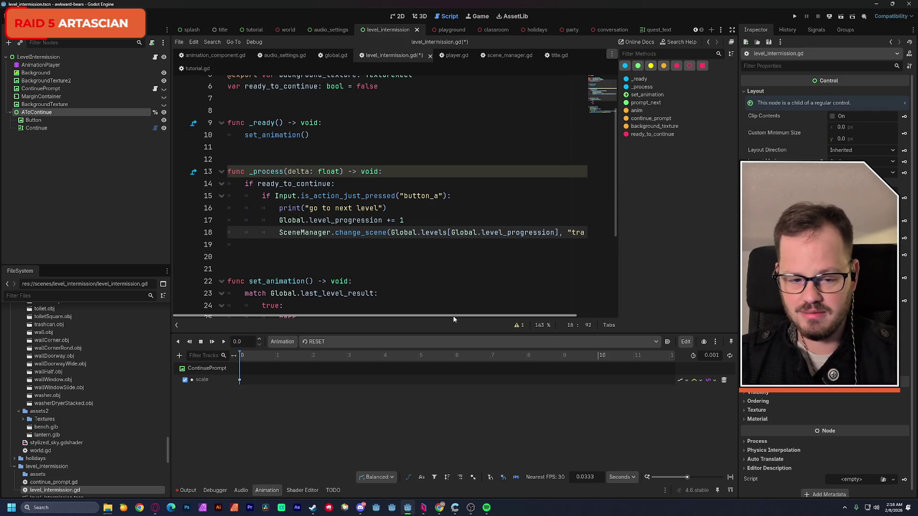
Declare 'var trans: String' on a new line above the SceneManager change_scene call.
{"action": "key", "text": "Home"}
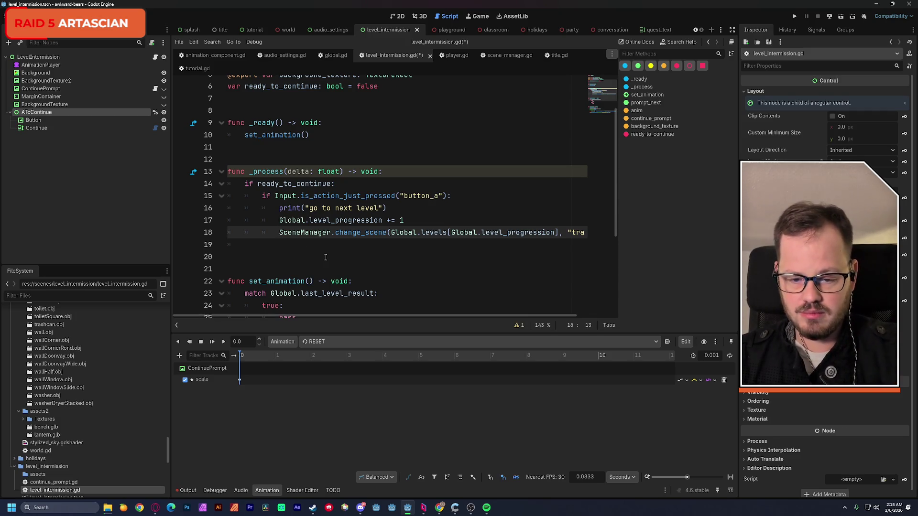
{"action": "key", "text": "Return"}
{"action": "key", "text": "Return"}
{"action": "key", "text": "Up"}
{"action": "key", "text": "Up"}
{"action": "type", "text": "var "}
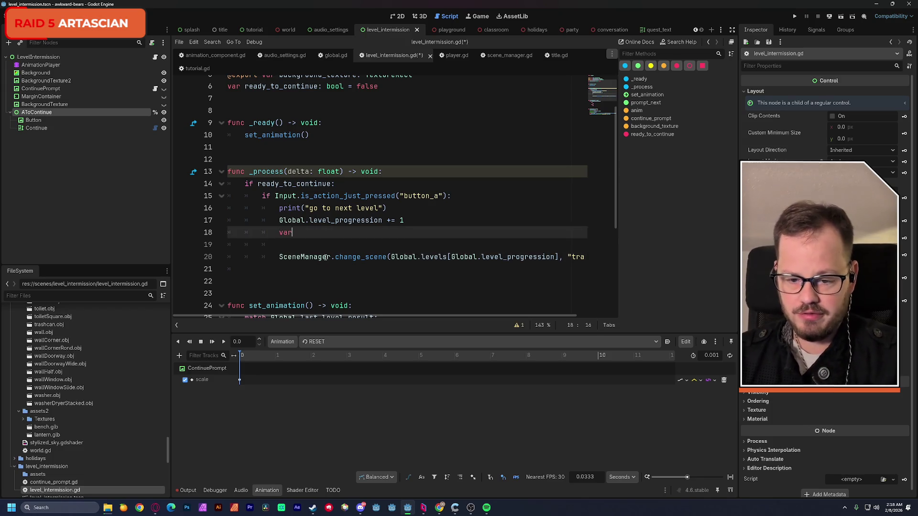
{"action": "type", "text": "tr"}
{"action": "key", "text": "BackSpace"}
{"action": "key", "text": "BackSpace"}
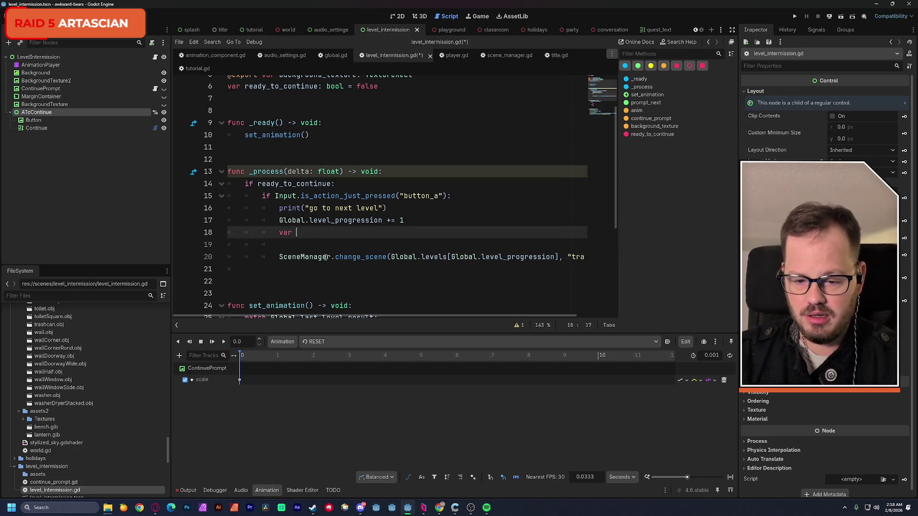
{"action": "type", "text": "trans"}
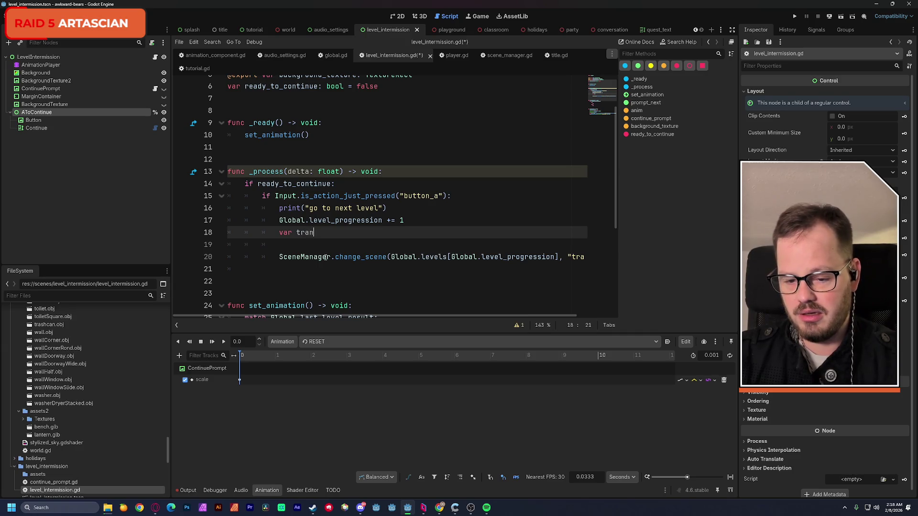
{"action": "type", "text": ": str"}
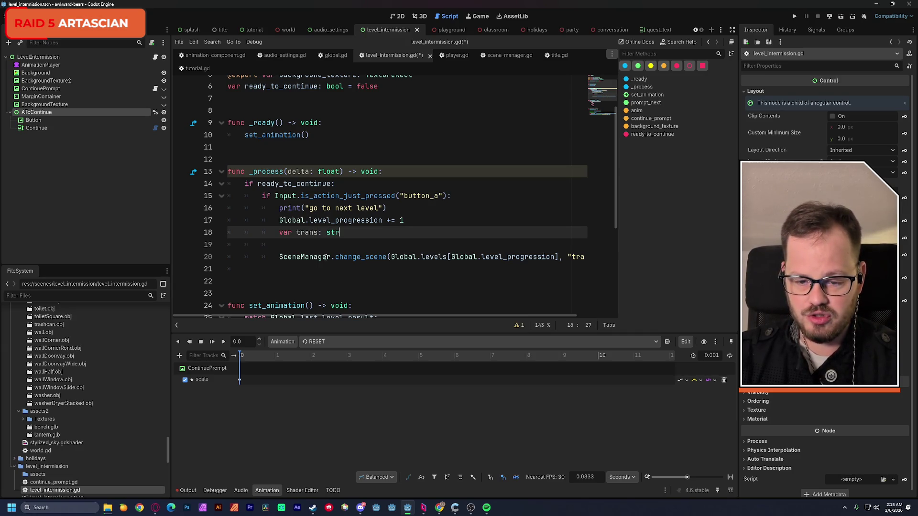
{"action": "type", "text": "in"}
{"action": "key", "text": "Return"}
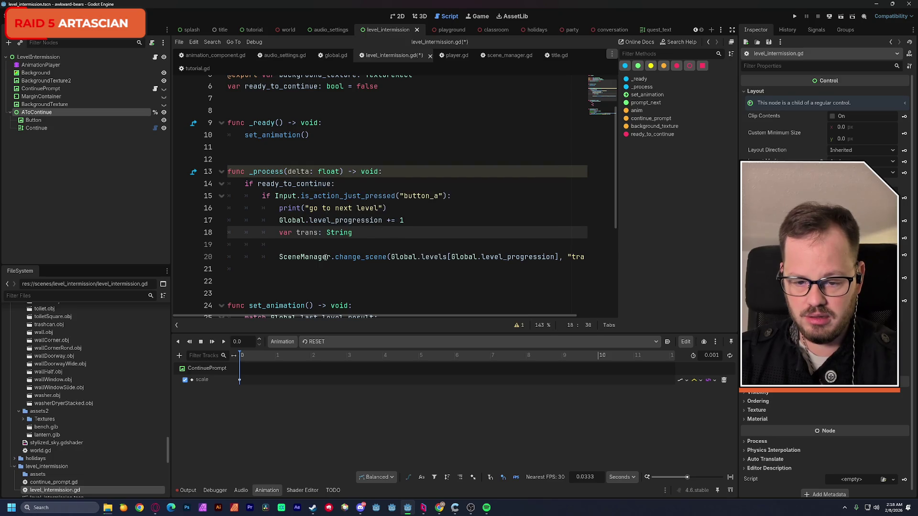
{"action": "key", "text": "Return"}
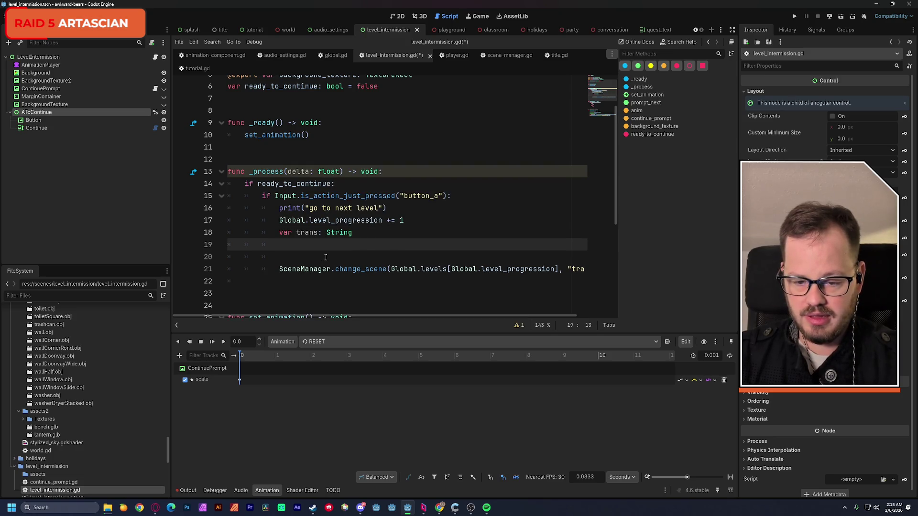
Add 'if Global.last_level_result:' below the declaration with a 'trans =' line inside.
{"action": "type", "text": "if"}
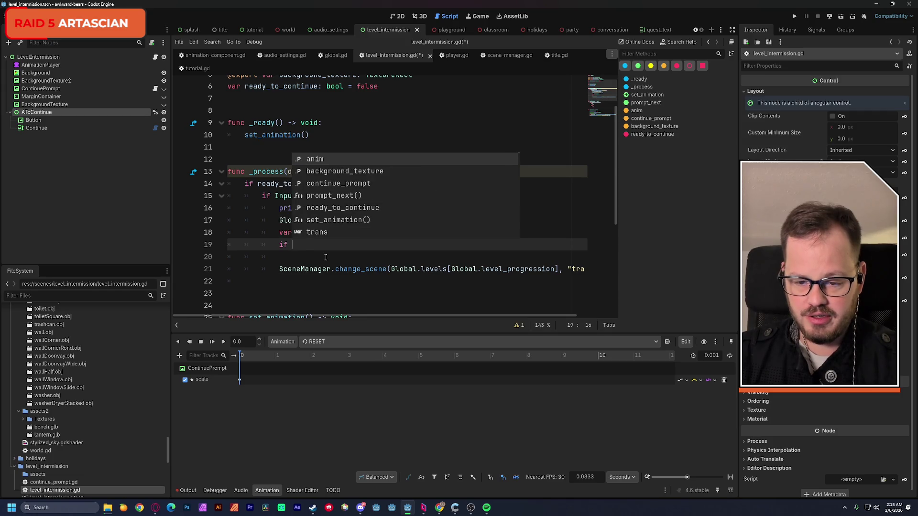
{"action": "scroll", "coordinate": [342, 238], "scroll_direction": "down", "scroll_amount": 3}
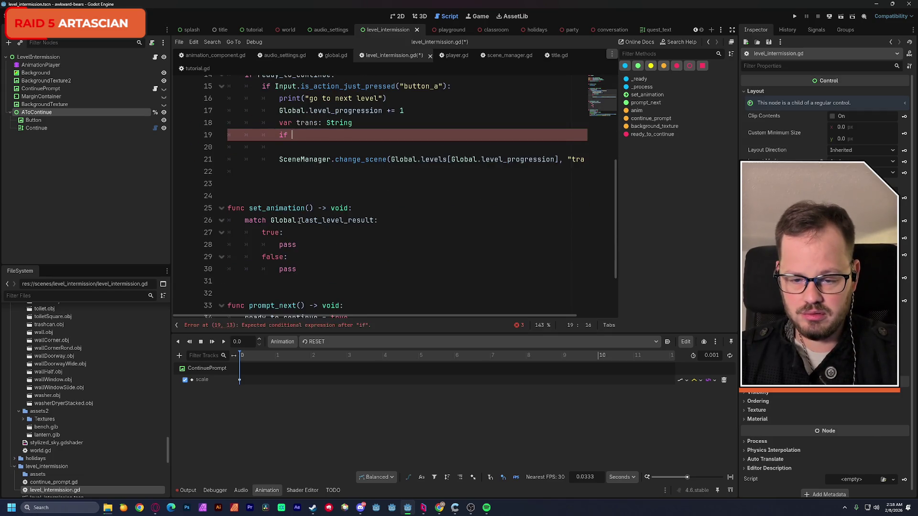
{"action": "double_click", "coordinate": [320, 221]}
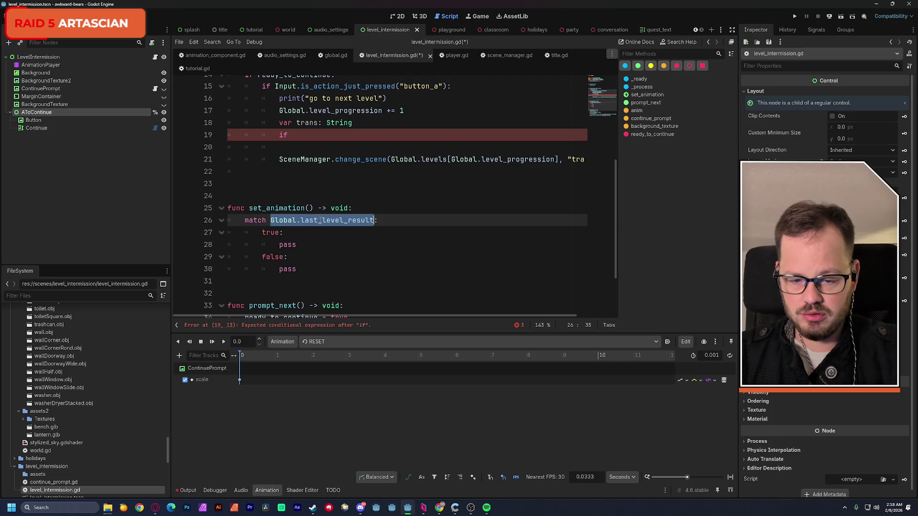
{"action": "key", "text": "ctrl+c"}
{"action": "left_click", "coordinate": [308, 136]}
{"action": "key", "text": "ctrl+v"}
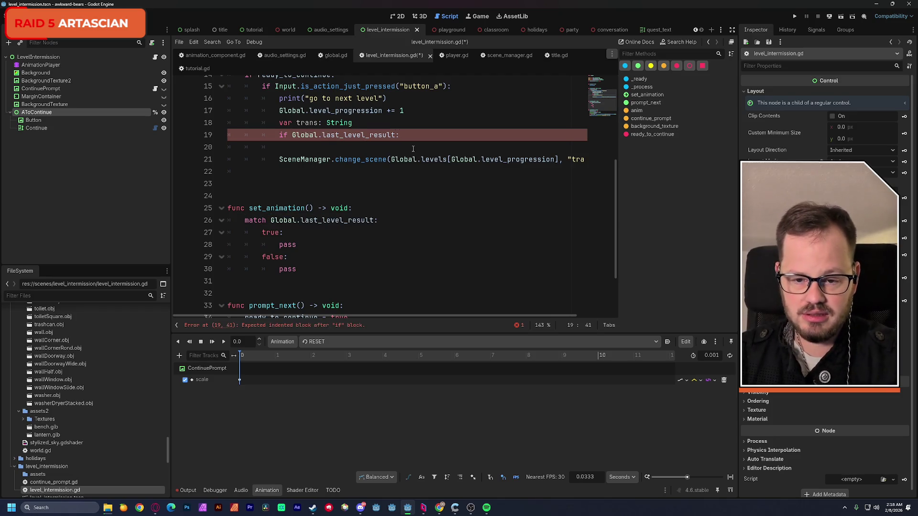
{"action": "key", "text": "Return"}
{"action": "type", "text": "trans "}
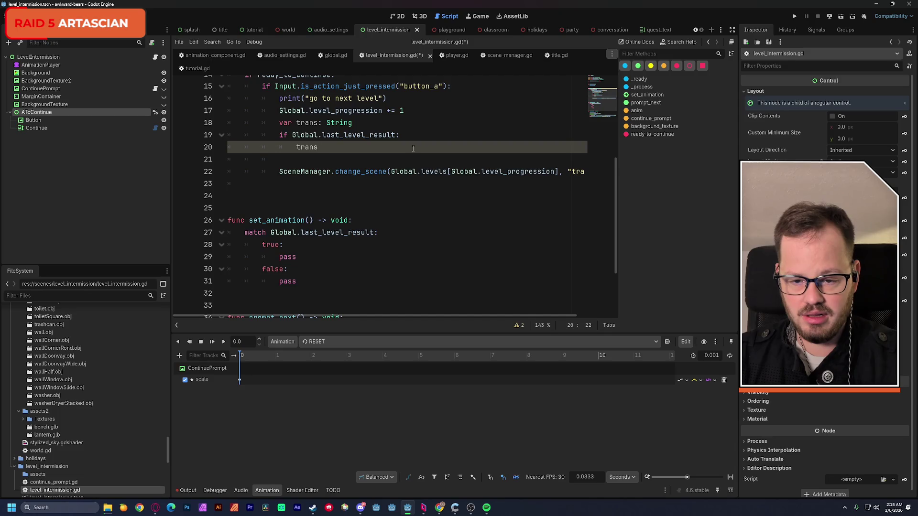
{"action": "type", "text": "="}
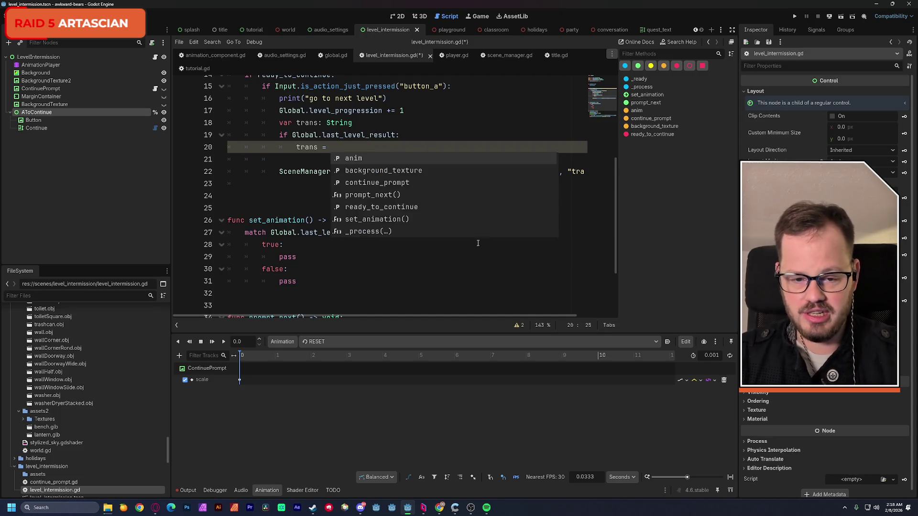
Assign trans = "transition_circle" inside the if block.
{"action": "left_click", "coordinate": [478, 269]}
{"action": "left_click_drag", "start_coordinate": [521, 315], "coordinate": [567, 316]}
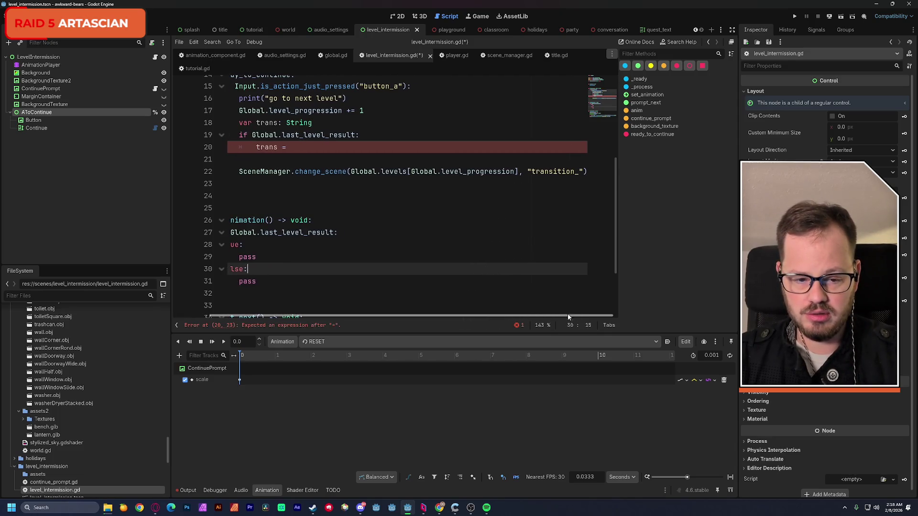
{"action": "double_click", "coordinate": [557, 171]}
{"action": "key", "text": "ctrl+c"}
{"action": "left_click", "coordinate": [329, 147]}
{"action": "key", "text": "ctrl+v"}
{"action": "left_click", "coordinate": [293, 147]}
{"action": "type", "text": "\""}
{"action": "type", "text": "circle\""}
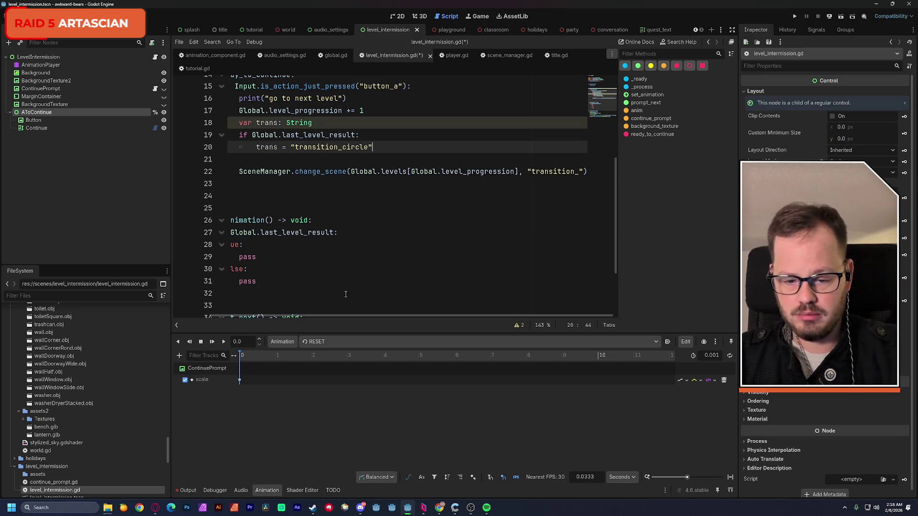
Add an else branch assigning trans = "transition_box" and save.
{"action": "left_click_drag", "start_coordinate": [341, 316], "coordinate": [304, 316]}
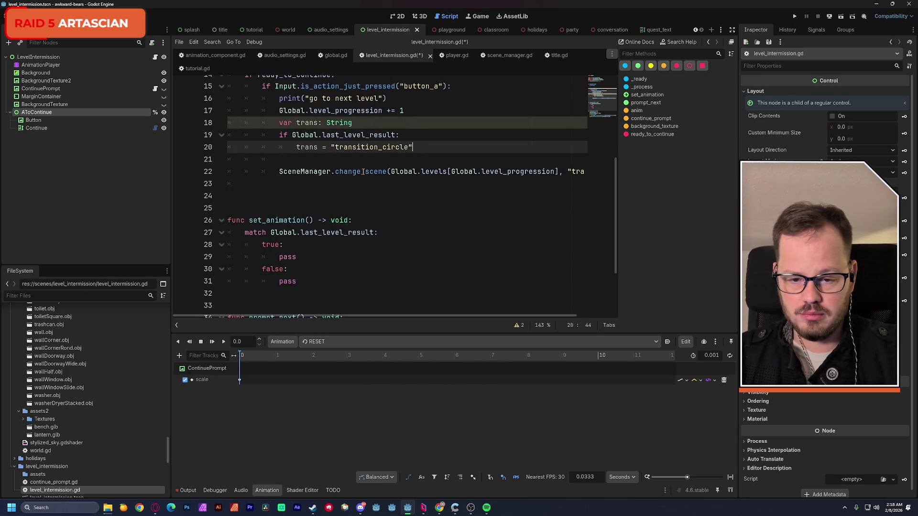
{"action": "key", "text": "Return"}
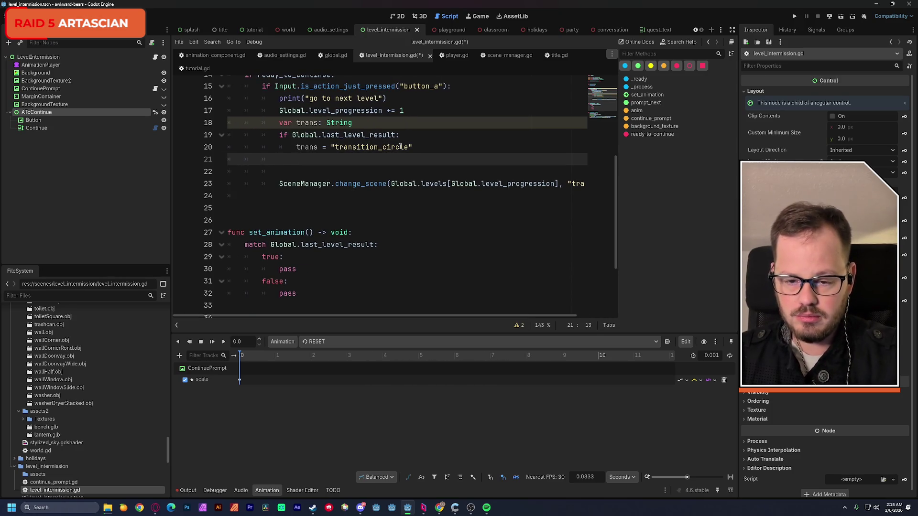
{"action": "type", "text": "else:"}
{"action": "key", "text": "Return"}
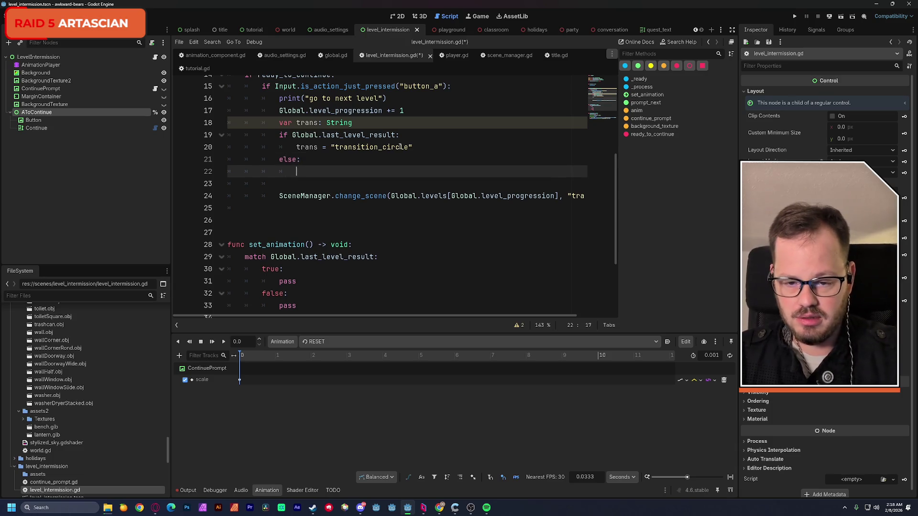
{"action": "mouse_move", "coordinate": [296, 147]}
{"action": "left_mouse_down"}
{"action": "mouse_move", "coordinate": [414, 148]}
{"action": "mouse_move", "coordinate": [400, 171]}
{"action": "mouse_move", "coordinate": [409, 171]}
{"action": "left_mouse_up"}
{"action": "key", "text": "ctrl+c"}
{"action": "left_click", "coordinate": [326, 173]}
{"action": "key", "text": "ctrl+v"}
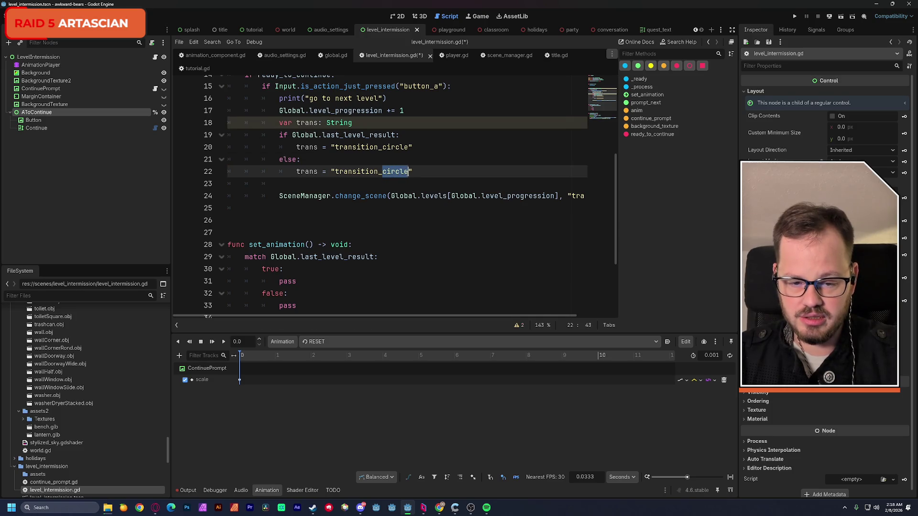
{"action": "type", "text": "box"}
{"action": "left_click", "coordinate": [456, 130]}
{"action": "key", "text": "ctrl+s"}
Replace the change_scene string argument with trans.
{"action": "double_click", "coordinate": [306, 171]}
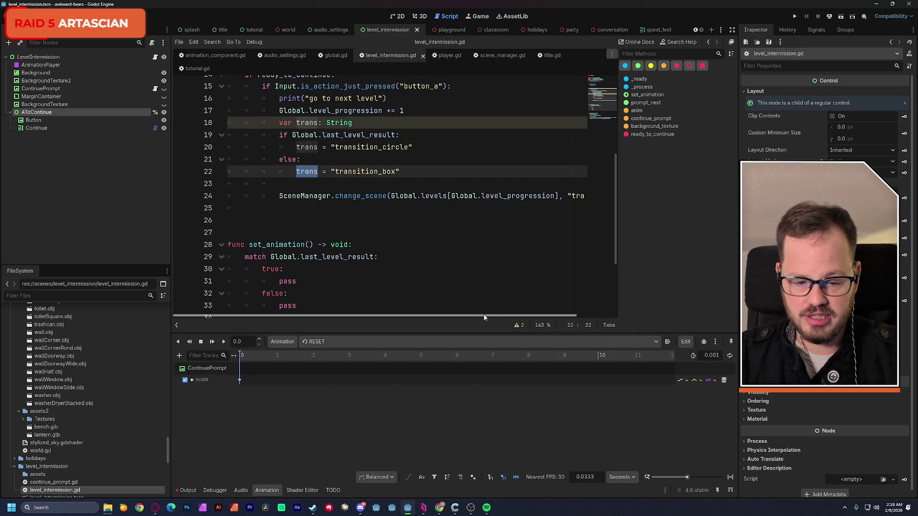
{"action": "left_click_drag", "start_coordinate": [483, 317], "coordinate": [519, 316]}
{"action": "left_click_drag", "start_coordinate": [583, 196], "coordinate": [527, 196]}
{"action": "type", "text": "trans"}
{"action": "left_click_drag", "start_coordinate": [437, 316], "coordinate": [411, 316]}
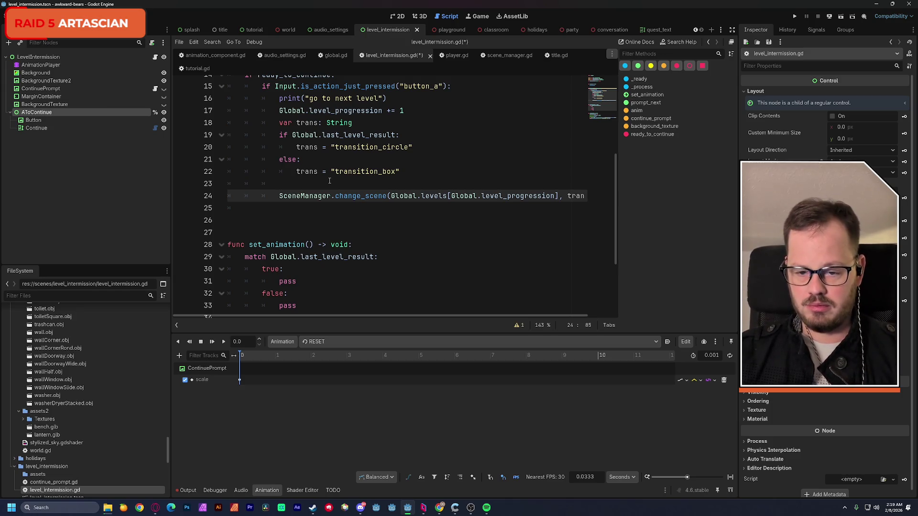
Make "transition_box" the default value of trans and delete the else branch.
{"action": "left_click_drag", "start_coordinate": [323, 171], "coordinate": [400, 172]}
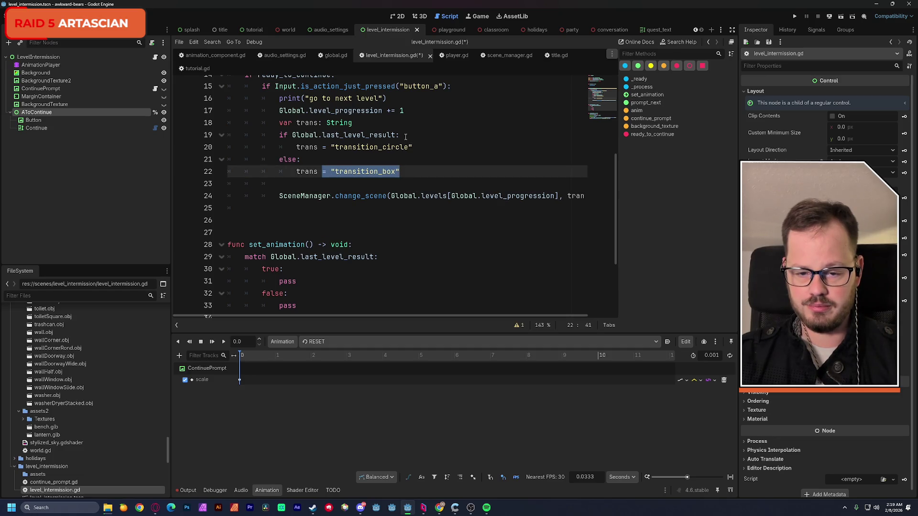
{"action": "left_click", "coordinate": [370, 124]}
{"action": "key", "text": "ctrl+v"}
{"action": "left_click_drag", "start_coordinate": [400, 172], "coordinate": [211, 159]}
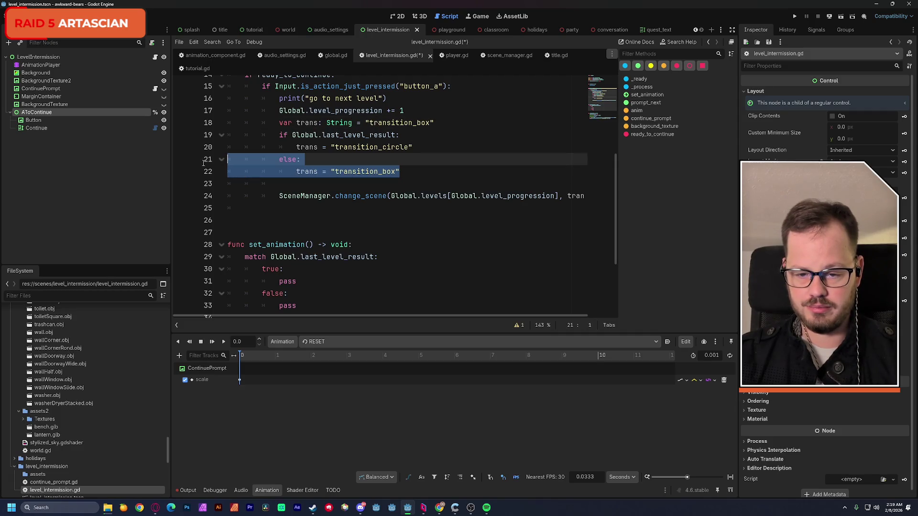
{"action": "key", "text": "BackSpace"}
{"action": "key", "text": "BackSpace"}
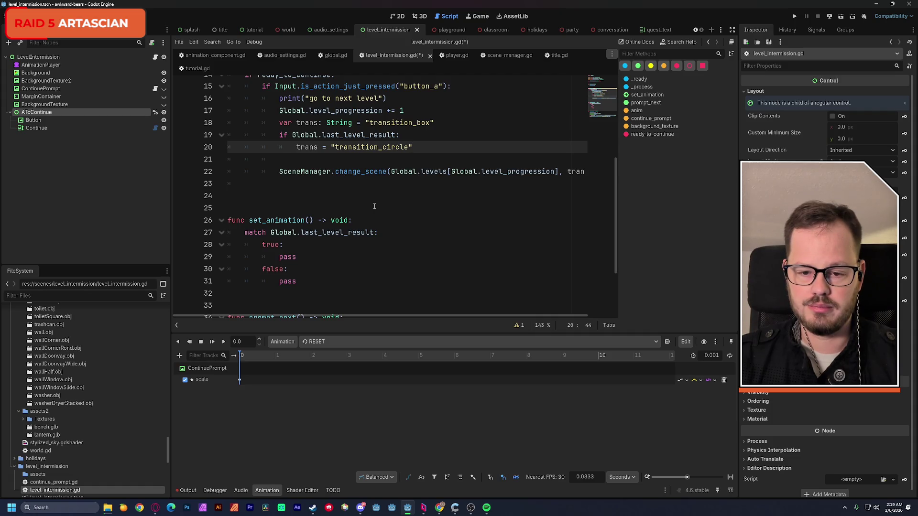
Save, delete the print("go to next level") line from _process, and save again.
{"action": "key", "text": "ctrl+s"}
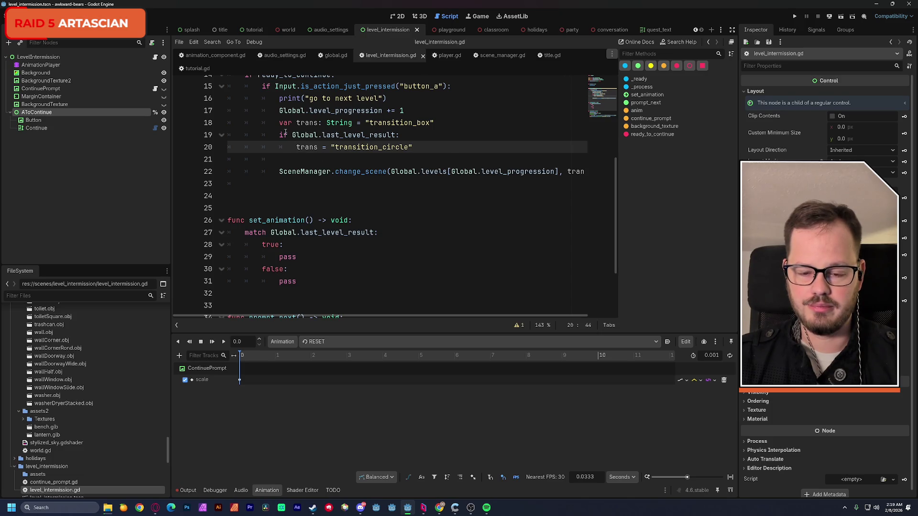
{"action": "left_click_drag", "start_coordinate": [358, 317], "coordinate": [362, 316]}
{"action": "scroll", "coordinate": [342, 245], "scroll_direction": "up", "scroll_amount": 3}
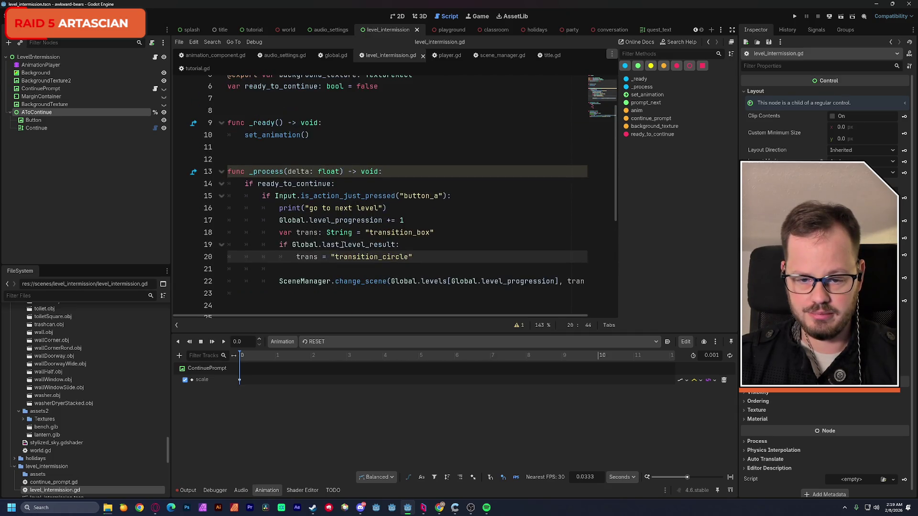
{"action": "left_click_drag", "start_coordinate": [389, 211], "coordinate": [222, 211]}
{"action": "key", "text": "BackSpace"}
{"action": "key", "text": "BackSpace"}
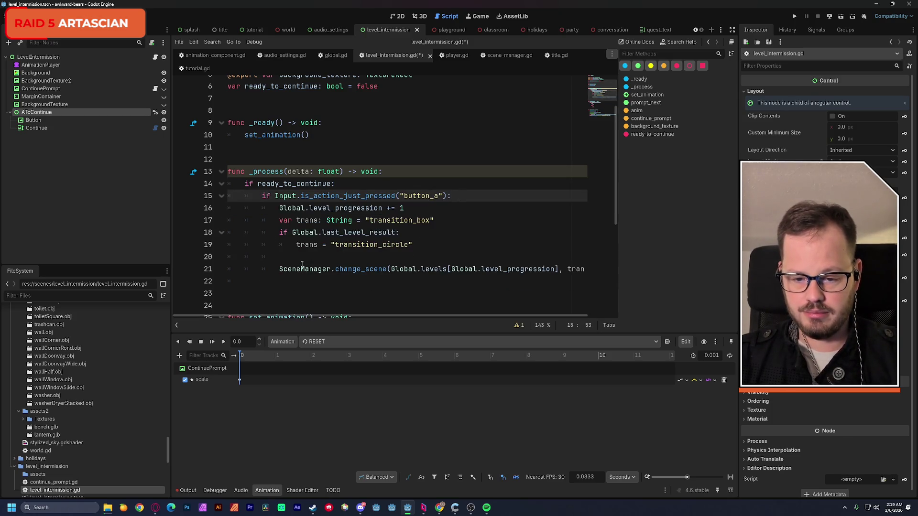
{"action": "scroll", "coordinate": [302, 267], "scroll_direction": "down", "scroll_amount": 2}
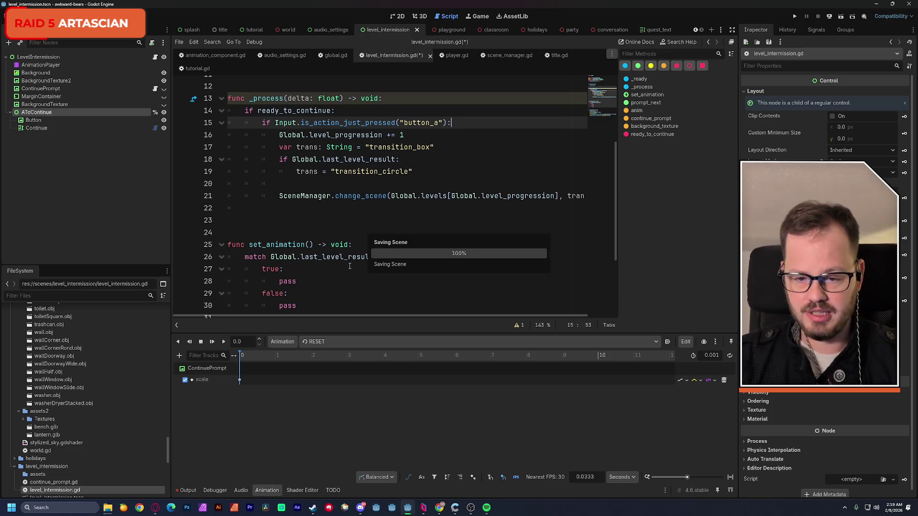
{"action": "key", "text": "ctrl+s"}
{"action": "scroll", "coordinate": [363, 267], "scroll_direction": "down", "scroll_amount": 3}
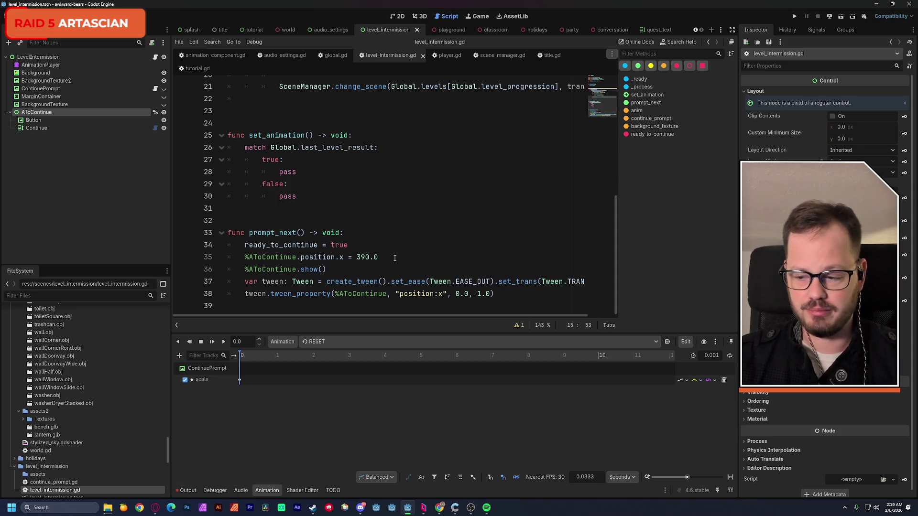
{"action": "scroll", "coordinate": [391, 262], "scroll_direction": "up", "scroll_amount": 7}
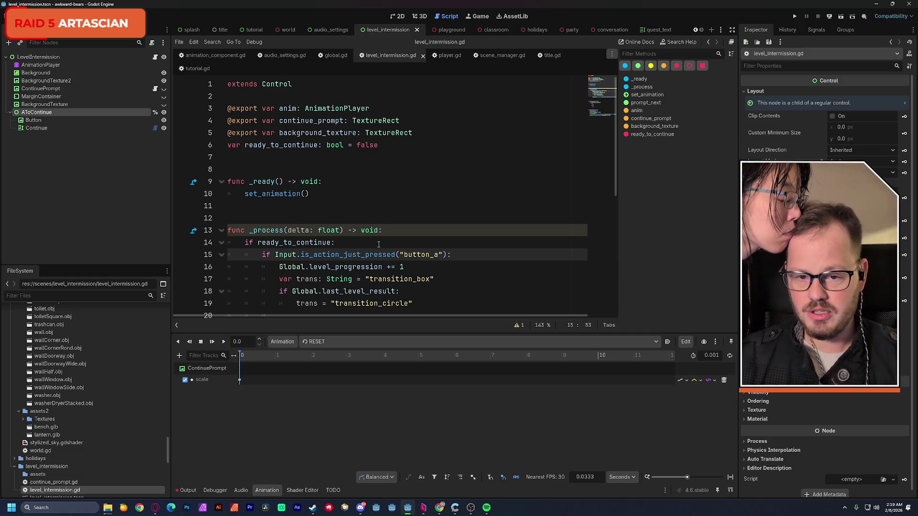
Hide the AToContinue node in the 2D view and save the scene.
{"action": "left_click", "coordinate": [401, 31]}
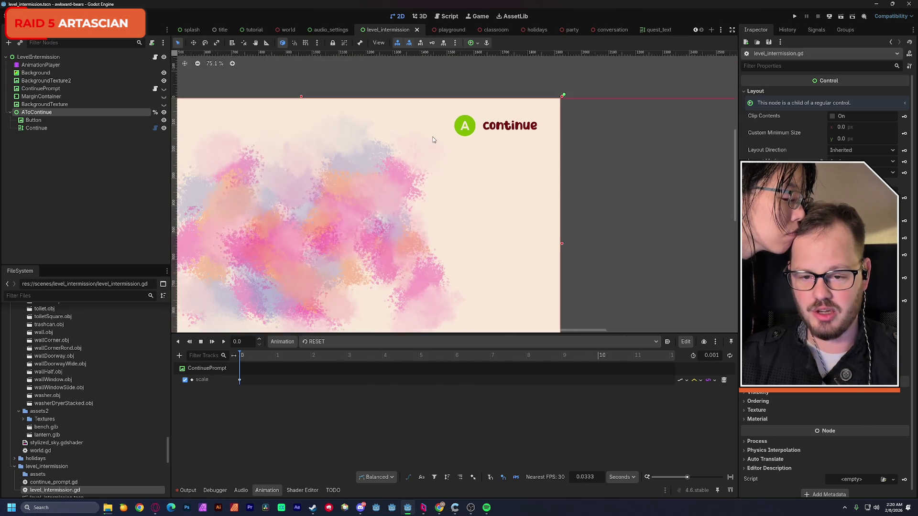
{"action": "scroll", "coordinate": [433, 139], "scroll_direction": "down", "scroll_amount": 6}
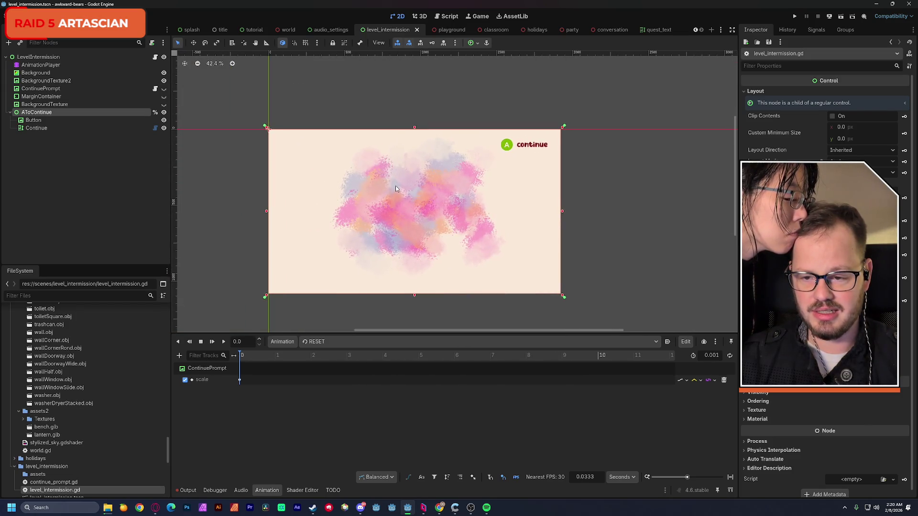
{"action": "scroll", "coordinate": [398, 177], "scroll_direction": "down", "scroll_amount": 1}
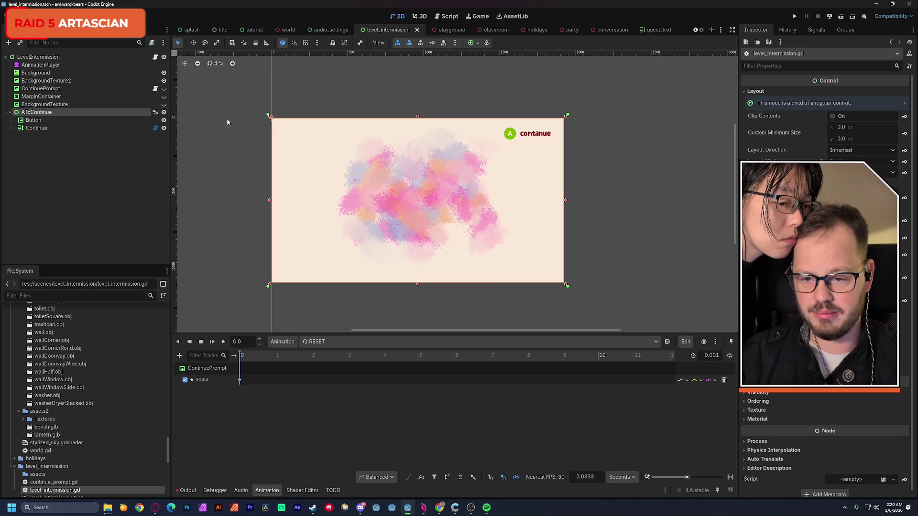
{"action": "left_click", "coordinate": [164, 111]}
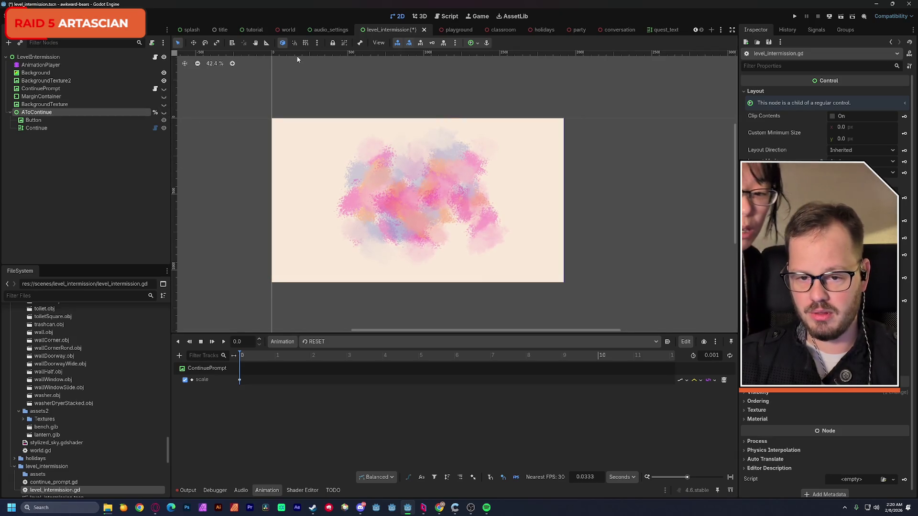
{"action": "key", "text": "ctrl+s"}
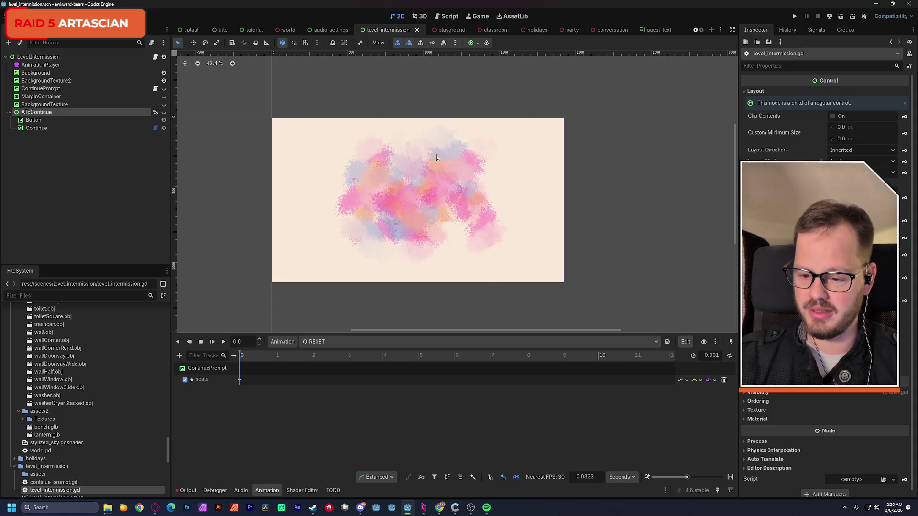
Zoom the canvas onto the background art and select the BackgroundTexture node.
{"action": "scroll", "coordinate": [442, 161], "scroll_direction": "up", "scroll_amount": 1}
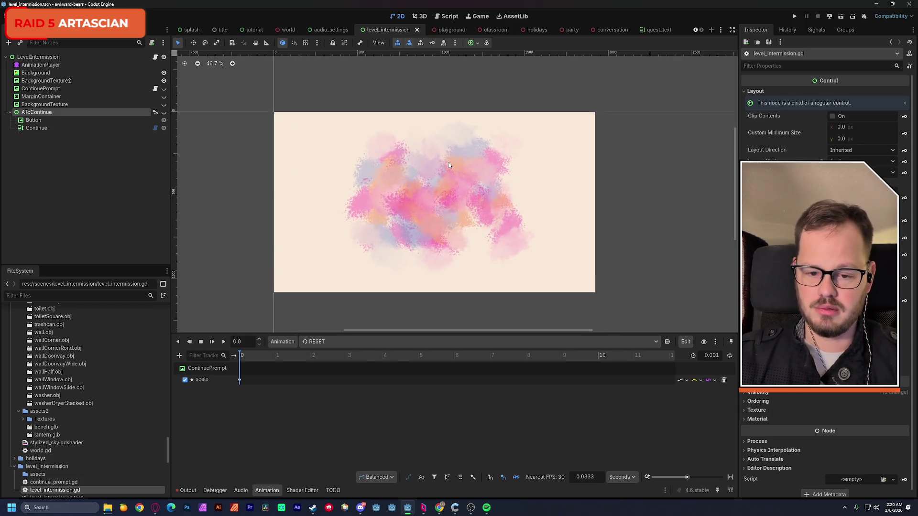
{"action": "scroll", "coordinate": [448, 165], "scroll_direction": "up", "scroll_amount": 2}
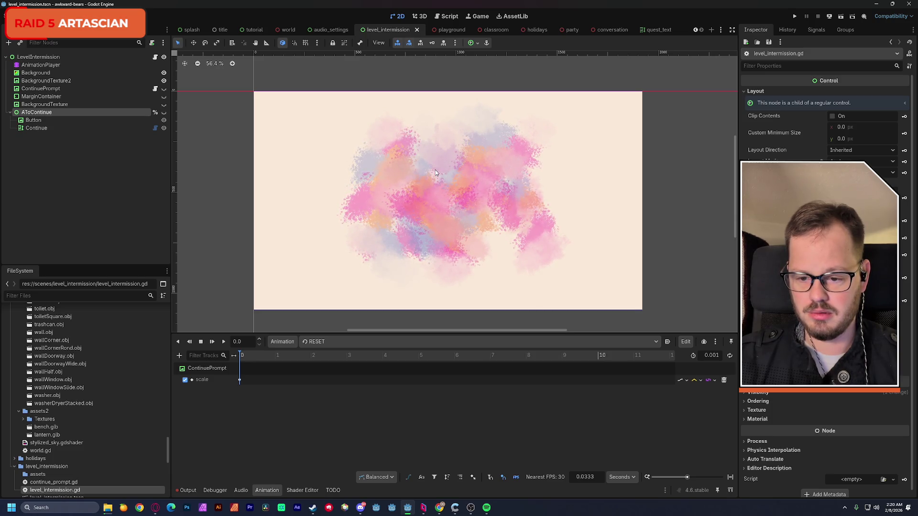
{"action": "left_click_drag", "start_coordinate": [425, 166], "coordinate": [430, 163]}
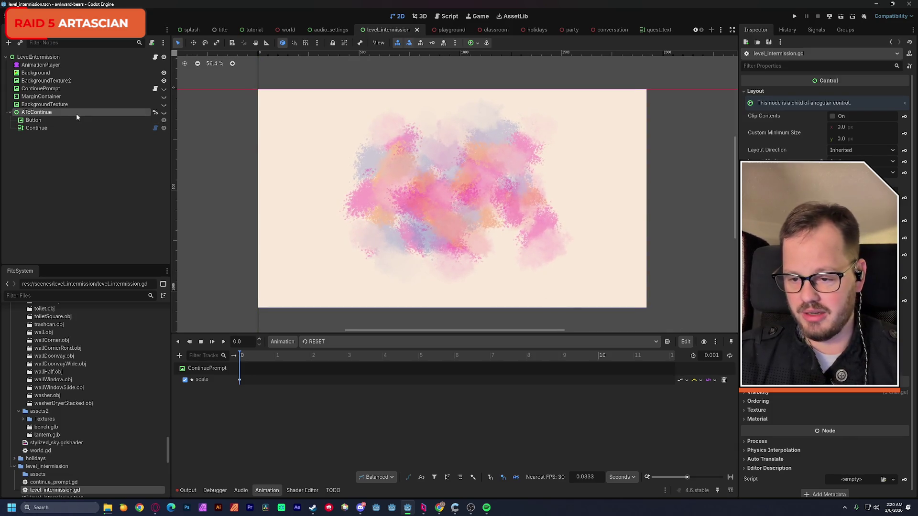
{"action": "left_click", "coordinate": [44, 105]}
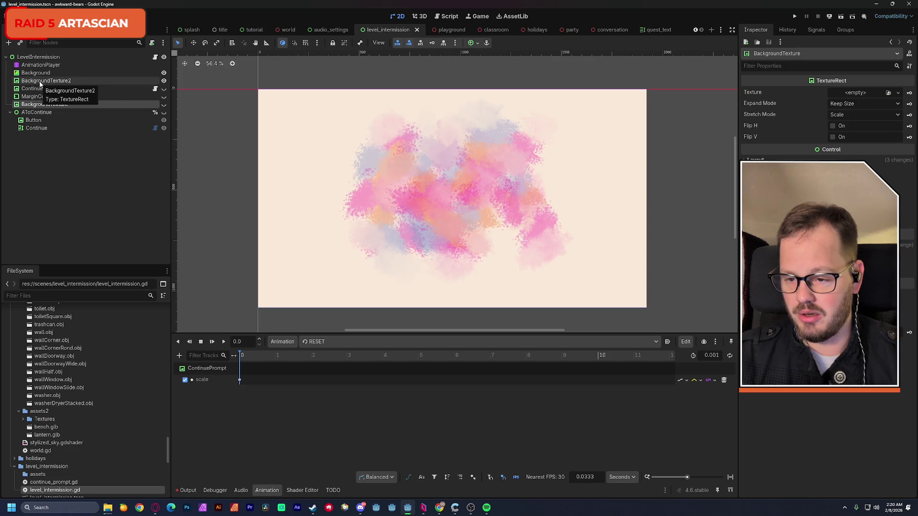
Delete the ContinuePrompt, MarginContainer and old BackgroundTexture nodes.
{"action": "left_click", "coordinate": [40, 82]}
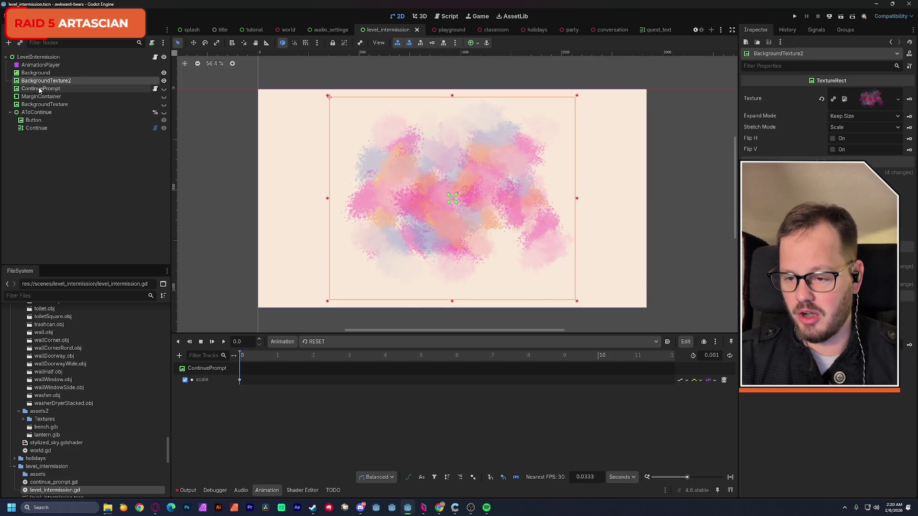
{"action": "left_click", "coordinate": [43, 105]}
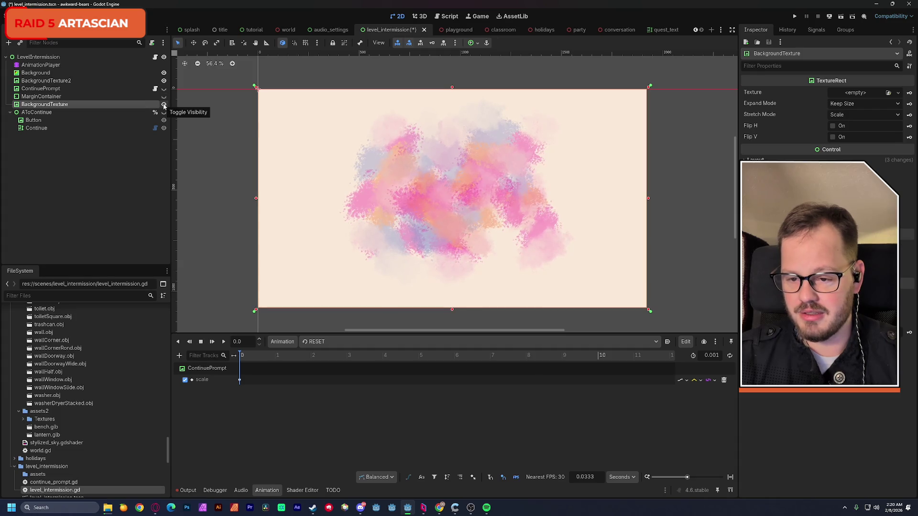
{"action": "left_click", "coordinate": [41, 88], "text": "shift"}
{"action": "key", "text": "Delete"}
{"action": "left_click", "coordinate": [421, 269]}
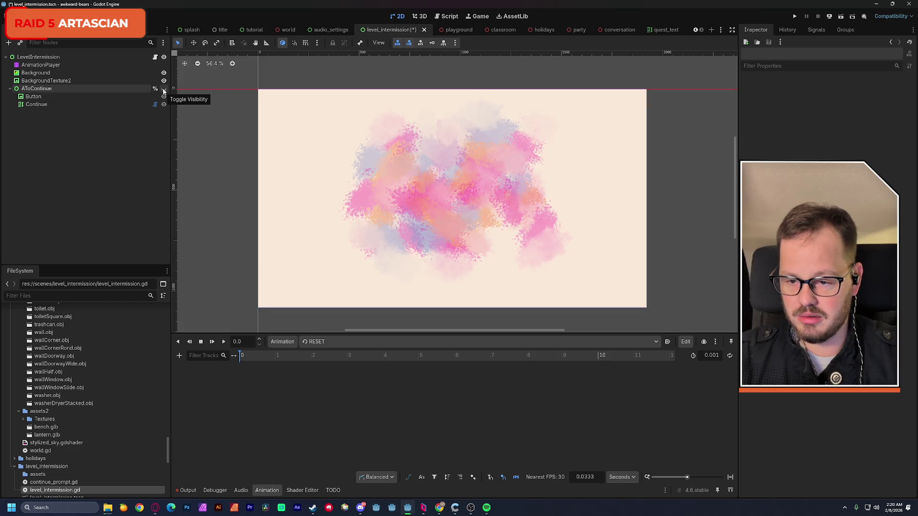
Rename BackgroundTexture2 to BackgroundTexture and save the scene.
{"action": "left_click", "coordinate": [82, 81]}
{"action": "key", "text": "BackSpace"}
{"action": "left_click", "coordinate": [68, 153]}
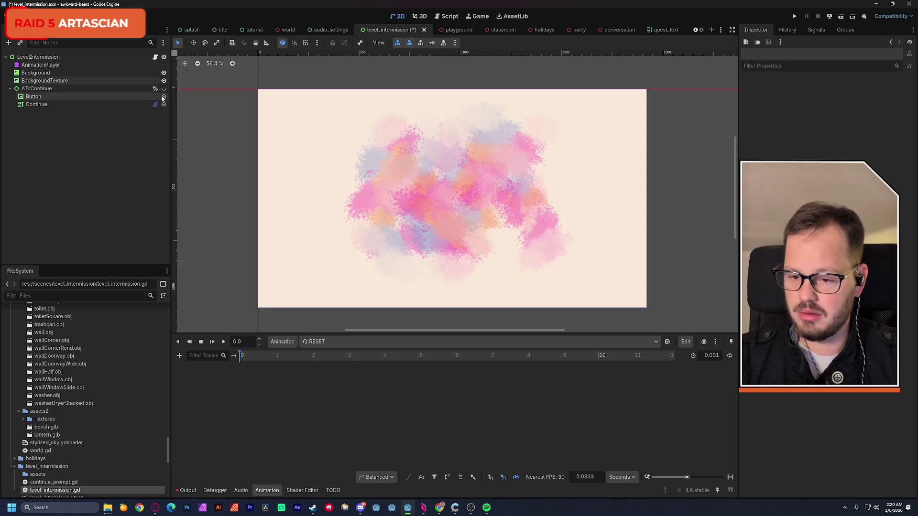
{"action": "key", "text": "ctrl+s"}
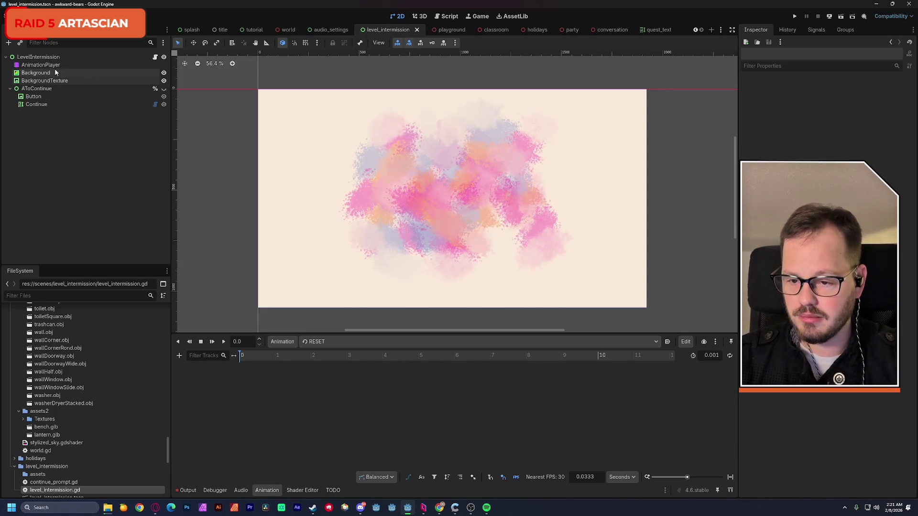
Open level_intermission.gd and look over the prompt_next function.
{"action": "left_click", "coordinate": [154, 57]}
{"action": "scroll", "coordinate": [315, 226], "scroll_direction": "down", "scroll_amount": 5}
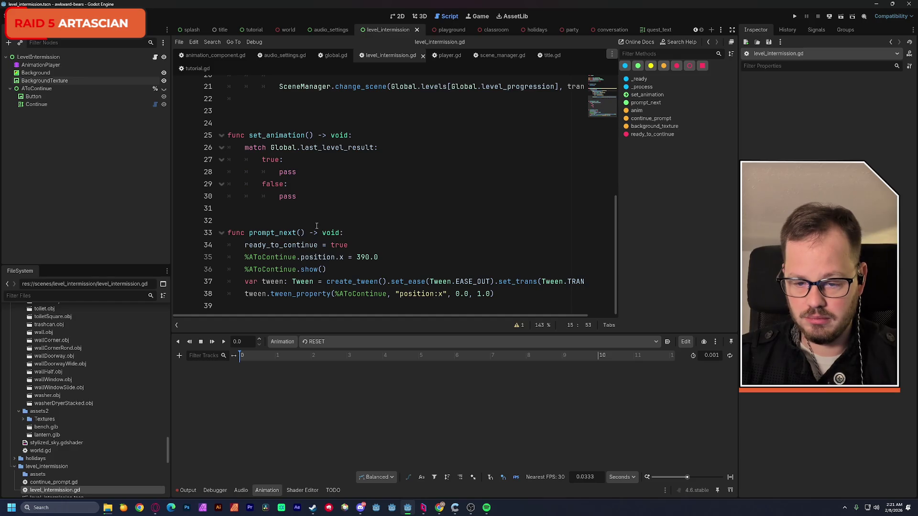
{"action": "left_click", "coordinate": [316, 229]}
{"action": "scroll", "coordinate": [333, 219], "scroll_direction": "up", "scroll_amount": 5}
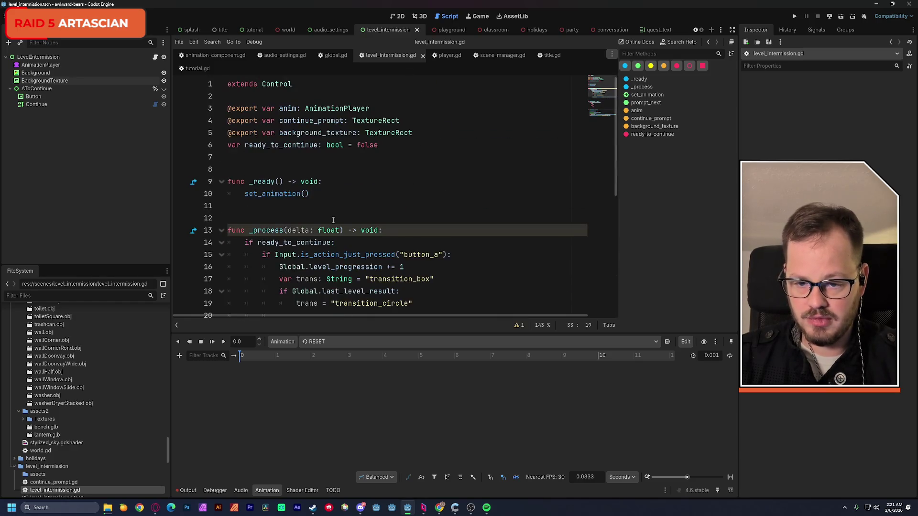
Add a prompt_next() call under set_animation() in _ready.
{"action": "left_click", "coordinate": [318, 193]}
{"action": "key", "text": "Return"}
{"action": "type", "text": "prompt_next()"}
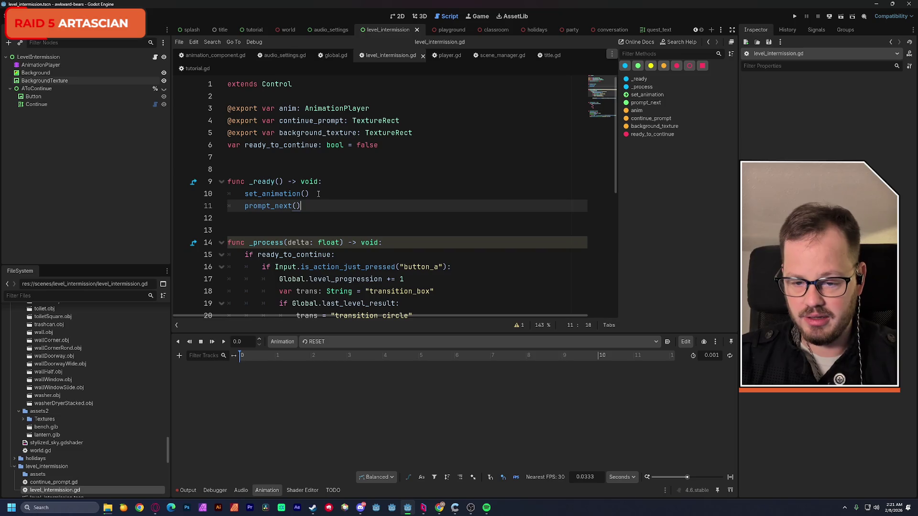
{"action": "left_click", "coordinate": [325, 181]}
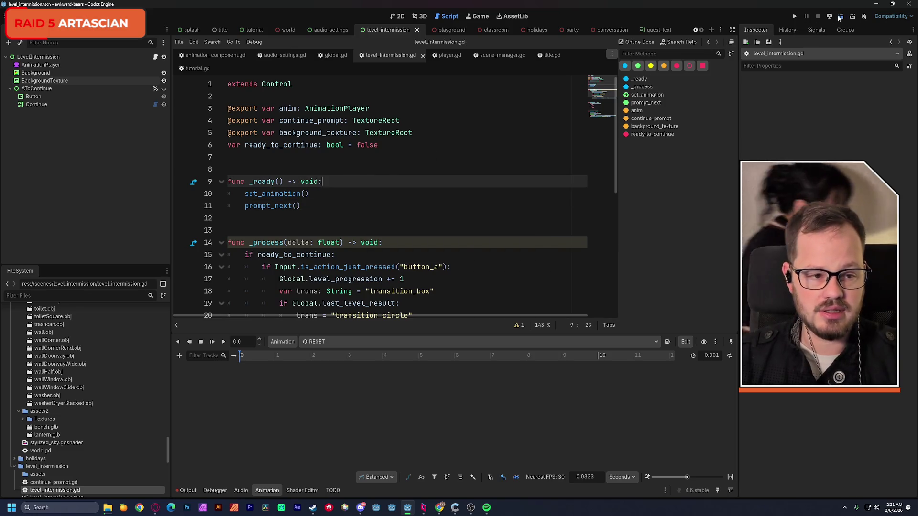
Test-run the scene to see the 'A continue' prompt, then close the game window.
{"action": "left_click", "coordinate": [839, 17]}
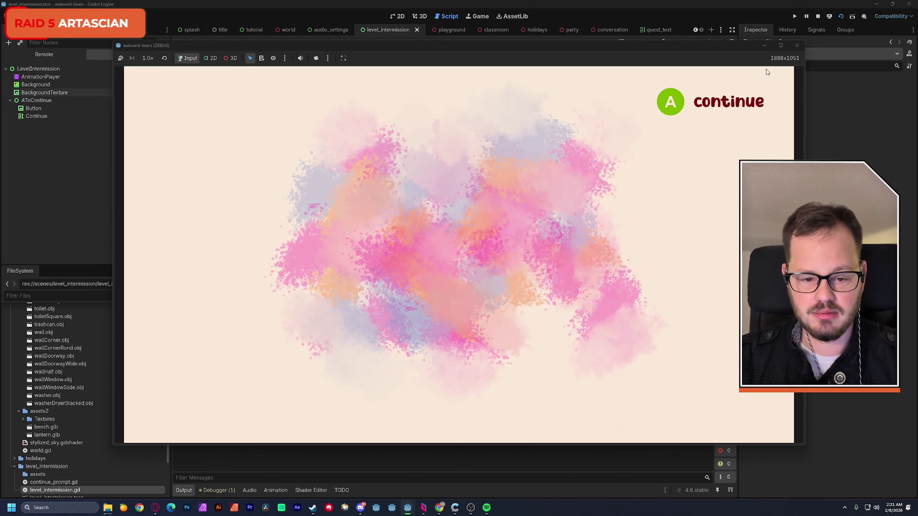
{"action": "left_click", "coordinate": [797, 45]}
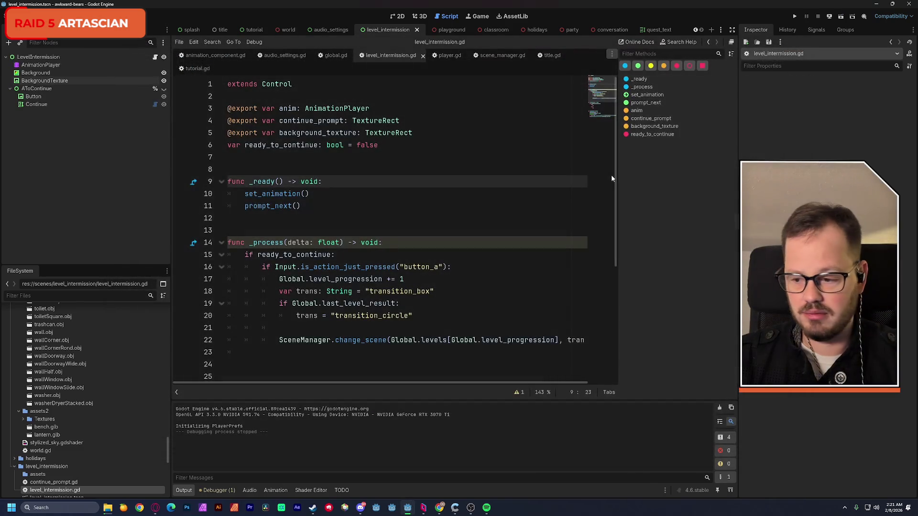
{"action": "triple_click", "coordinate": [302, 206]}
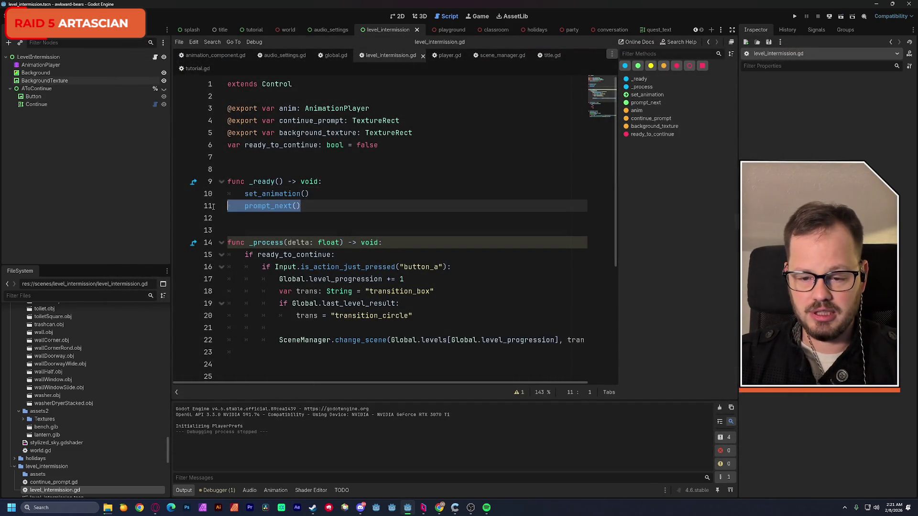
Delete the prompt_next() call and the continue_prompt and background_texture exports, then save.
{"action": "key", "text": "BackSpace"}
{"action": "key", "text": "BackSpace"}
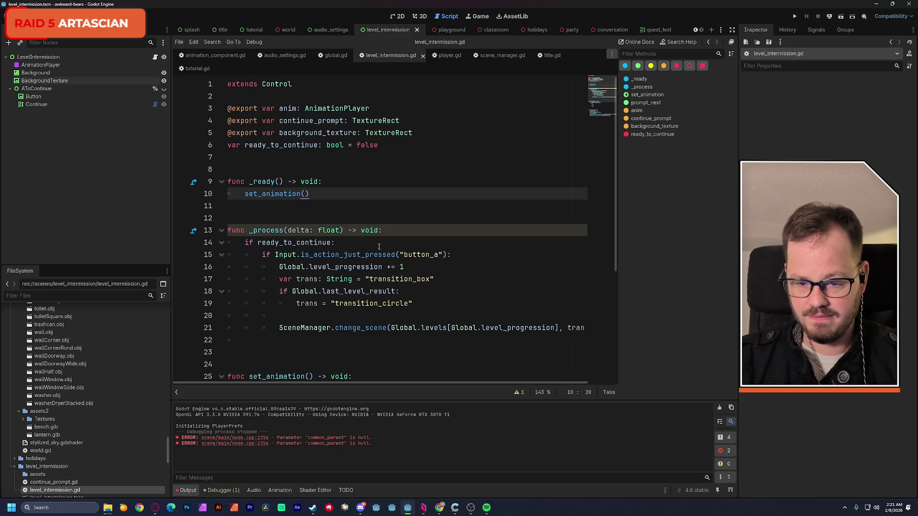
{"action": "left_click", "coordinate": [84, 58]}
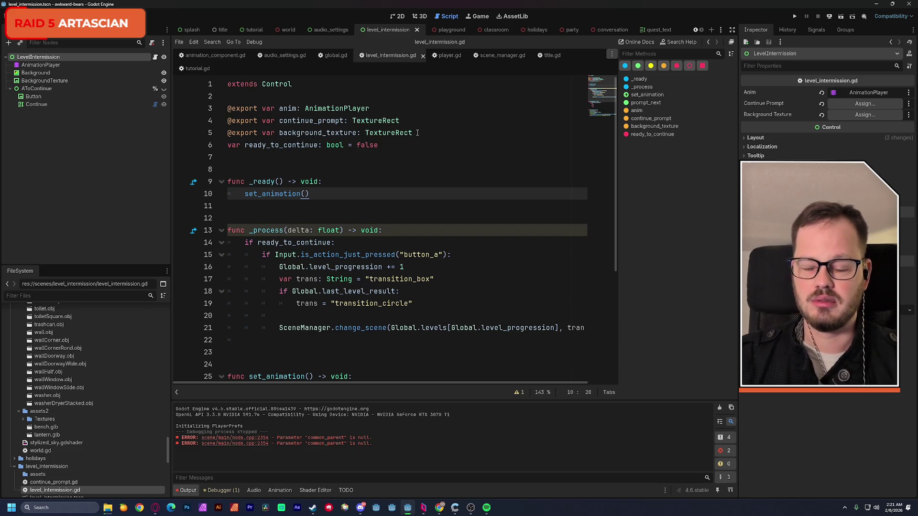
{"action": "left_click", "coordinate": [417, 133]}
{"action": "left_click_drag", "start_coordinate": [417, 132], "coordinate": [188, 124]}
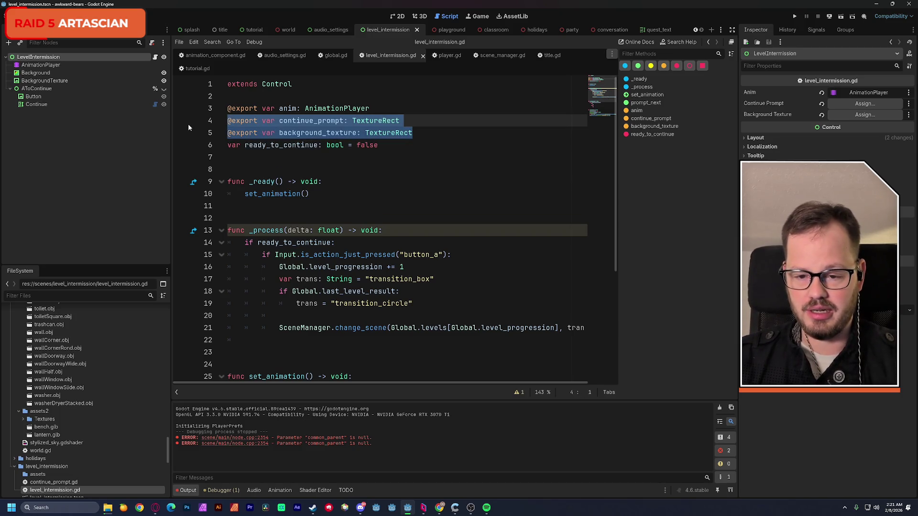
{"action": "key", "text": "BackSpace"}
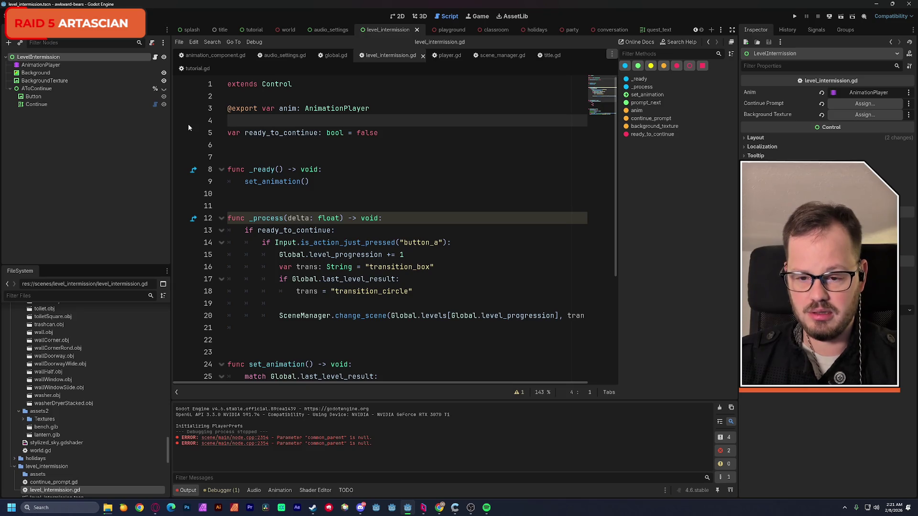
{"action": "left_click", "coordinate": [259, 147]}
{"action": "key", "text": "ctrl+s"}
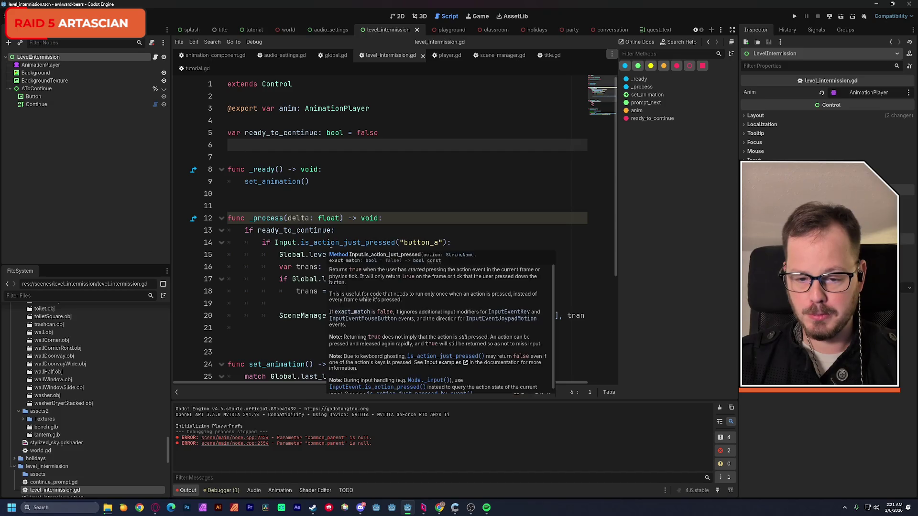
Check where ready_to_continue and set_animation are used, then select AnimationPlayer.
{"action": "double_click", "coordinate": [315, 231]}
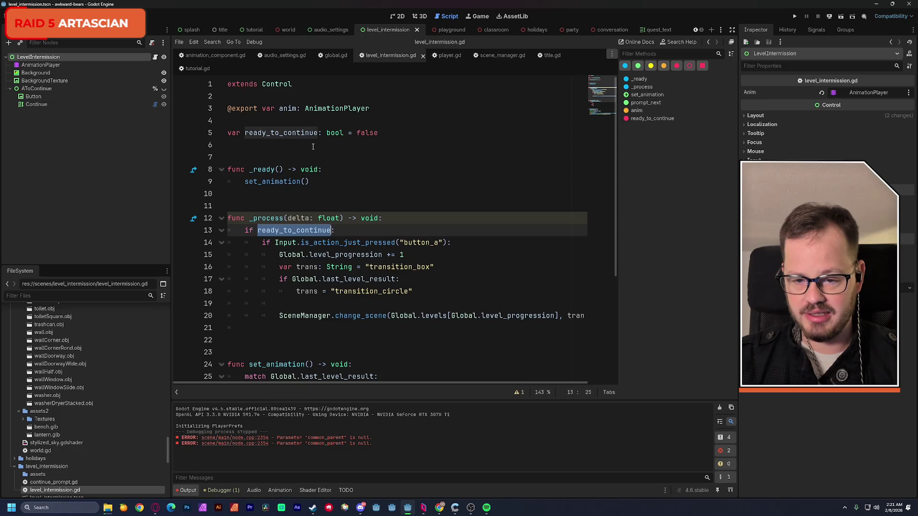
{"action": "scroll", "coordinate": [355, 178], "scroll_direction": "down", "scroll_amount": 4}
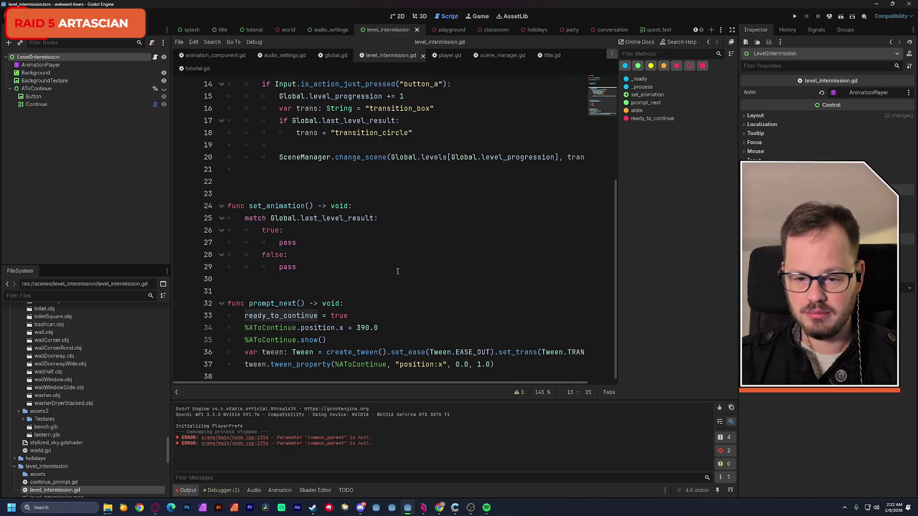
{"action": "scroll", "coordinate": [397, 271], "scroll_direction": "up", "scroll_amount": 2}
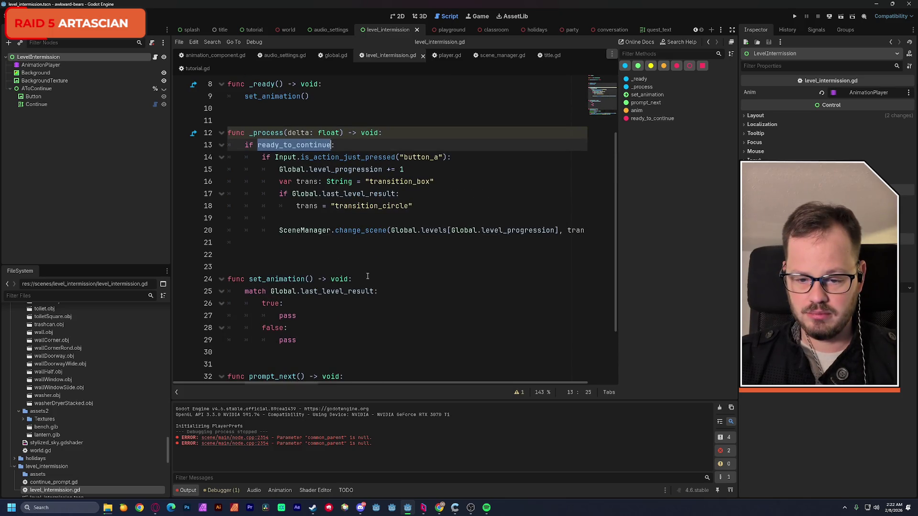
{"action": "double_click", "coordinate": [294, 279]}
{"action": "scroll", "coordinate": [335, 215], "scroll_direction": "up", "scroll_amount": 3}
{"action": "left_click", "coordinate": [335, 181]}
{"action": "left_click", "coordinate": [346, 160]}
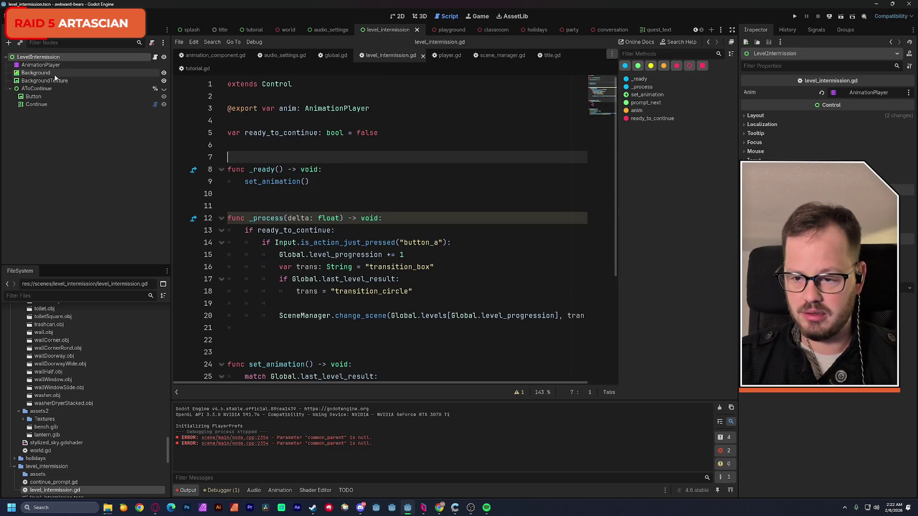
{"action": "left_click", "coordinate": [41, 64]}
Delete 'breathe' from the Global library via Manage Animations, leaving RESET, and save.
{"action": "left_click", "coordinate": [322, 342]}
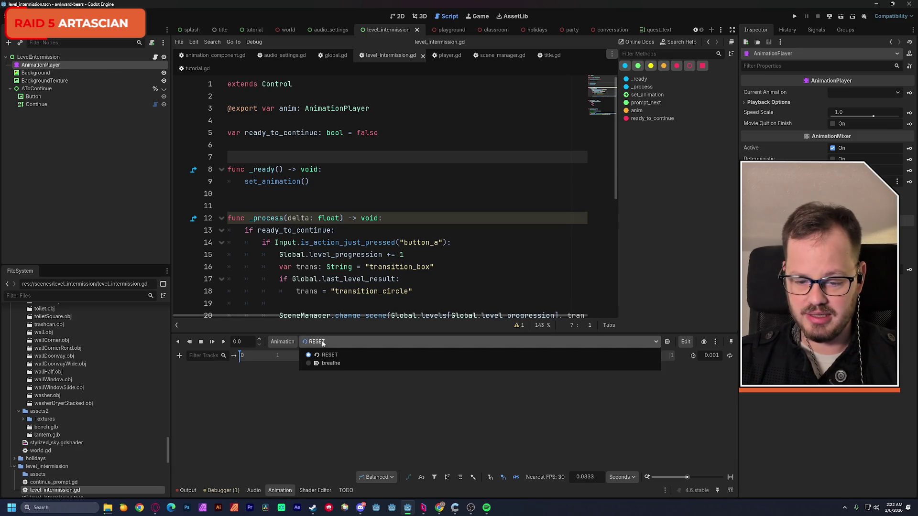
{"action": "left_click", "coordinate": [403, 18]}
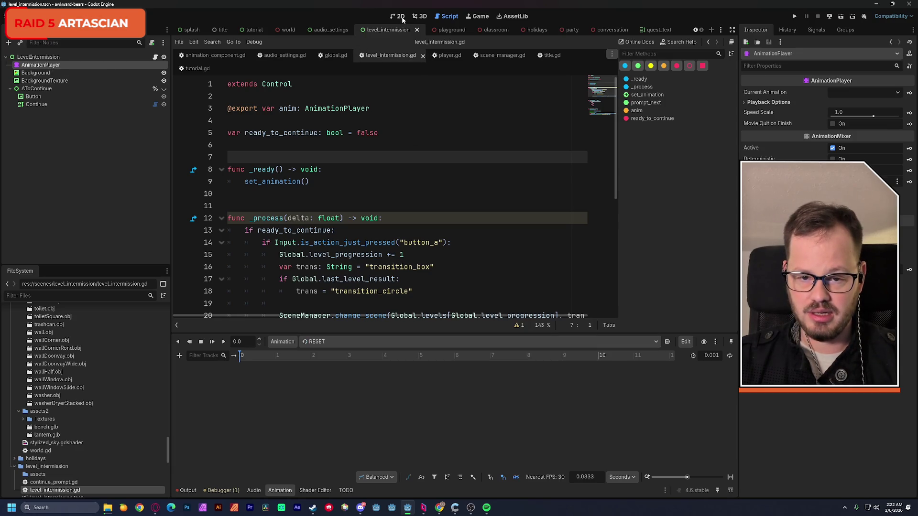
{"action": "left_click", "coordinate": [400, 17]}
{"action": "left_click", "coordinate": [325, 341]}
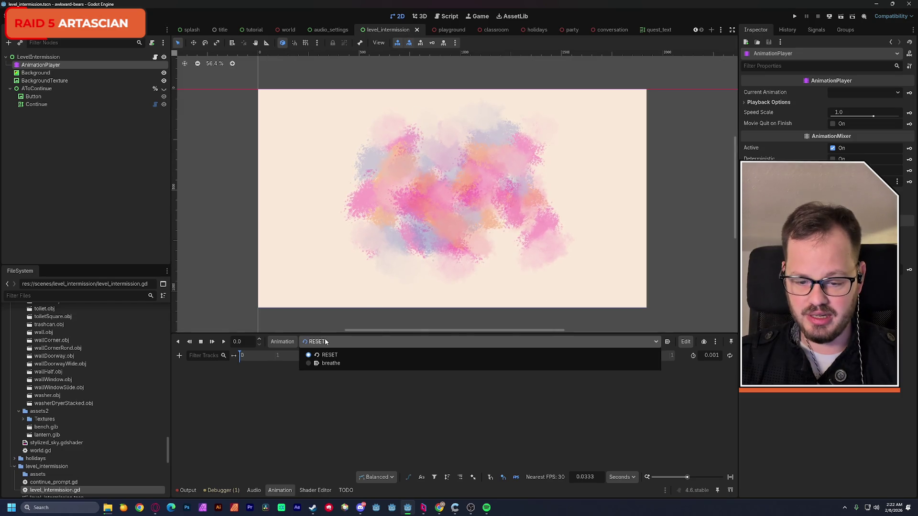
{"action": "left_click", "coordinate": [292, 341]}
{"action": "left_click", "coordinate": [294, 367]}
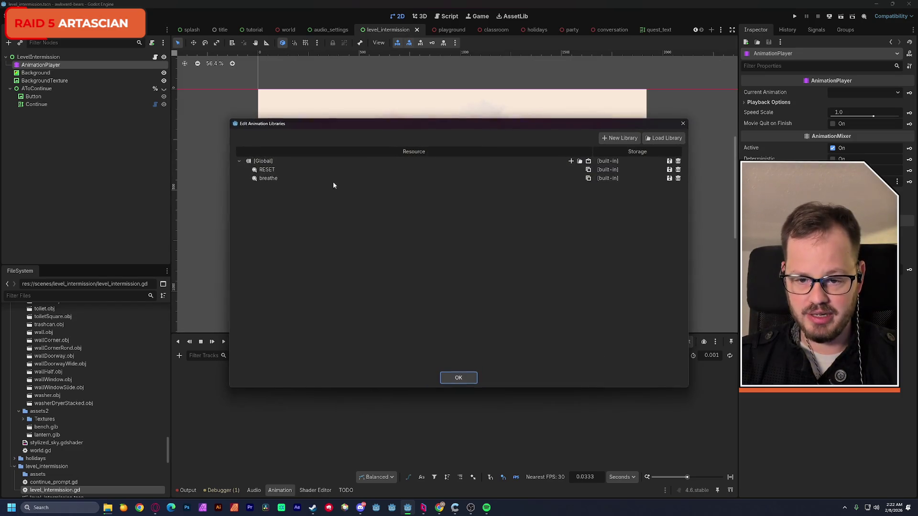
{"action": "left_click", "coordinate": [677, 178]}
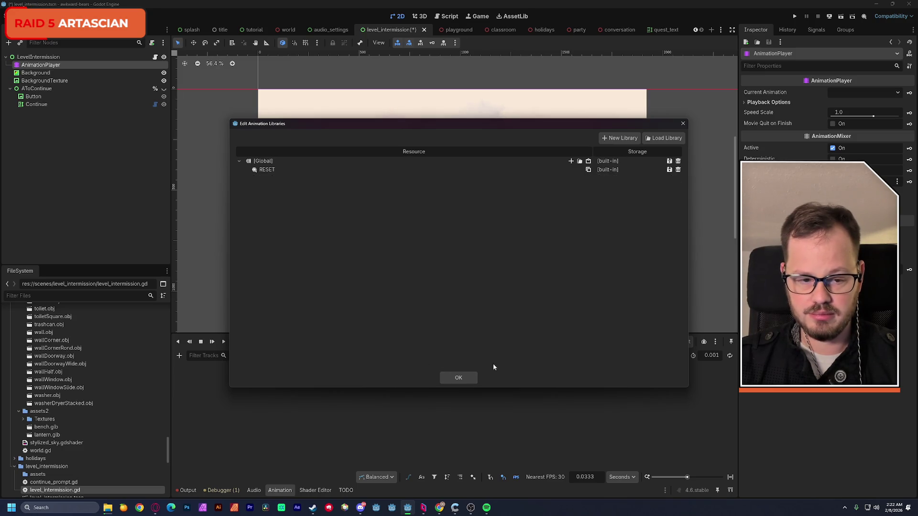
{"action": "left_click", "coordinate": [473, 377]}
{"action": "key", "text": "ctrl+s"}
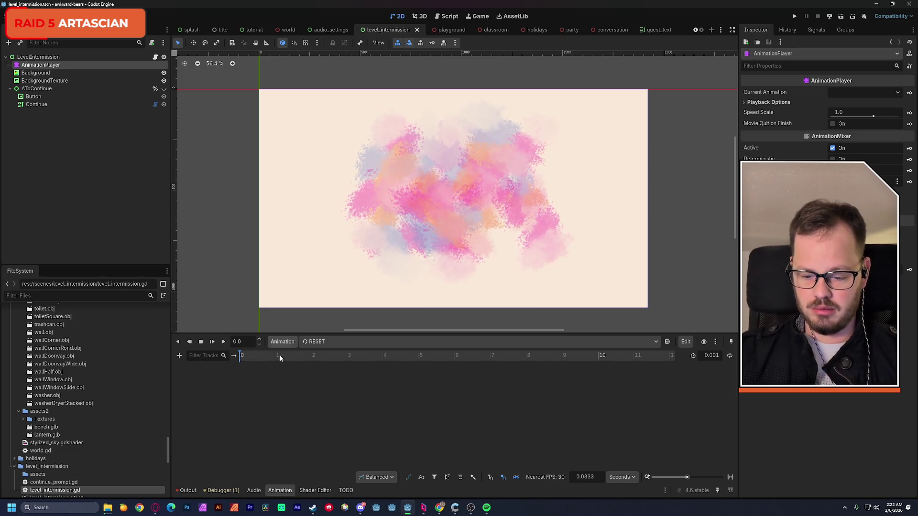
{"action": "left_click", "coordinate": [193, 492]}
Clear the unused delta parameter warning from the Debugger's Errors list.
{"action": "left_click", "coordinate": [719, 407]}
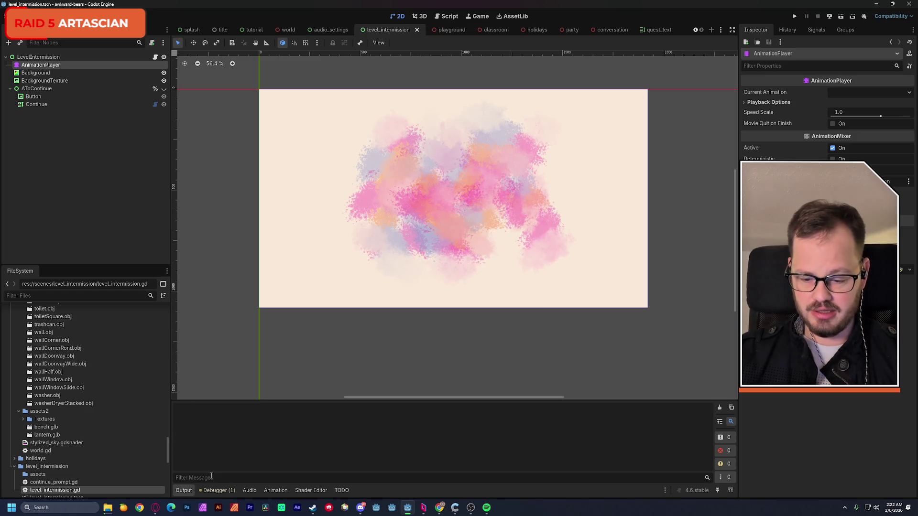
{"action": "left_click", "coordinate": [218, 491]}
{"action": "left_click", "coordinate": [227, 349]}
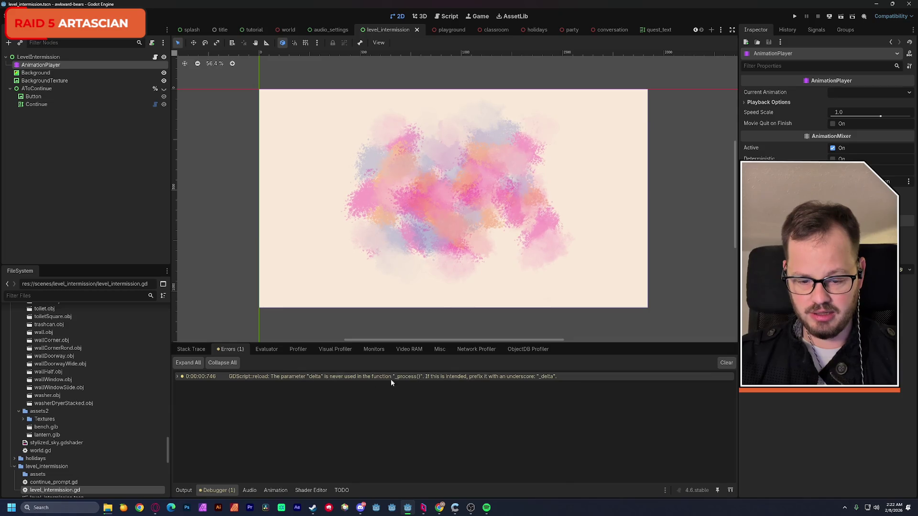
{"action": "left_click", "coordinate": [725, 363]}
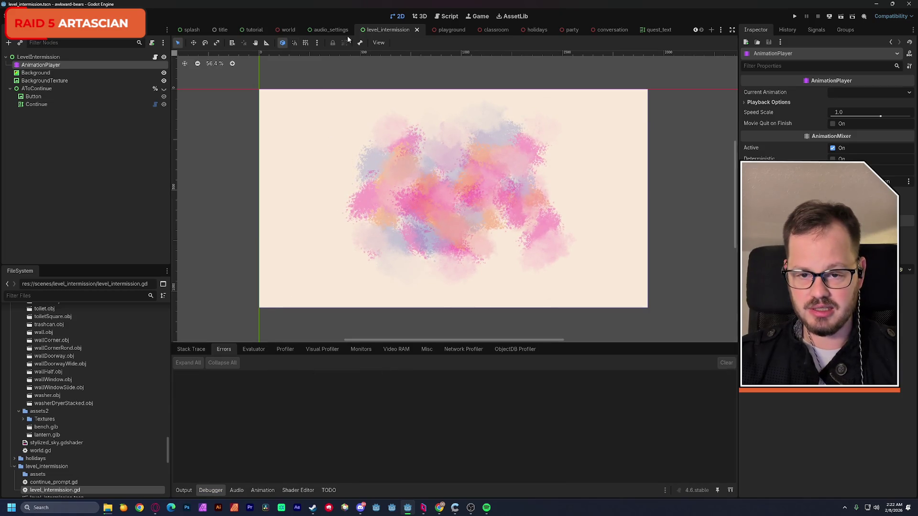
Rename the _process parameter delta to _delta and save the script.
{"action": "left_click", "coordinate": [453, 18]}
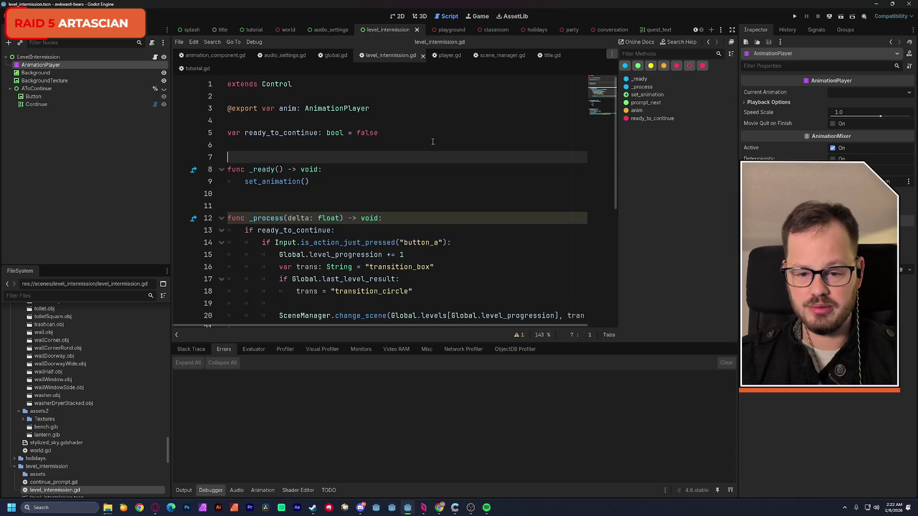
{"action": "left_click", "coordinate": [288, 218]}
{"action": "type", "text": "+"}
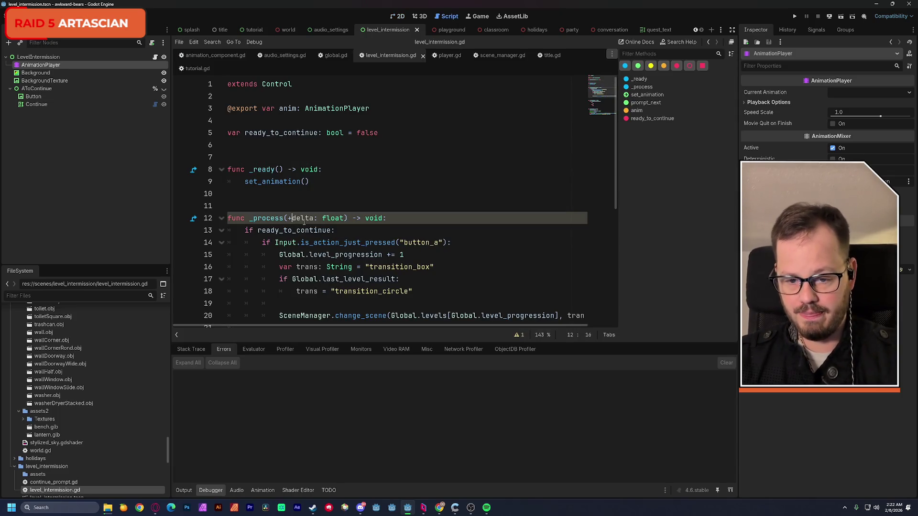
{"action": "key", "text": "BackSpace"}
{"action": "type", "text": "_"}
{"action": "left_click", "coordinate": [325, 193]}
{"action": "scroll", "coordinate": [430, 206], "scroll_direction": "down", "scroll_amount": 4}
{"action": "scroll", "coordinate": [438, 206], "scroll_direction": "up", "scroll_amount": 2}
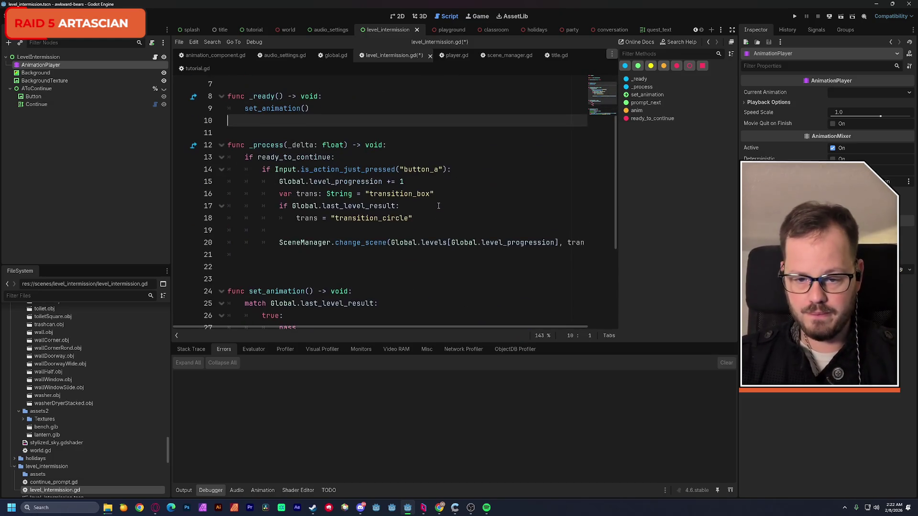
{"action": "key", "text": "ctrl+s"}
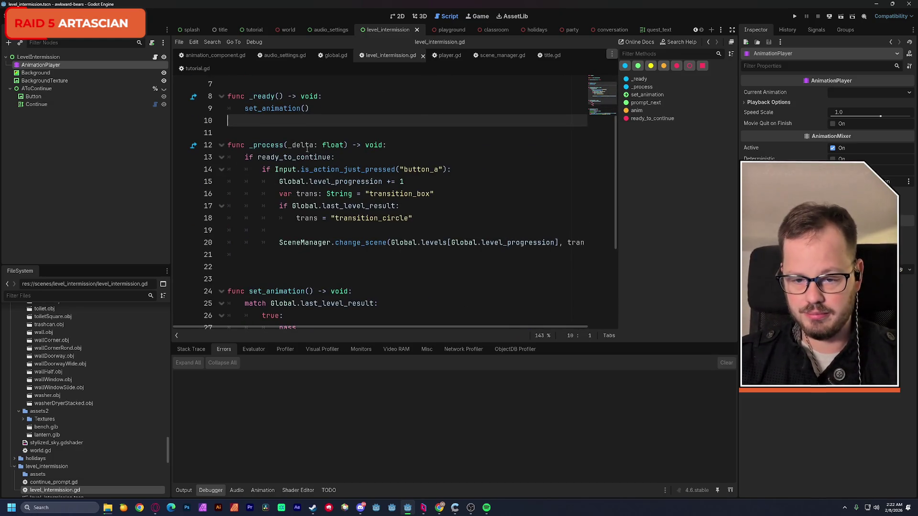
Save again and delete the extra blank line before set_animation.
{"action": "double_click", "coordinate": [302, 145]}
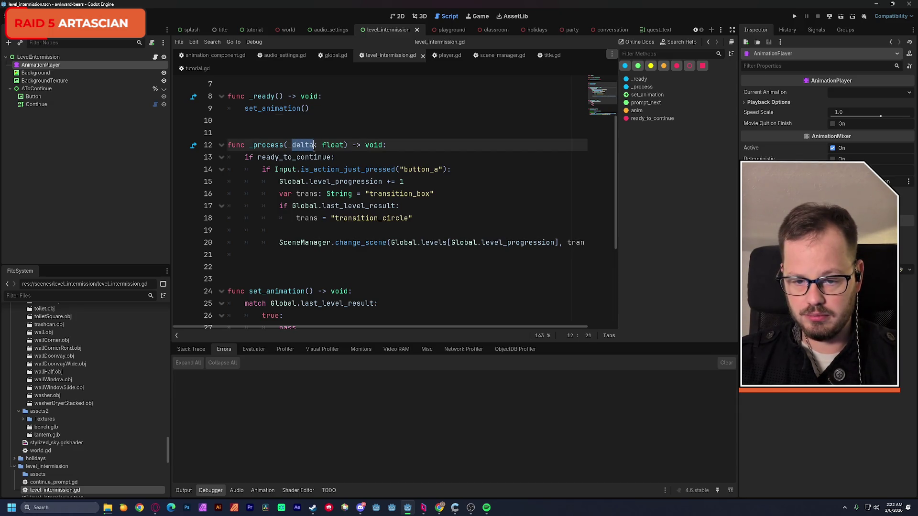
{"action": "left_click", "coordinate": [329, 131]}
{"action": "key", "text": "ctrl+s"}
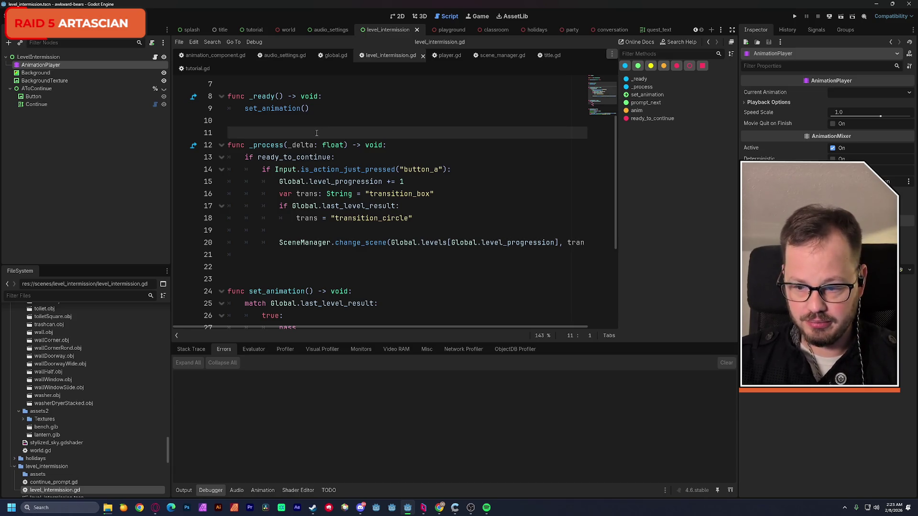
{"action": "scroll", "coordinate": [332, 233], "scroll_direction": "down", "scroll_amount": 2}
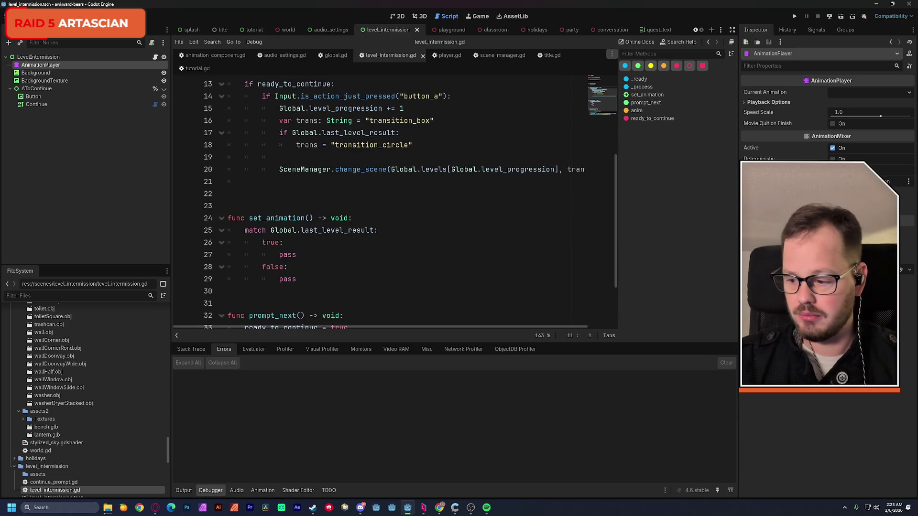
{"action": "key", "text": "alt+Tab"}
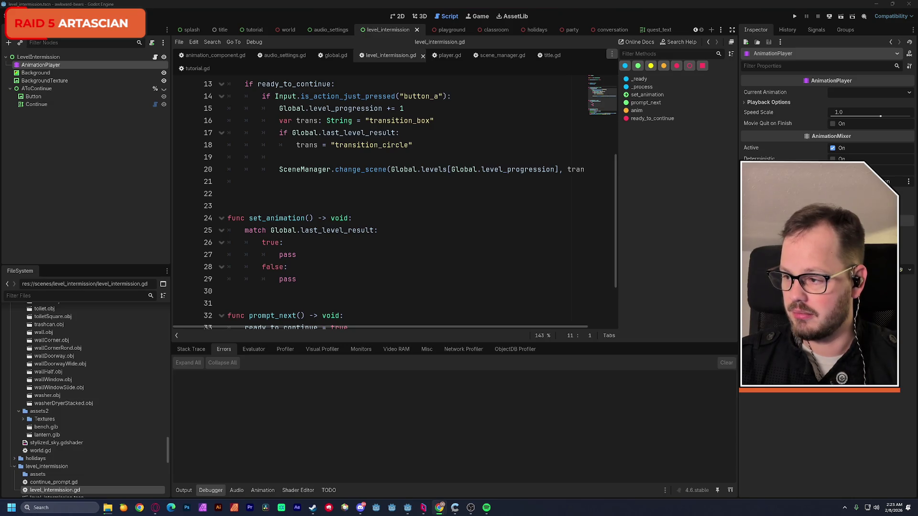
{"action": "left_click", "coordinate": [164, 13]}
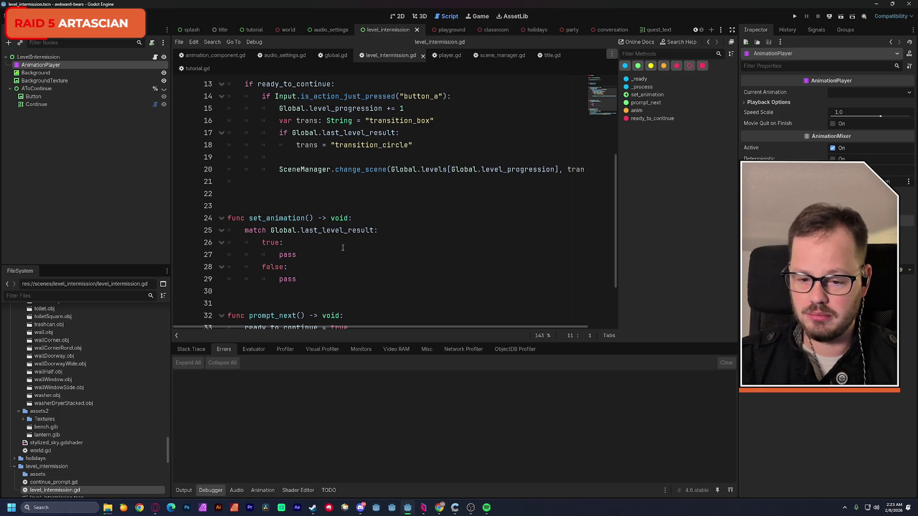
{"action": "left_click", "coordinate": [288, 210]}
{"action": "key", "text": "BackSpace"}
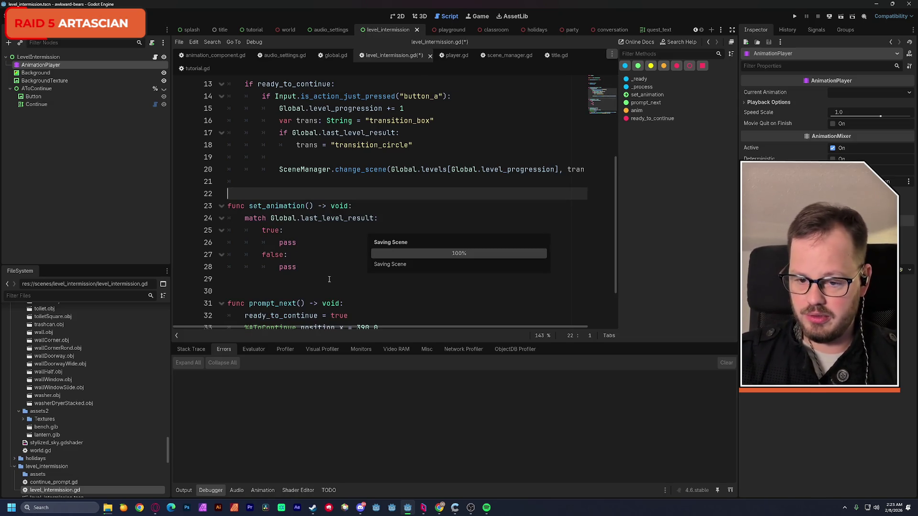
Review the blank lines near line 30 and return to the 2D scene view.
{"action": "scroll", "coordinate": [421, 256], "scroll_direction": "up", "scroll_amount": 4}
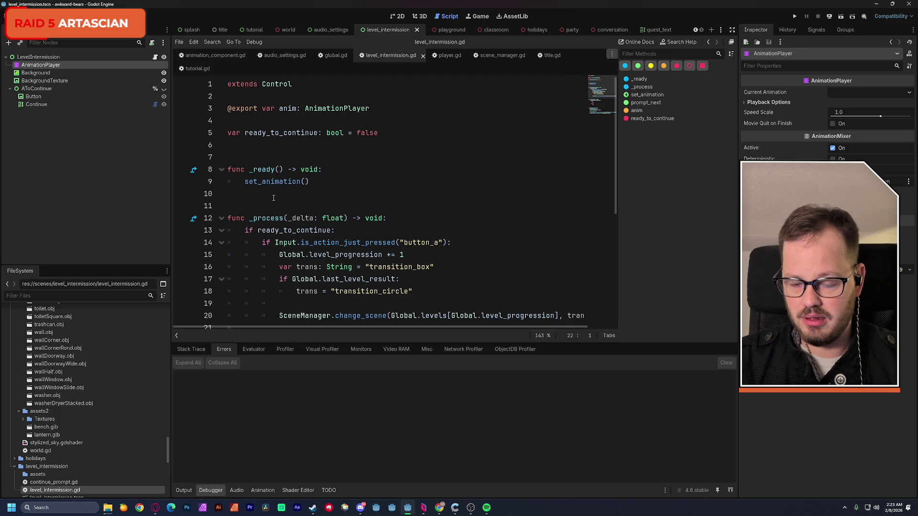
{"action": "scroll", "coordinate": [273, 198], "scroll_direction": "down", "scroll_amount": 6}
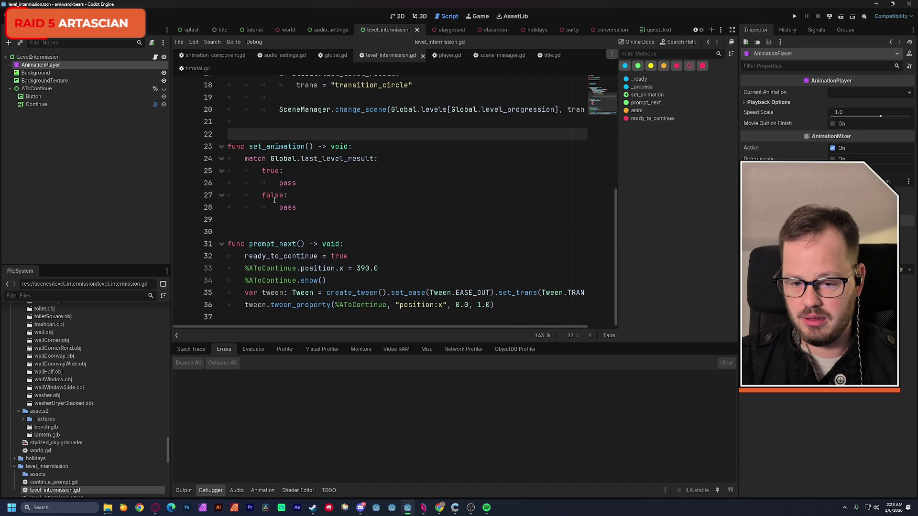
{"action": "left_click", "coordinate": [274, 218]}
{"action": "left_click", "coordinate": [283, 229]}
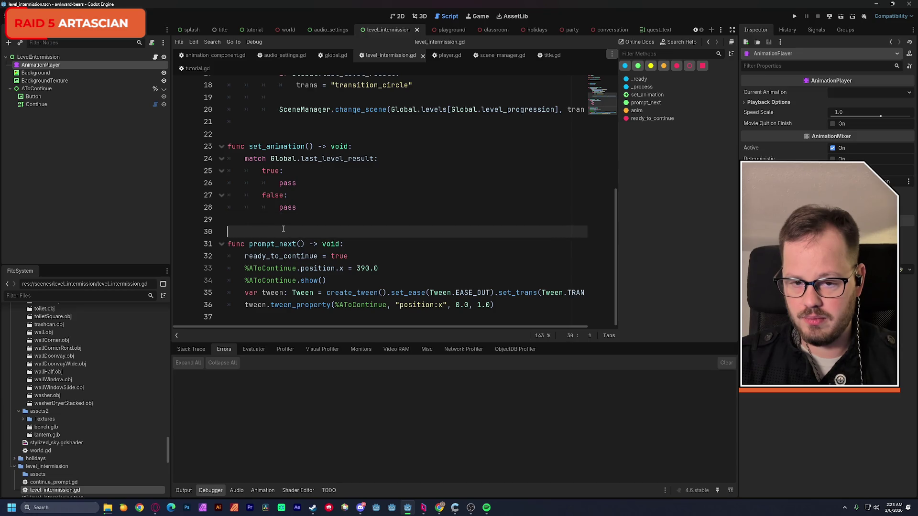
{"action": "left_click", "coordinate": [397, 16]}
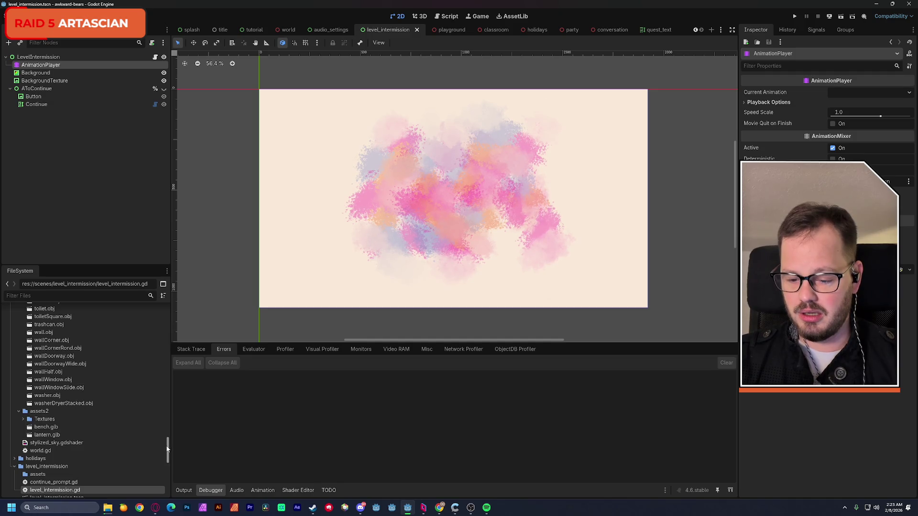
Collapse the common, globals and scenes folders in the FileSystem panel.
{"action": "left_click_drag", "start_coordinate": [167, 449], "coordinate": [168, 313]}
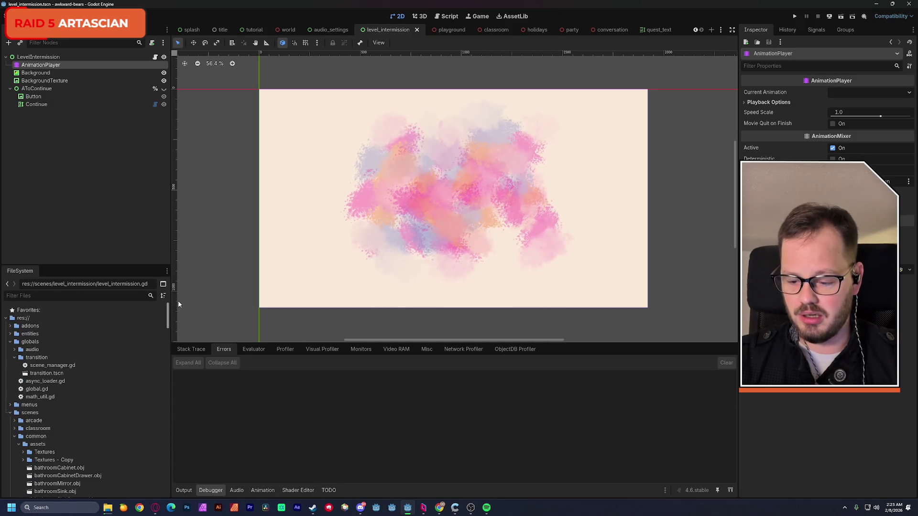
{"action": "left_click", "coordinate": [14, 436]}
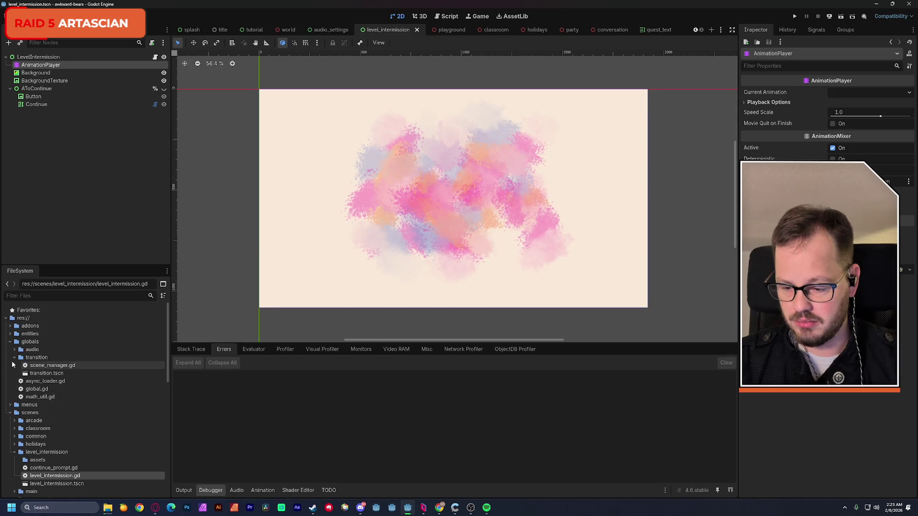
{"action": "left_click", "coordinate": [10, 342]}
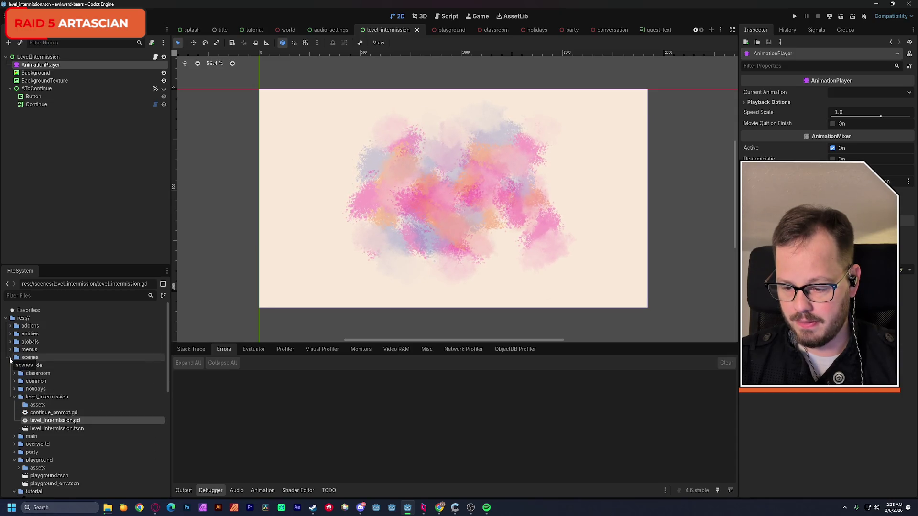
{"action": "left_click", "coordinate": [10, 358]}
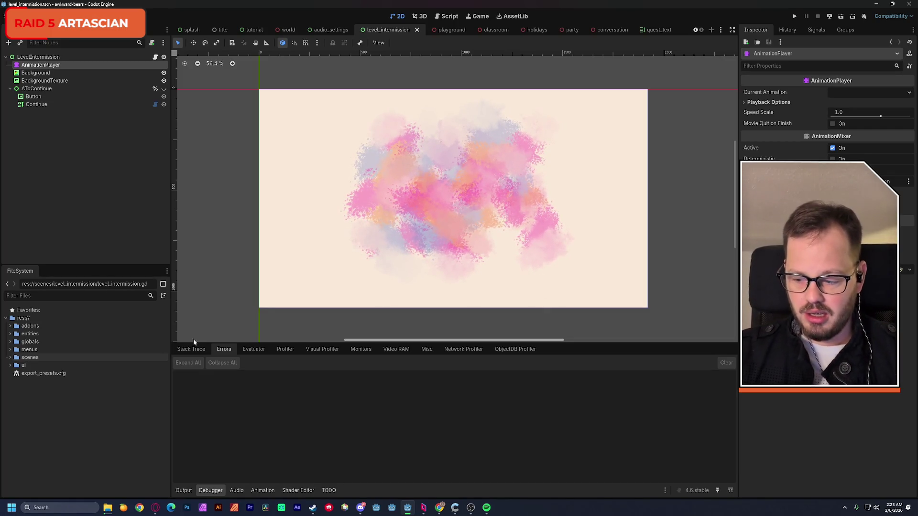
Show the AToContinue prompt briefly, then hide it again.
{"action": "left_click_drag", "start_coordinate": [283, 205], "coordinate": [285, 203]}
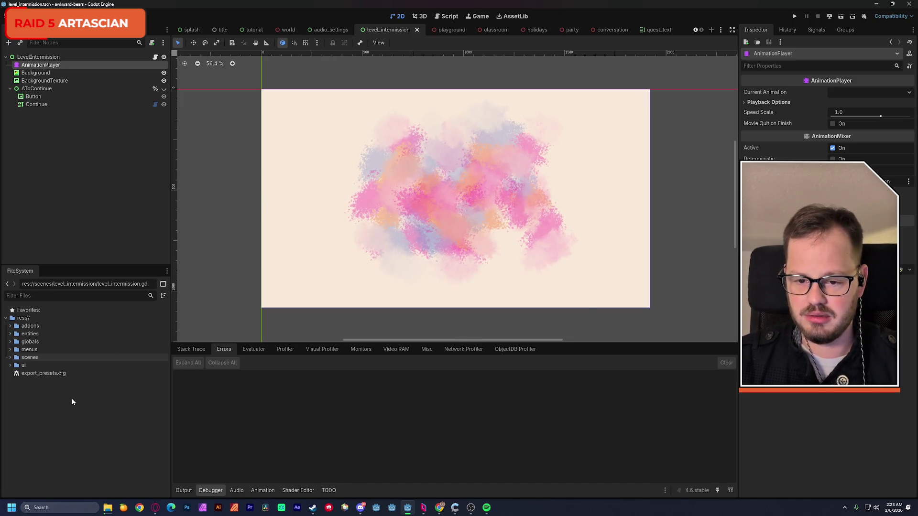
{"action": "left_click", "coordinate": [164, 89]}
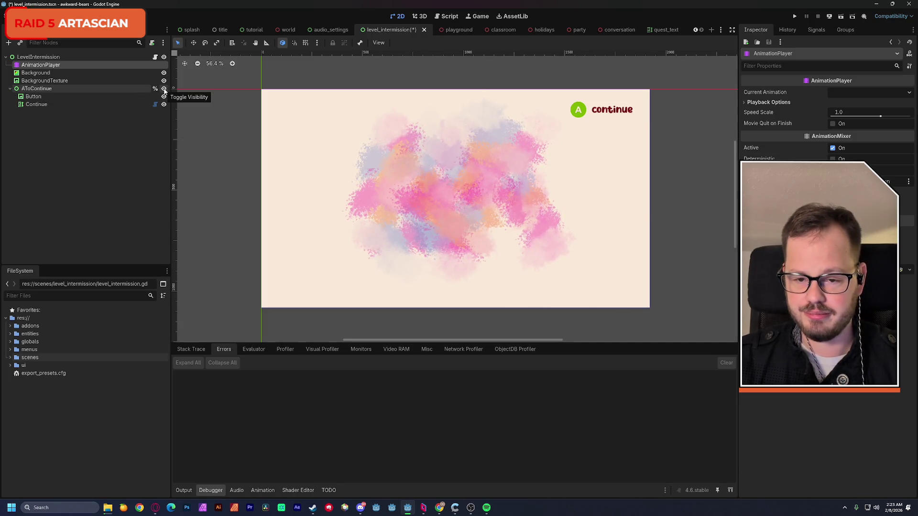
{"action": "left_click", "coordinate": [163, 89]}
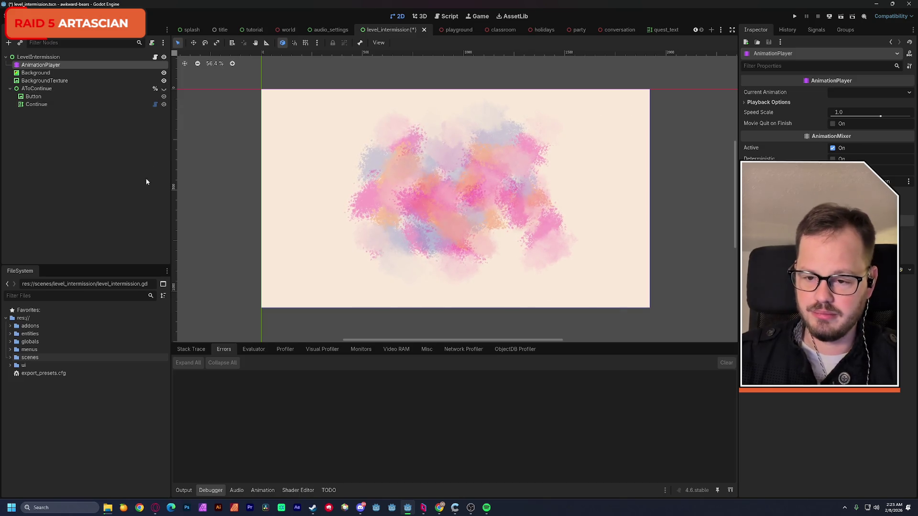
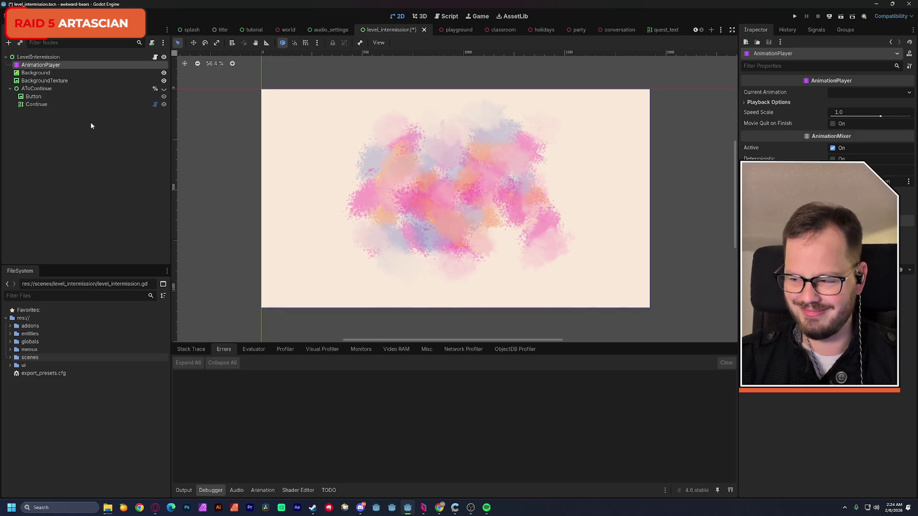
Deselect the AnimationPlayer node and switch to the Opera GX browser showing the X feed.
{"action": "left_click", "coordinate": [119, 196]}
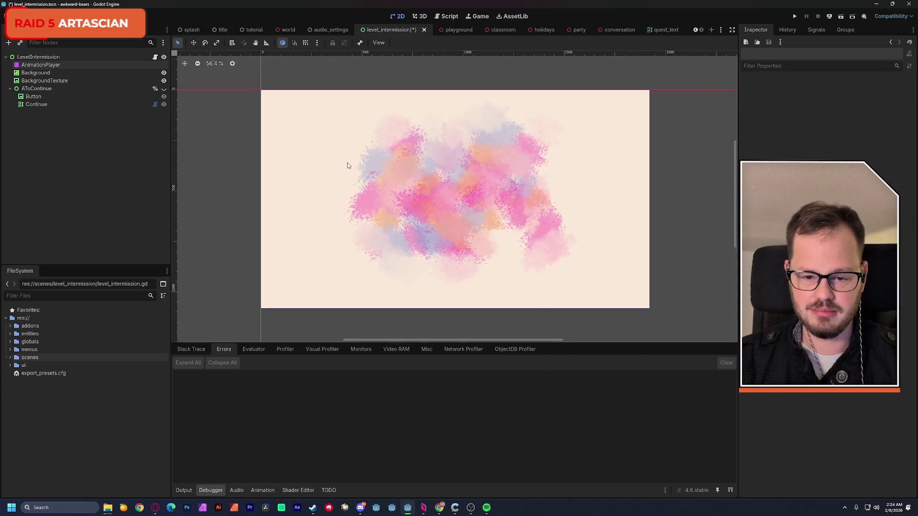
{"action": "scroll", "coordinate": [339, 161], "scroll_direction": "right", "scroll_amount": 1}
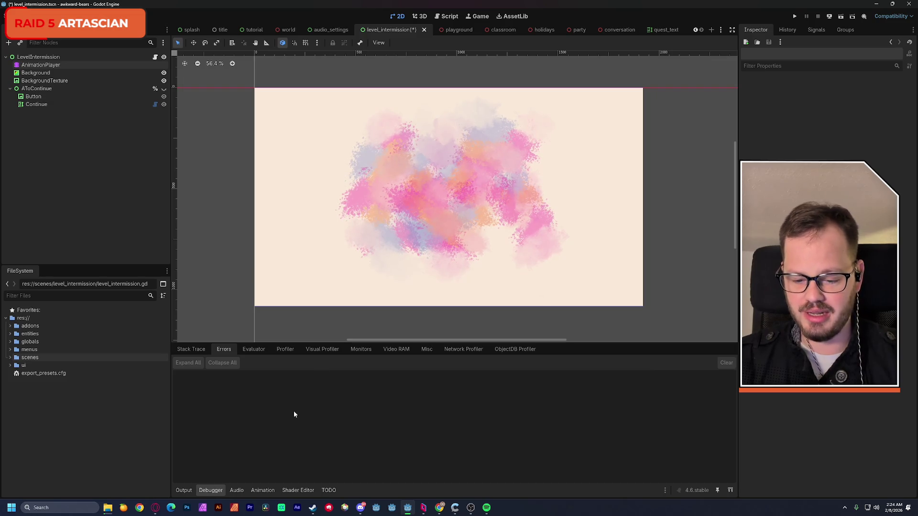
{"action": "left_click", "coordinate": [155, 508]}
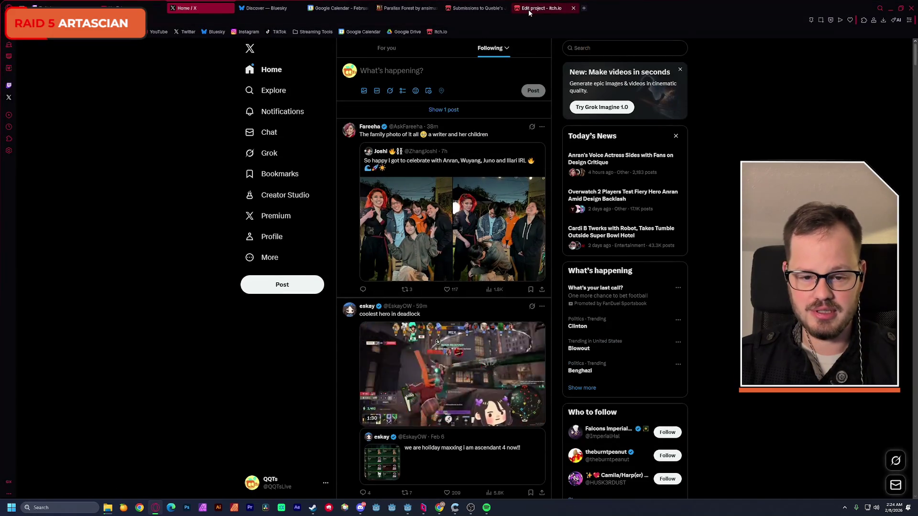
Scroll through the unBEARably Awkward itch.io edit page, then minimize the browser.
{"action": "left_click", "coordinate": [528, 10]}
{"action": "scroll", "coordinate": [256, 316], "scroll_direction": "down", "scroll_amount": 5}
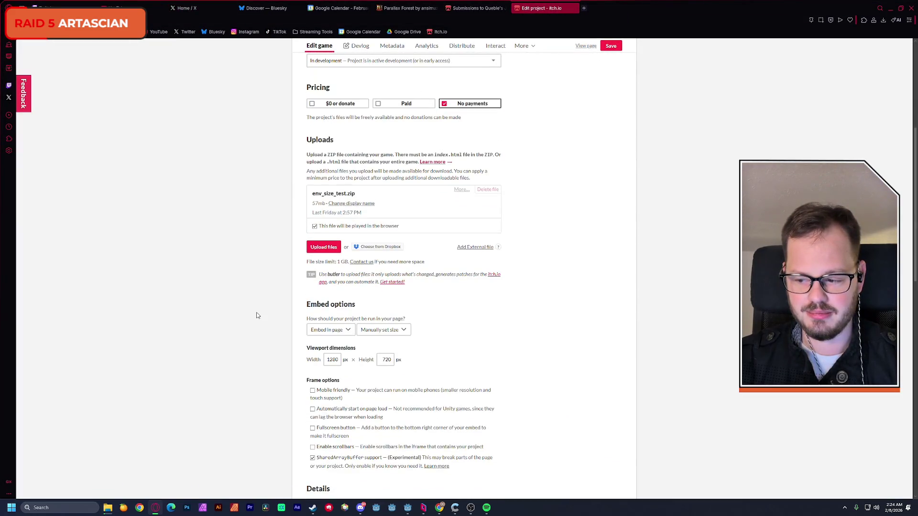
{"action": "scroll", "coordinate": [257, 315], "scroll_direction": "down", "scroll_amount": 12}
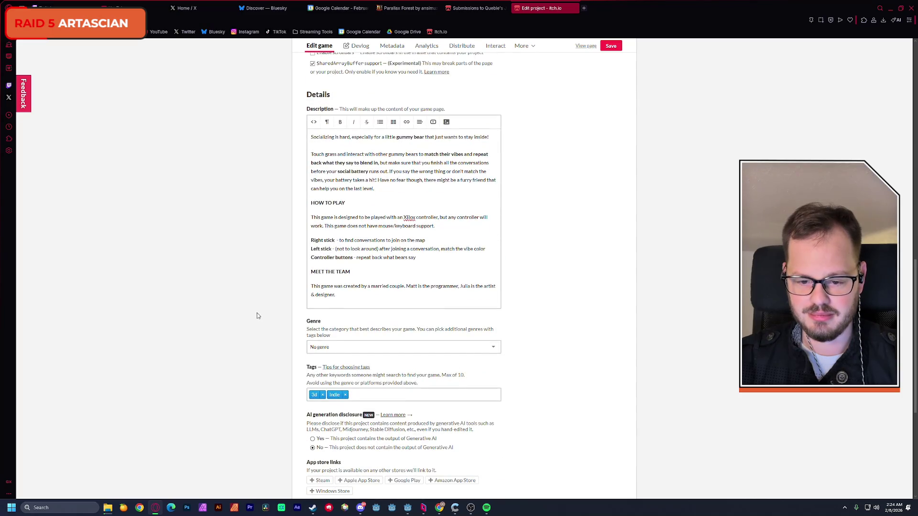
{"action": "scroll", "coordinate": [257, 317], "scroll_direction": "down", "scroll_amount": 2}
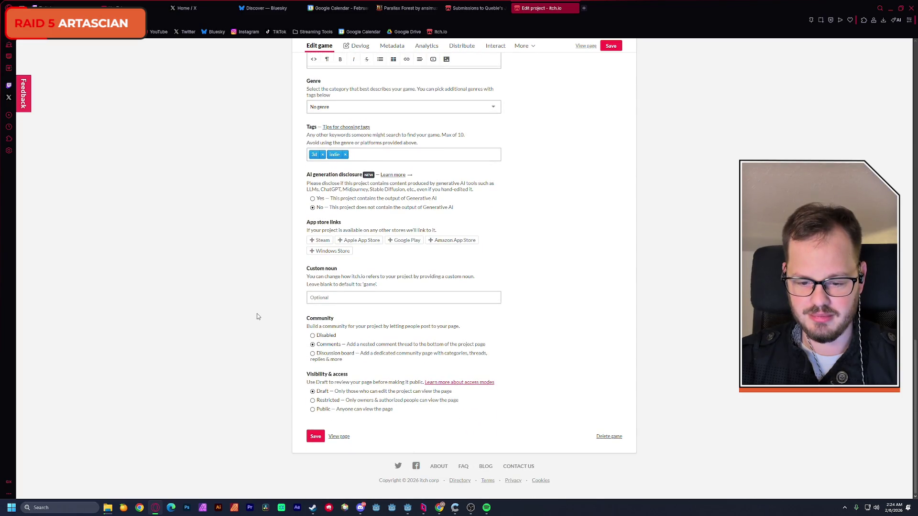
{"action": "scroll", "coordinate": [257, 316], "scroll_direction": "up", "scroll_amount": 20}
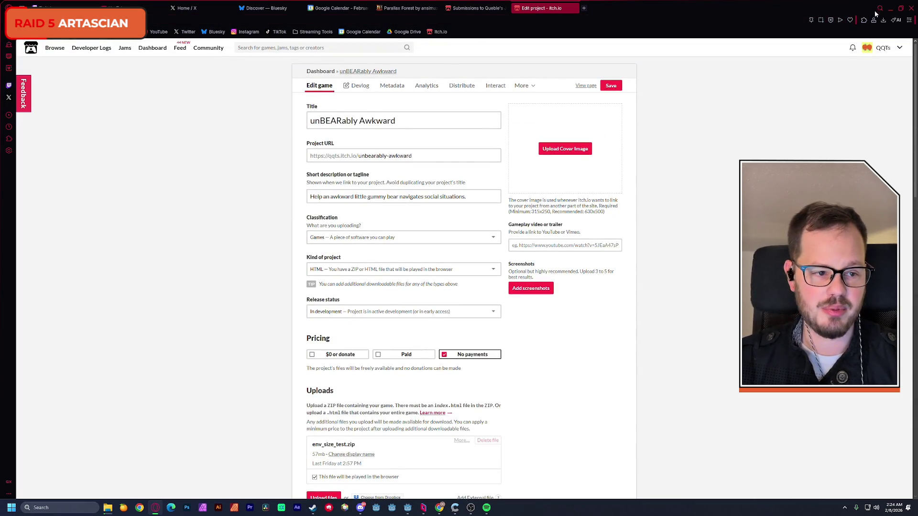
{"action": "left_click", "coordinate": [889, 8]}
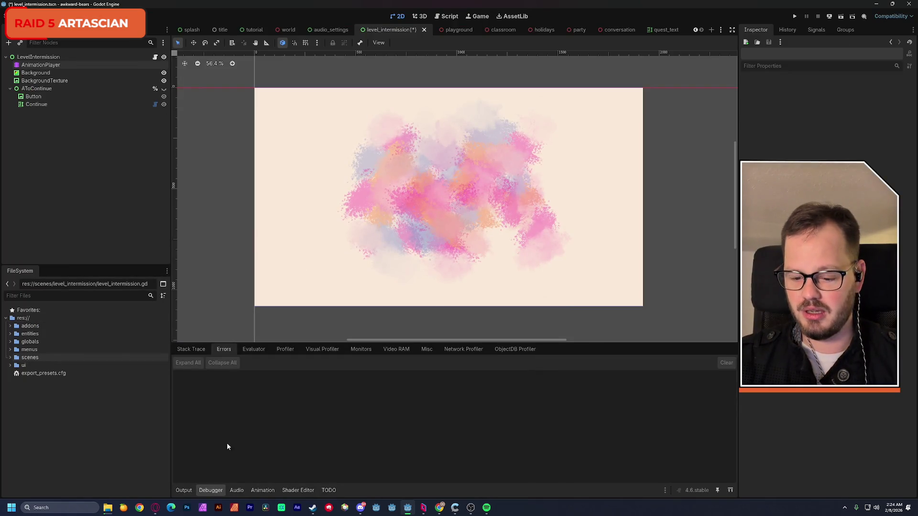
Browse File Explorer to Assets > UI > UI-Settings, then return to Godot's ui folder.
{"action": "mouse_move", "coordinate": [107, 507]}
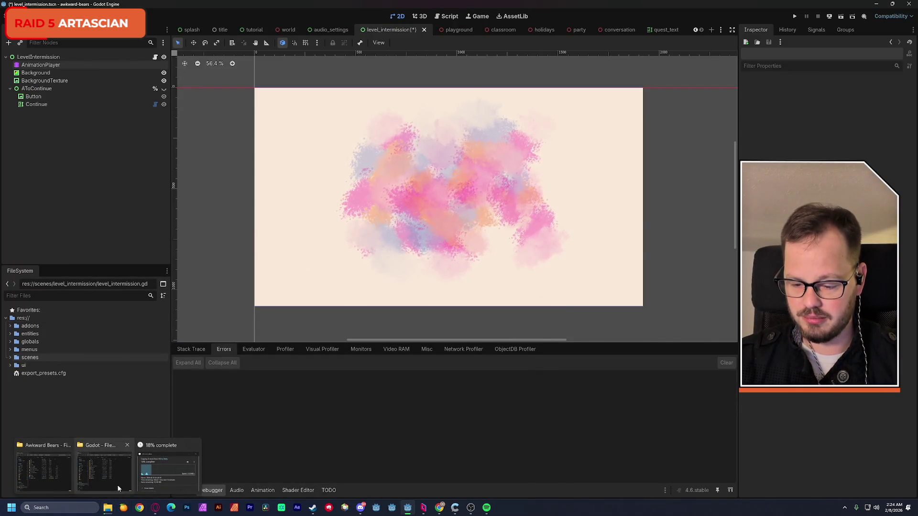
{"action": "left_click", "coordinate": [118, 488]}
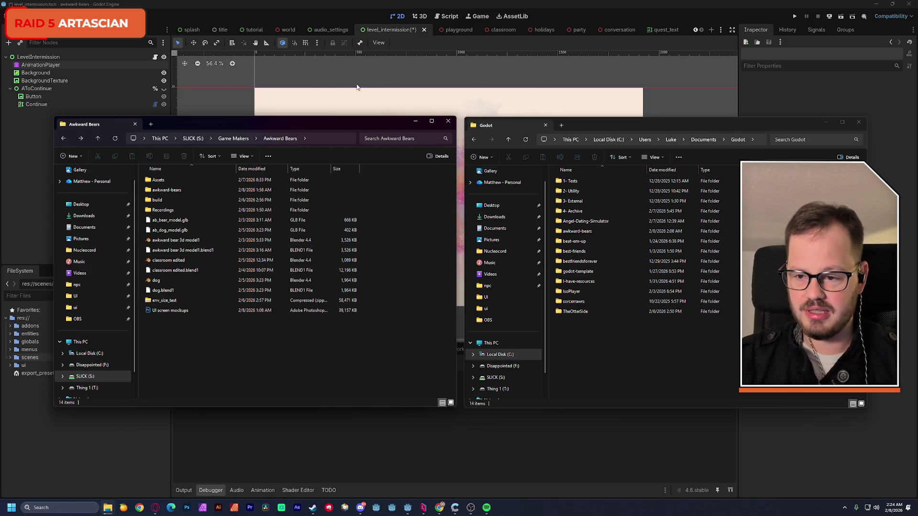
{"action": "left_click", "coordinate": [163, 181]}
{"action": "double_click", "coordinate": [163, 180]}
{"action": "double_click", "coordinate": [160, 210]}
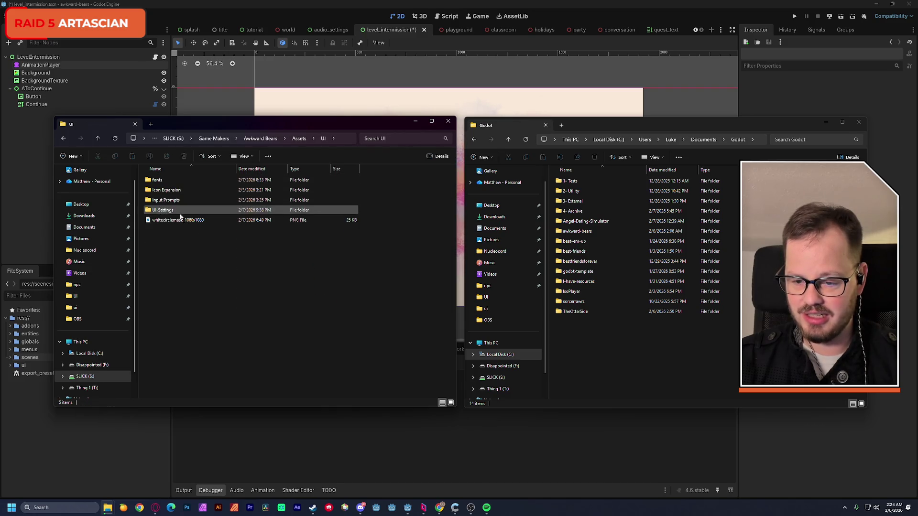
{"action": "double_click", "coordinate": [168, 211]}
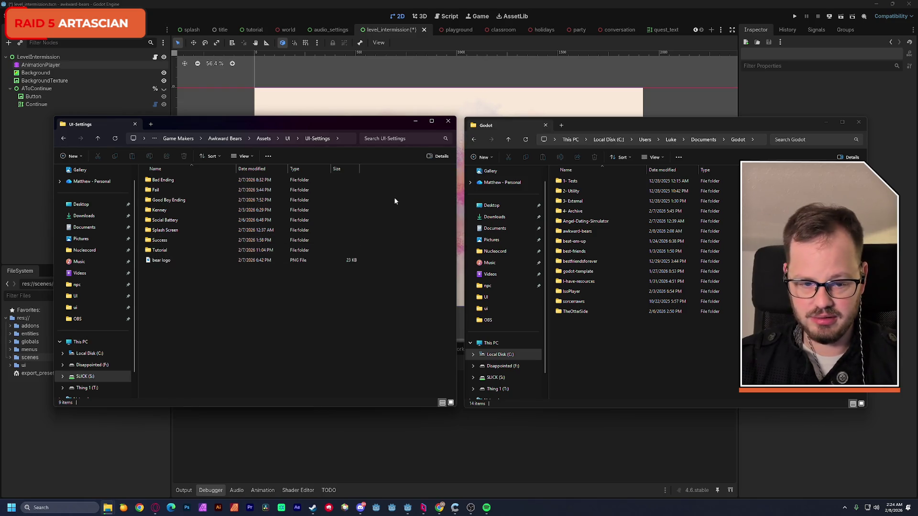
{"action": "left_click", "coordinate": [514, 16]}
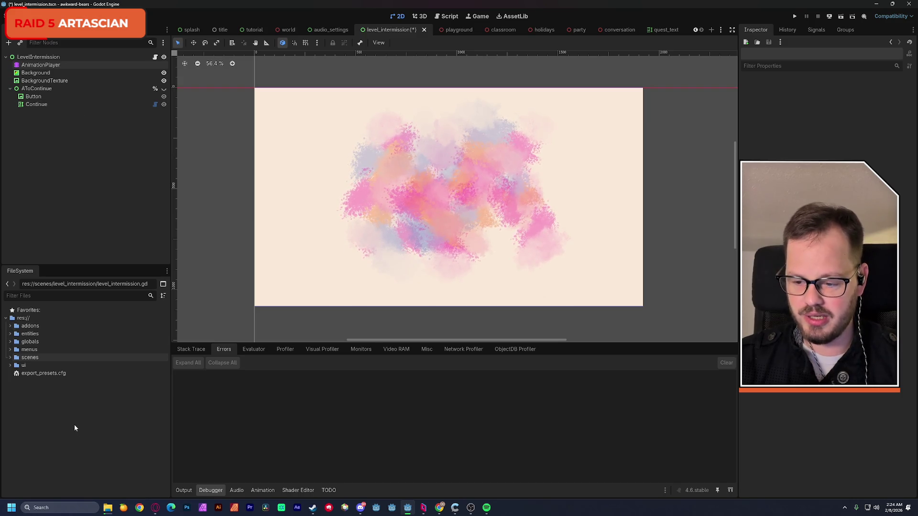
{"action": "left_click", "coordinate": [10, 365]}
Expand scenes > level_intermission and open its assets folder in File Manager.
{"action": "left_click", "coordinate": [10, 365]}
{"action": "left_click", "coordinate": [10, 358]}
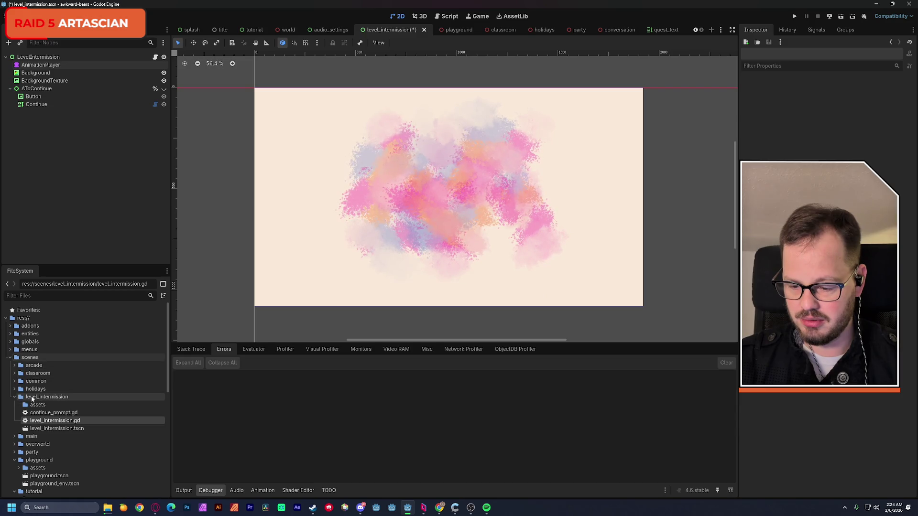
{"action": "right_click", "coordinate": [36, 404]}
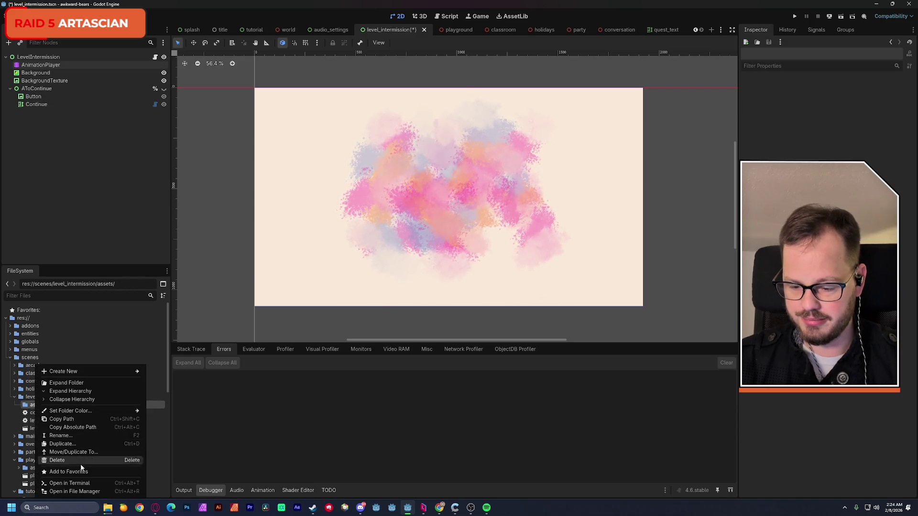
{"action": "left_click", "coordinate": [107, 489]}
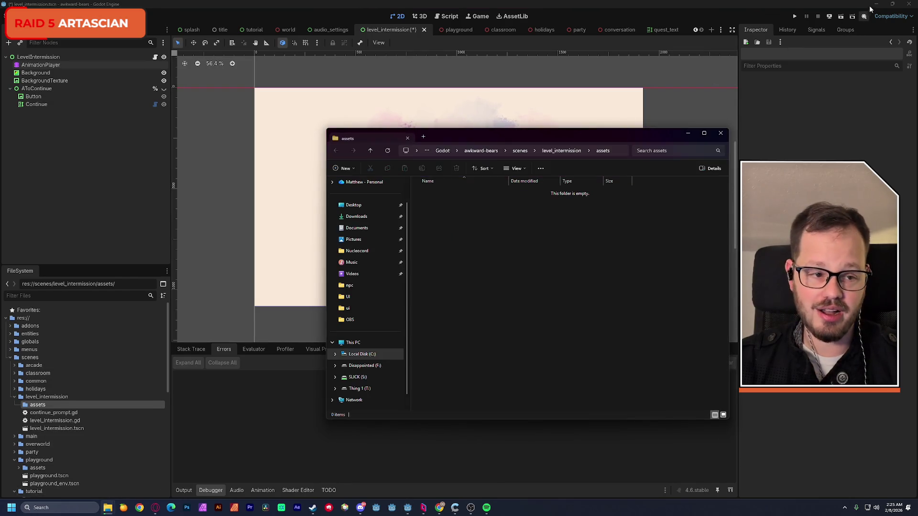
Arrange the assets and UI-Settings windows side by side and open the Success images folder.
{"action": "left_click", "coordinate": [876, 4]}
{"action": "mouse_move", "coordinate": [551, 134]}
{"action": "left_mouse_down"}
{"action": "mouse_move", "coordinate": [557, 262]}
{"action": "mouse_move", "coordinate": [670, 309]}
{"action": "mouse_move", "coordinate": [682, 178]}
{"action": "left_mouse_up"}
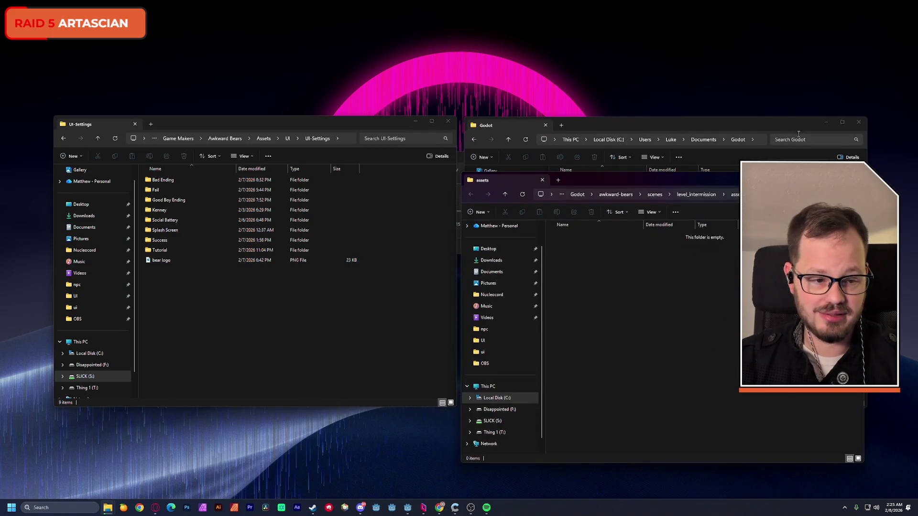
{"action": "left_click", "coordinate": [858, 125]}
{"action": "mouse_move", "coordinate": [587, 182]}
{"action": "left_mouse_down"}
{"action": "mouse_move", "coordinate": [608, 142]}
{"action": "mouse_move", "coordinate": [587, 125]}
{"action": "left_mouse_up"}
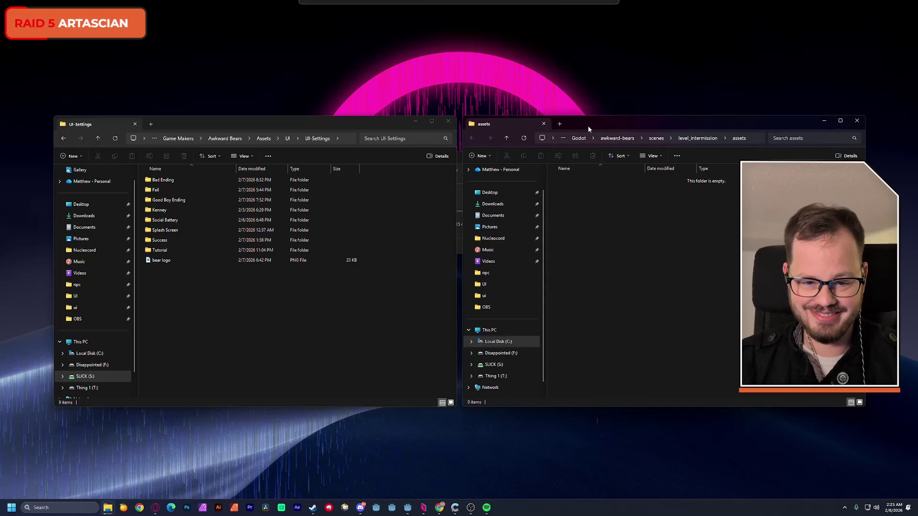
{"action": "left_click", "coordinate": [172, 291]}
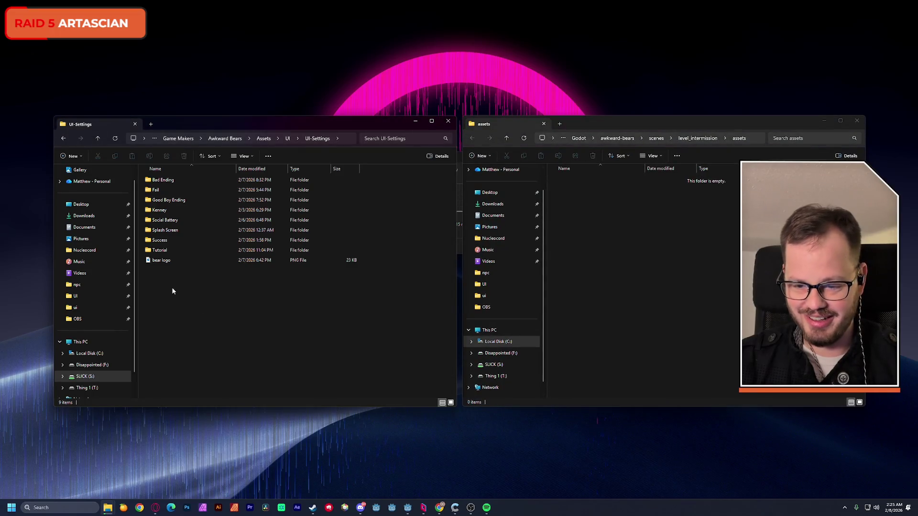
{"action": "double_click", "coordinate": [168, 242]}
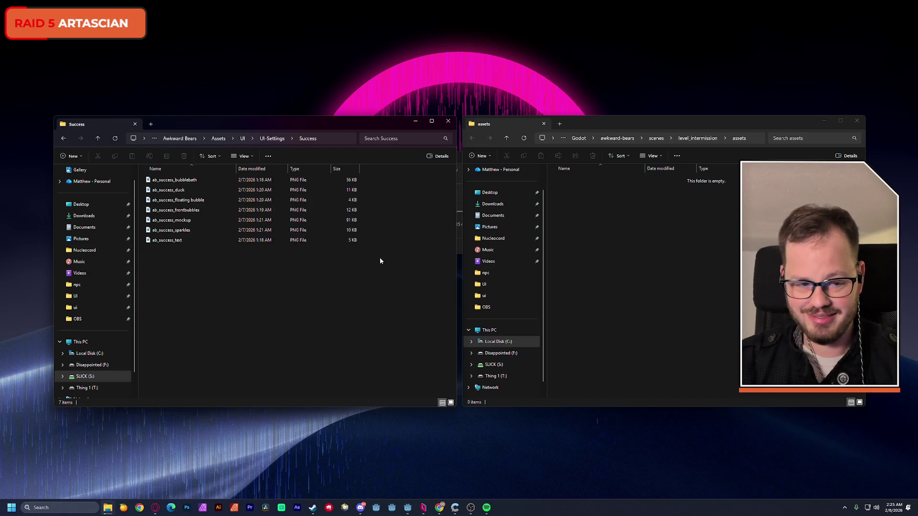
{"action": "left_click", "coordinate": [646, 245]}
Create 'success' and 'fail' folders inside assets and open success.
{"action": "key", "text": "ctrl+shift+n"}
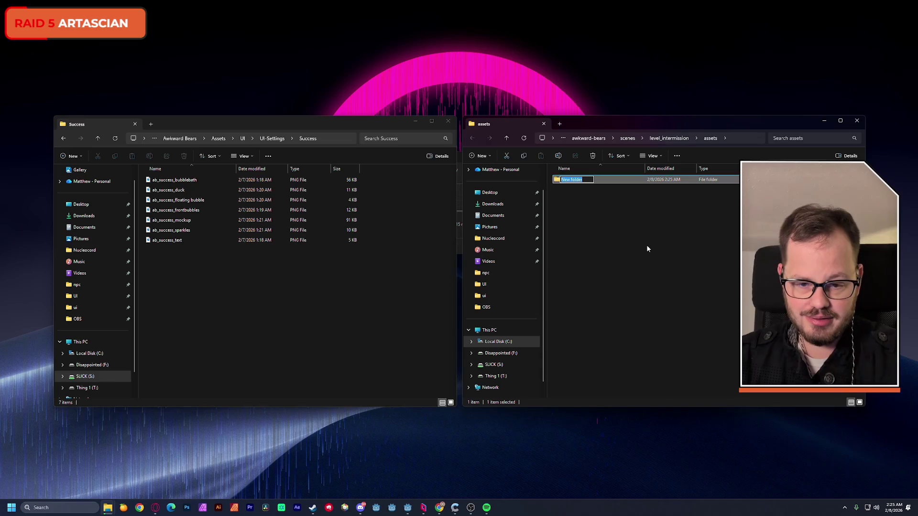
{"action": "type", "text": "success"}
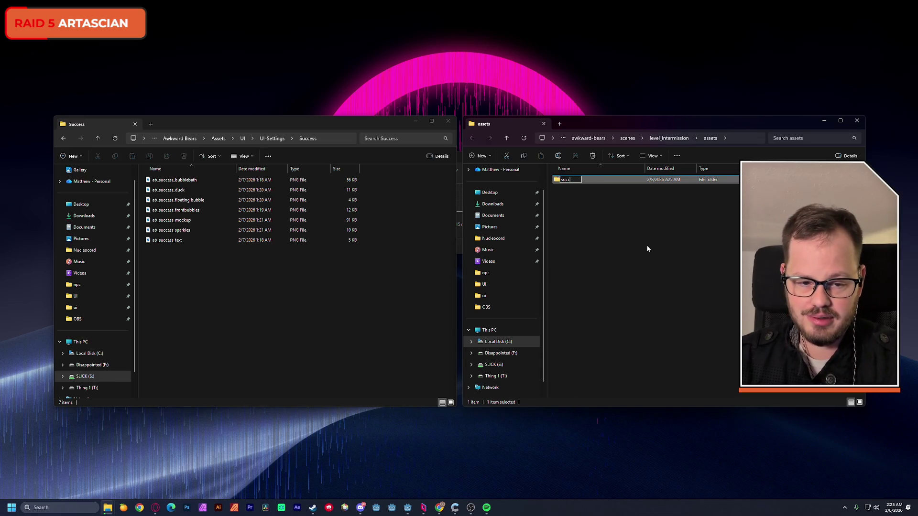
{"action": "key", "text": "Return"}
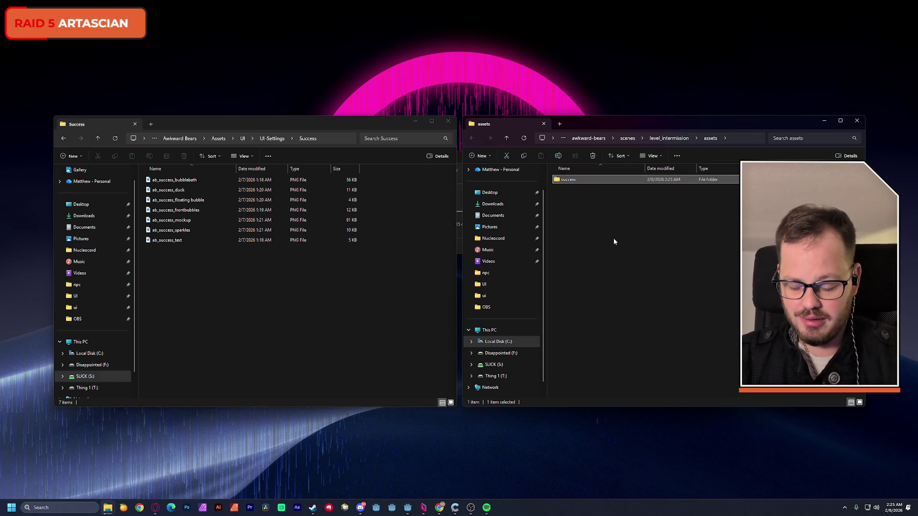
{"action": "key", "text": "ctrl+shift+n"}
{"action": "type", "text": "fail"}
{"action": "key", "text": "Return"}
{"action": "left_click", "coordinate": [602, 241]}
{"action": "left_click", "coordinate": [568, 180]}
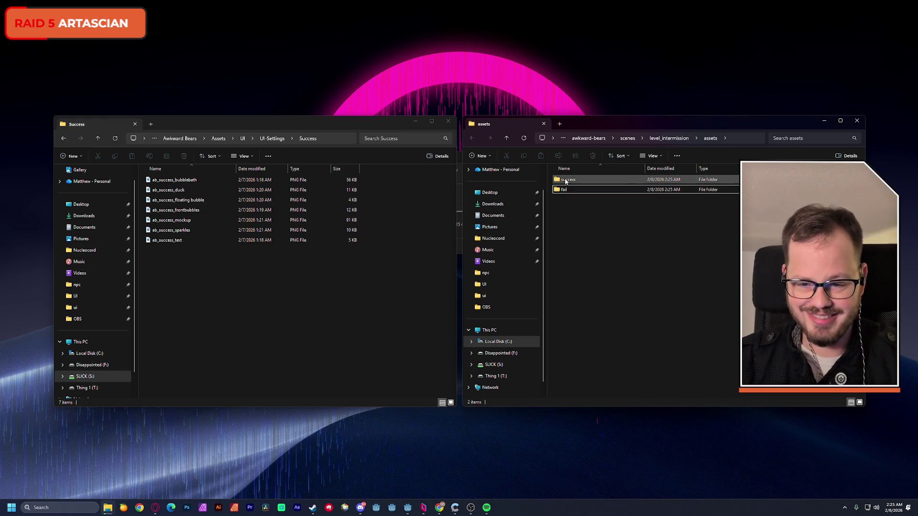
{"action": "double_click", "coordinate": [567, 181]}
Copy the seven ab_success images into the new success folder.
{"action": "left_click", "coordinate": [237, 282]}
{"action": "key", "text": "ctrl+a"}
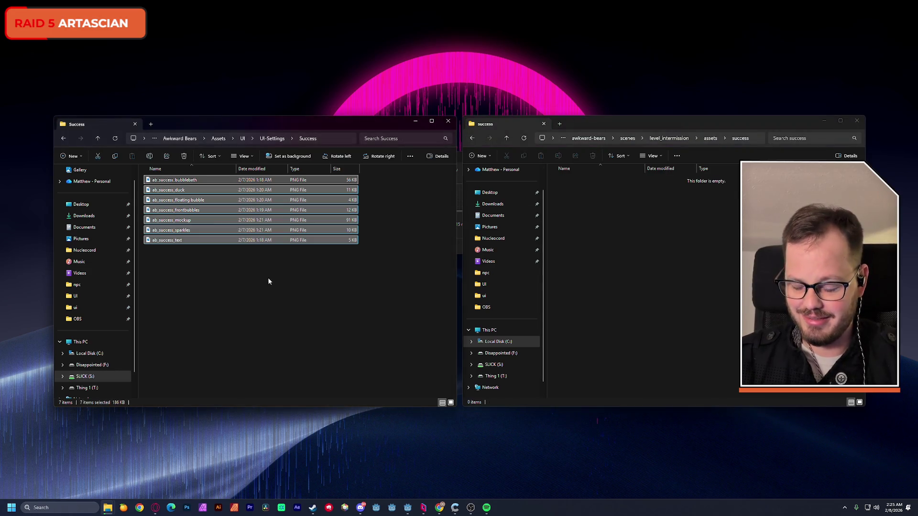
{"action": "left_click", "coordinate": [631, 273]}
{"action": "key", "text": "ctrl+v"}
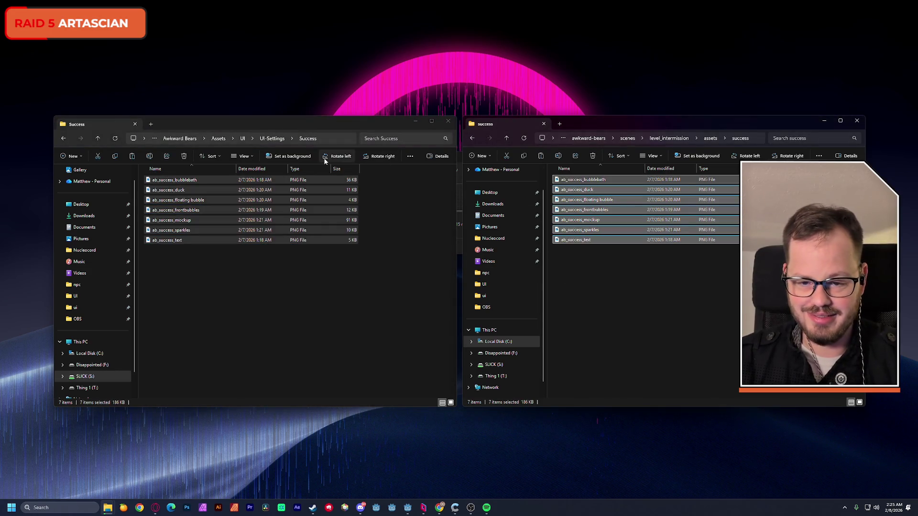
Copy the six ab_fail images from Fail into the assets fail folder and return to Godot.
{"action": "left_click", "coordinate": [281, 138]}
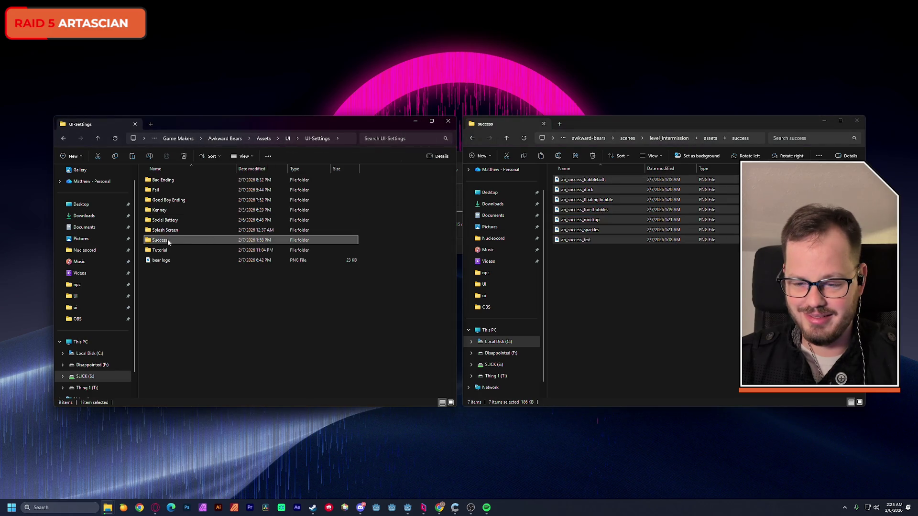
{"action": "double_click", "coordinate": [156, 189]}
{"action": "left_click", "coordinate": [711, 141]}
{"action": "left_click", "coordinate": [711, 139]}
{"action": "double_click", "coordinate": [569, 180]}
{"action": "left_click", "coordinate": [267, 279]}
{"action": "key", "text": "ctrl+a"}
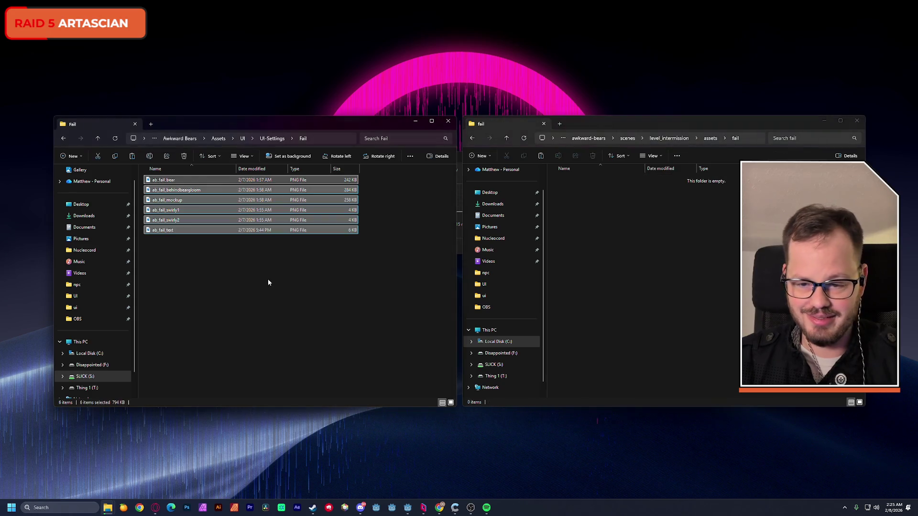
{"action": "key", "text": "ctrl+c"}
{"action": "left_click", "coordinate": [601, 283]}
{"action": "key", "text": "ctrl+v"}
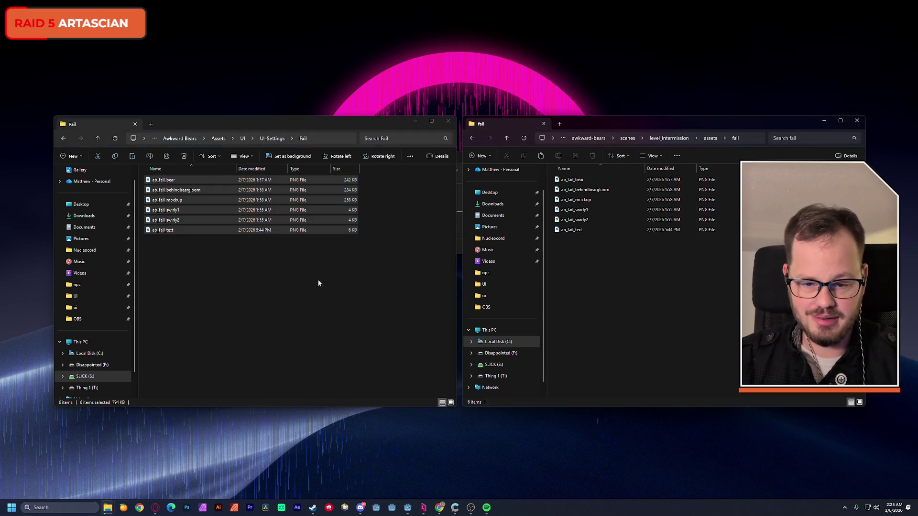
{"action": "left_click", "coordinate": [319, 282]}
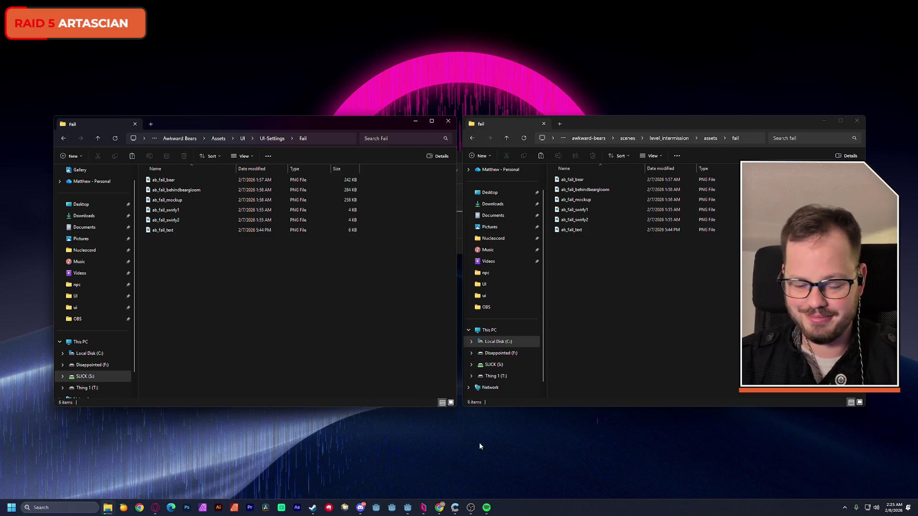
{"action": "left_click", "coordinate": [407, 508]}
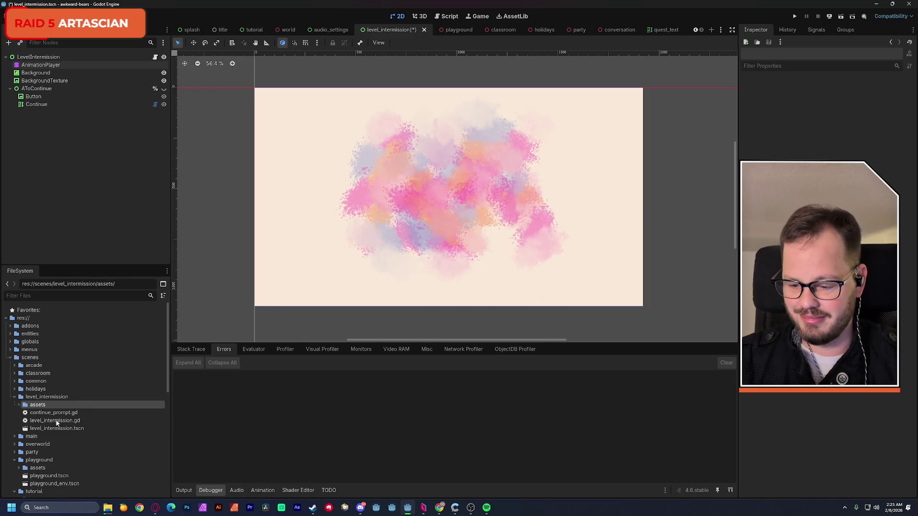
Expand the assets folder and toggle BackgroundTexture visibility to check the canvas.
{"action": "left_click", "coordinate": [18, 404]}
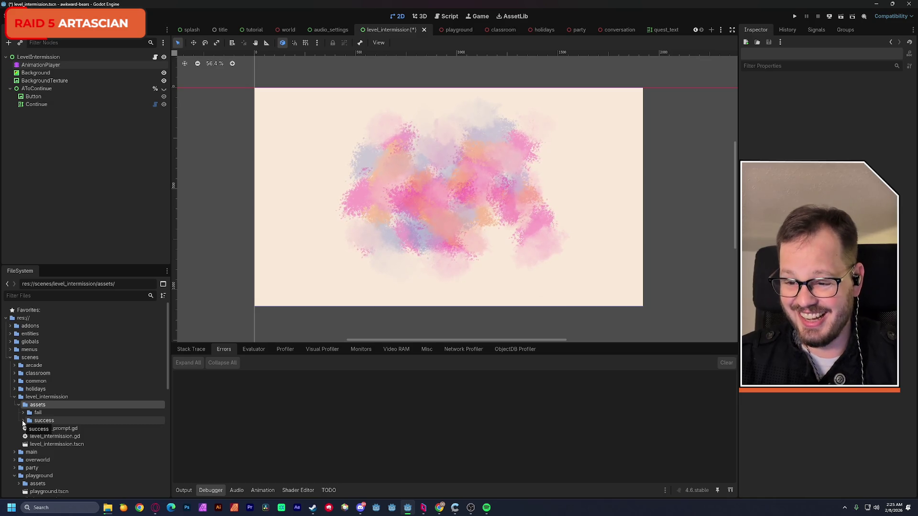
{"action": "left_click", "coordinate": [10, 88]}
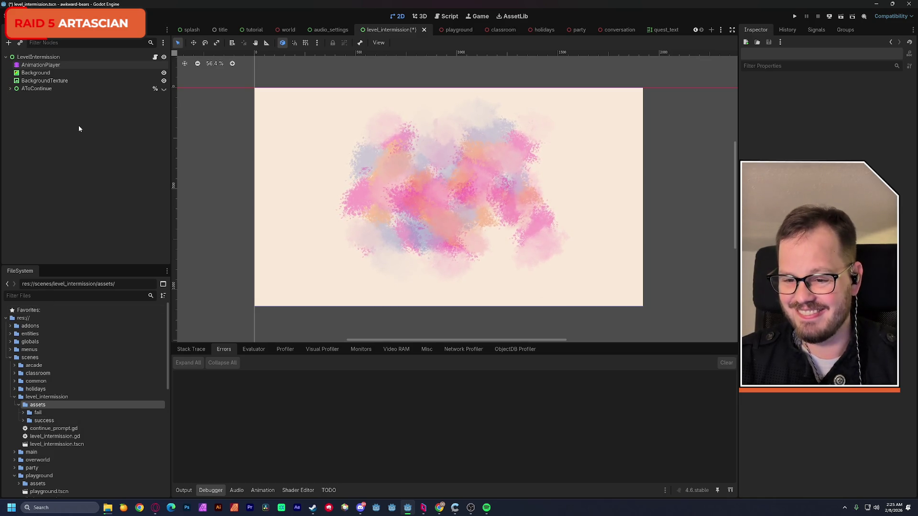
{"action": "left_click", "coordinate": [164, 81]}
{"action": "left_click", "coordinate": [164, 80]}
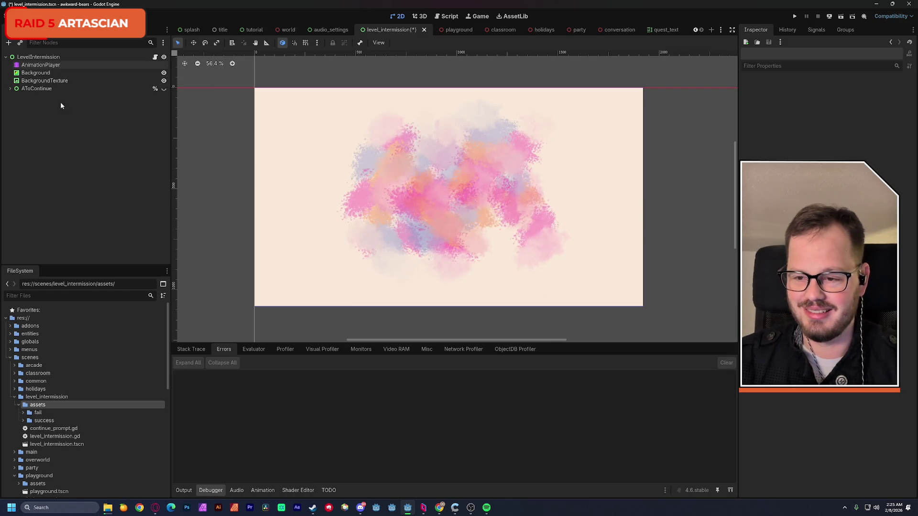
Add a Control named Success under LevelIntermission with the Full Rect preset, and save.
{"action": "left_click", "coordinate": [47, 57]}
{"action": "key", "text": "ctrl+a"}
{"action": "double_click", "coordinate": [321, 268]}
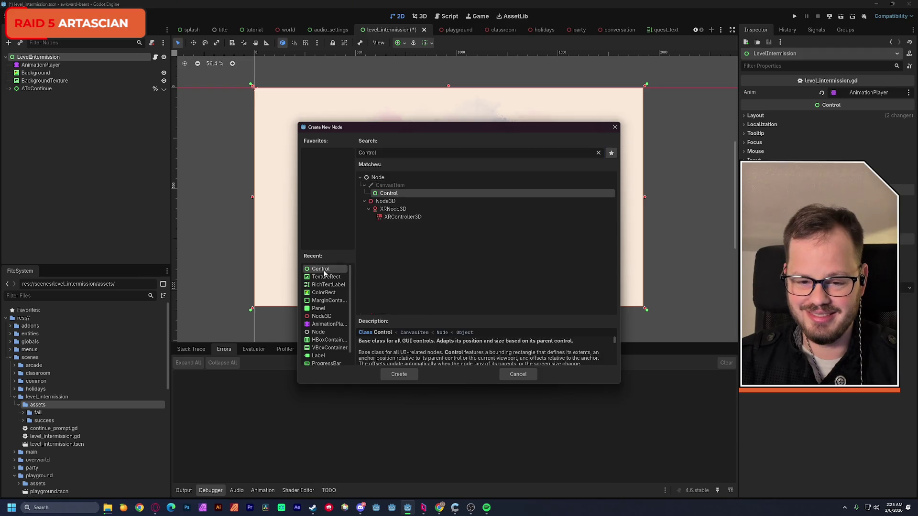
{"action": "left_click", "coordinate": [39, 97]}
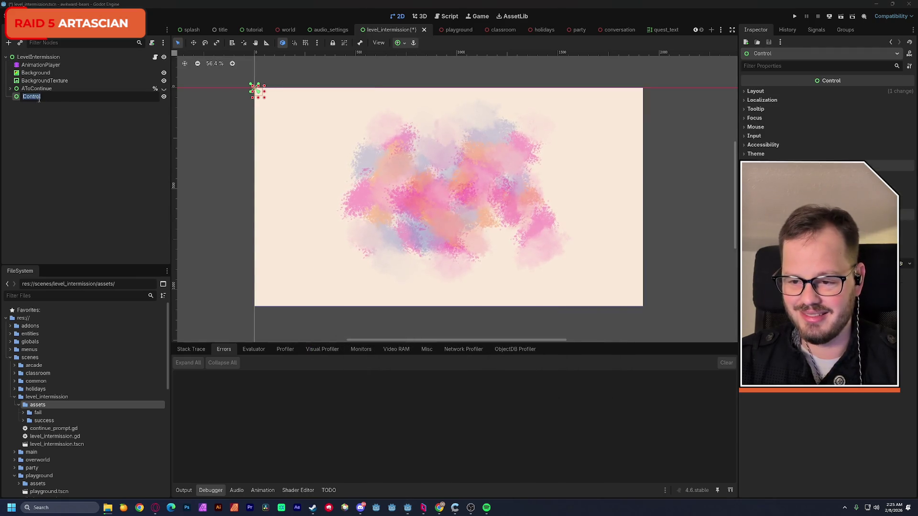
{"action": "type", "text": "uccess"}
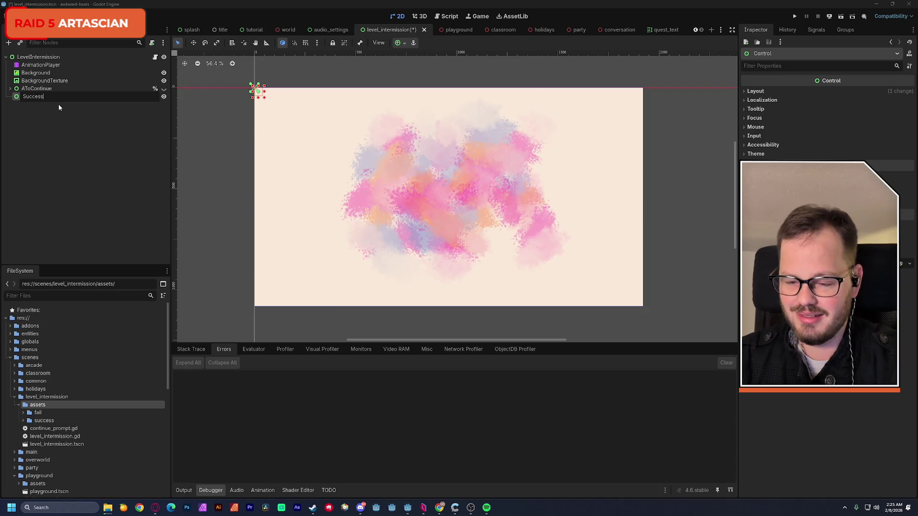
{"action": "key", "text": "Return"}
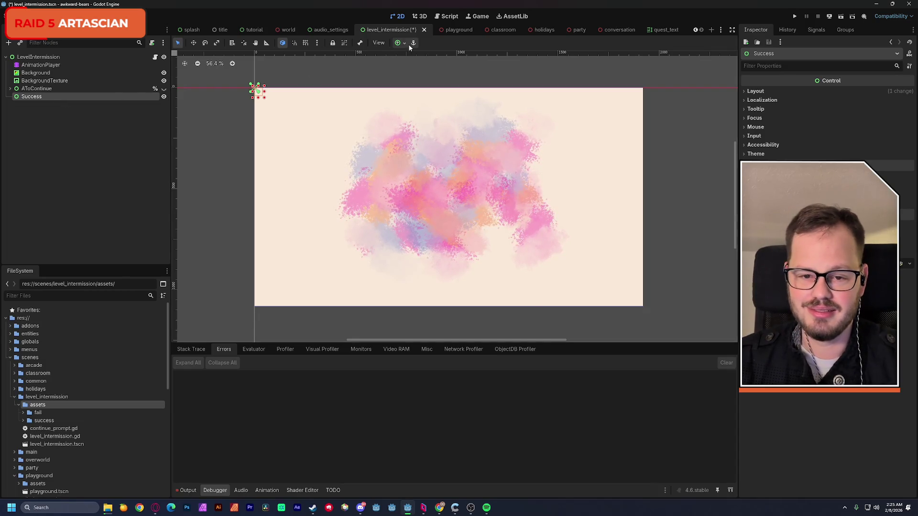
{"action": "left_click", "coordinate": [405, 43]}
{"action": "left_click", "coordinate": [442, 110]}
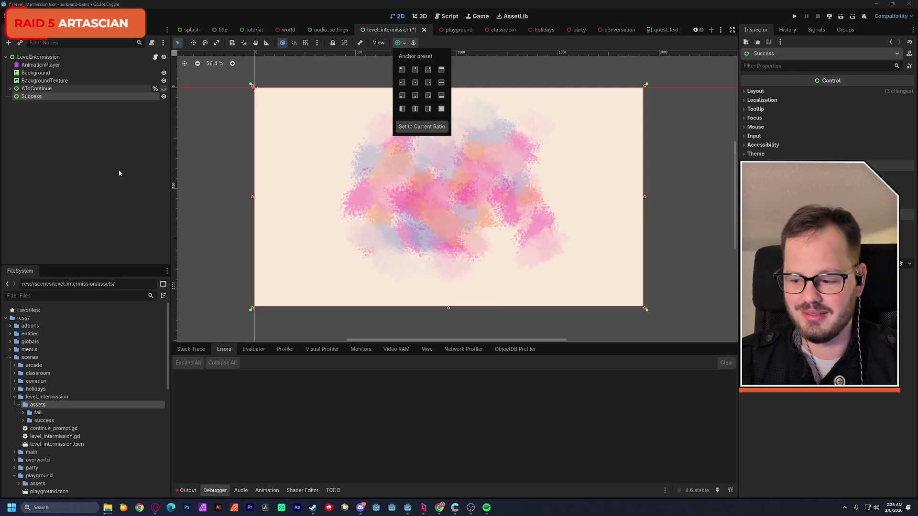
{"action": "key", "text": "ctrl+s"}
Duplicate Success and rename the copy Fail.
{"action": "key", "text": "ctrl+d"}
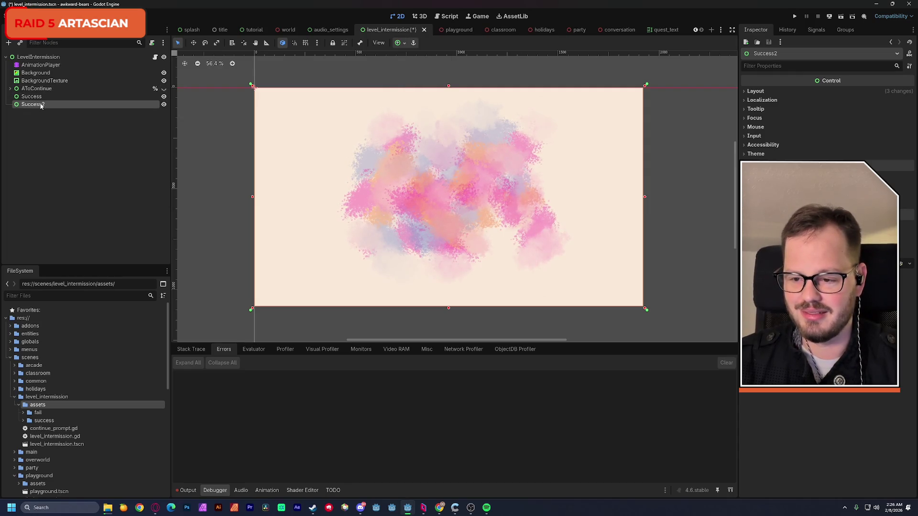
{"action": "double_click", "coordinate": [42, 105]}
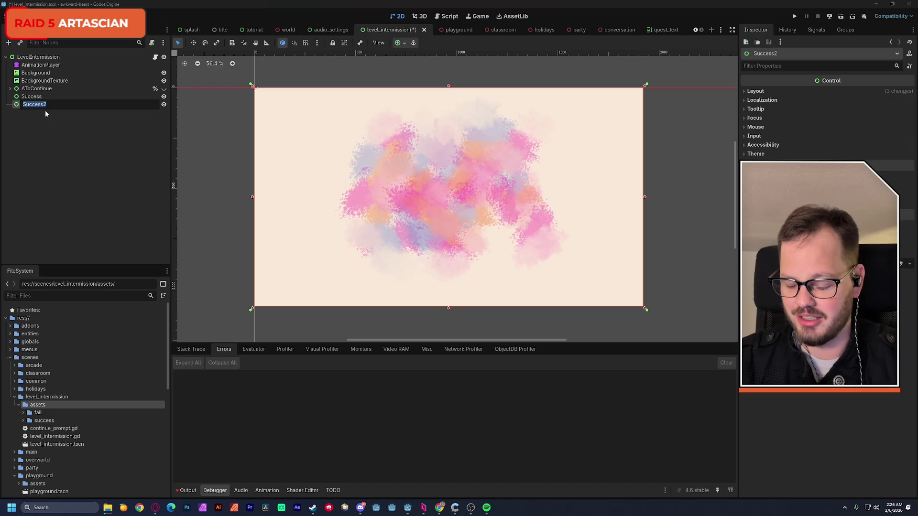
{"action": "type", "text": "Fail"}
{"action": "key", "text": "Return"}
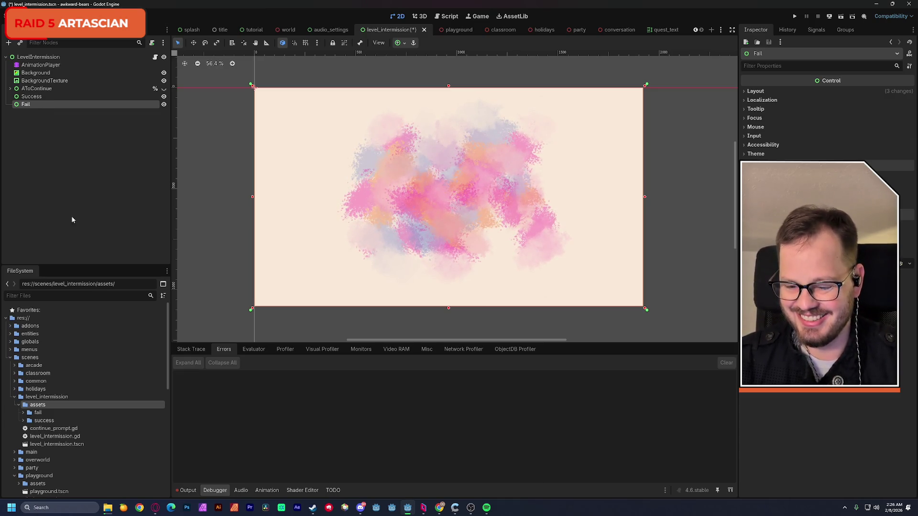
Add a TextureRect child under Fail and open the success assets folder.
{"action": "left_click", "coordinate": [23, 421]}
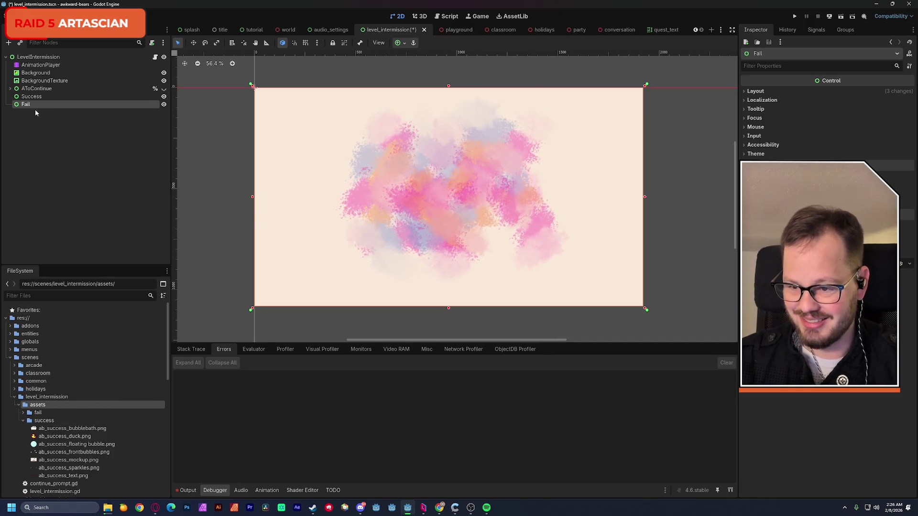
{"action": "left_click", "coordinate": [8, 43]}
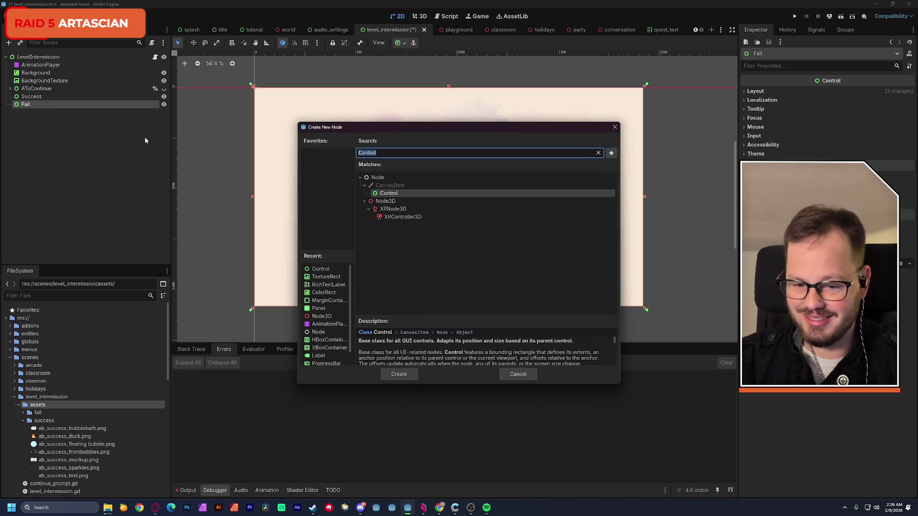
{"action": "double_click", "coordinate": [333, 275]}
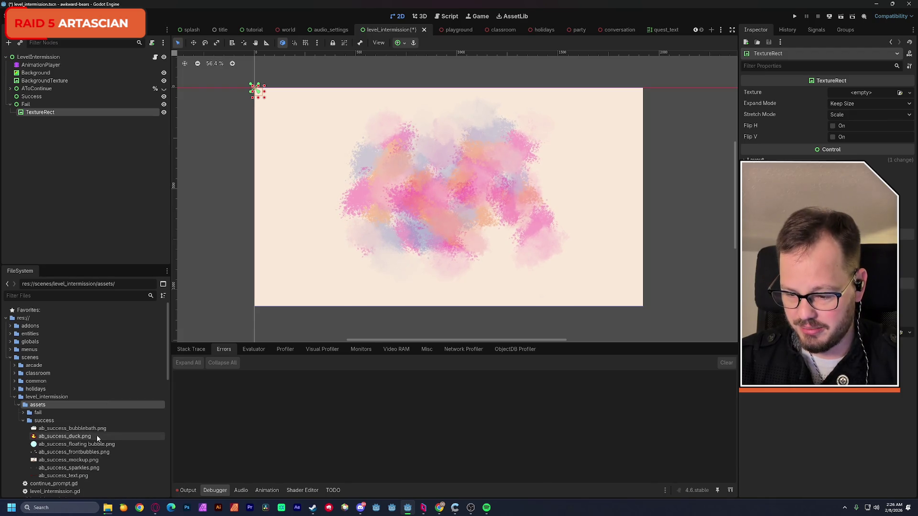
{"action": "left_click", "coordinate": [57, 424]}
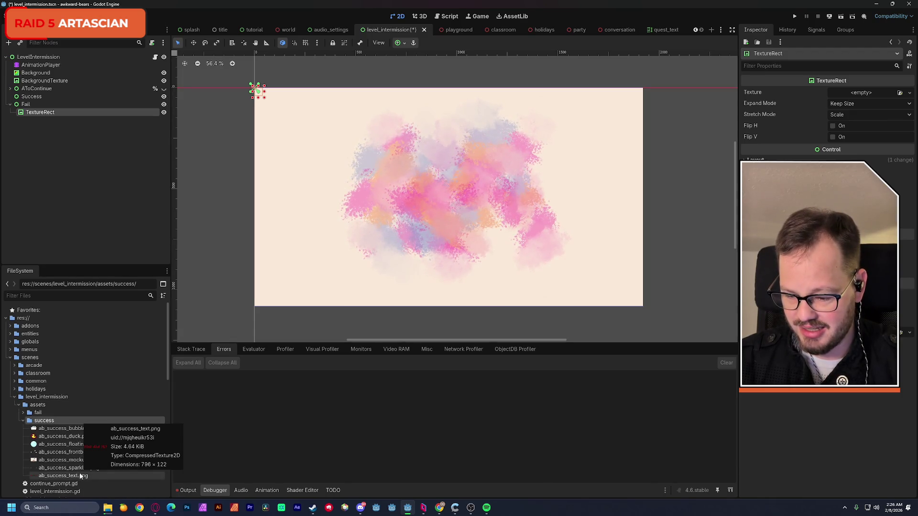
Assign ab_success_mockup.png as the TextureRect's texture and save the scene.
{"action": "mouse_move", "coordinate": [83, 461]}
{"action": "left_mouse_down"}
{"action": "mouse_move", "coordinate": [244, 404]}
{"action": "mouse_move", "coordinate": [837, 111]}
{"action": "mouse_move", "coordinate": [846, 97]}
{"action": "left_mouse_up"}
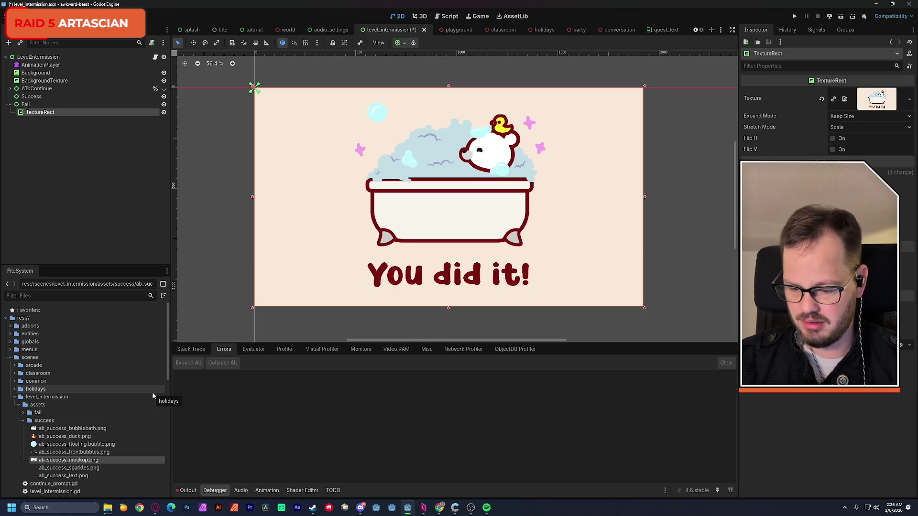
{"action": "key", "text": "ctrl+s"}
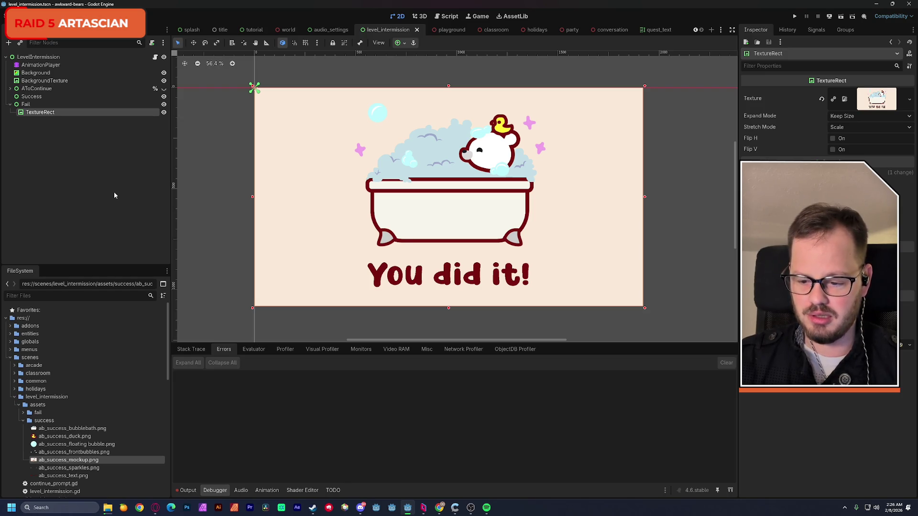
{"action": "left_click", "coordinate": [33, 105]}
{"action": "left_click", "coordinate": [8, 42]}
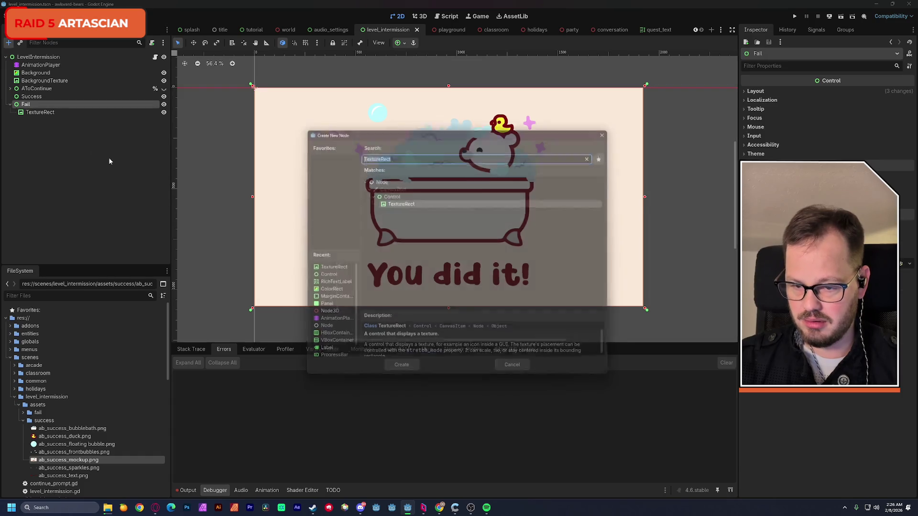
Add a second TextureRect showing ab_success_bubblebath.png, centred and nudged upward.
{"action": "double_click", "coordinate": [402, 204]}
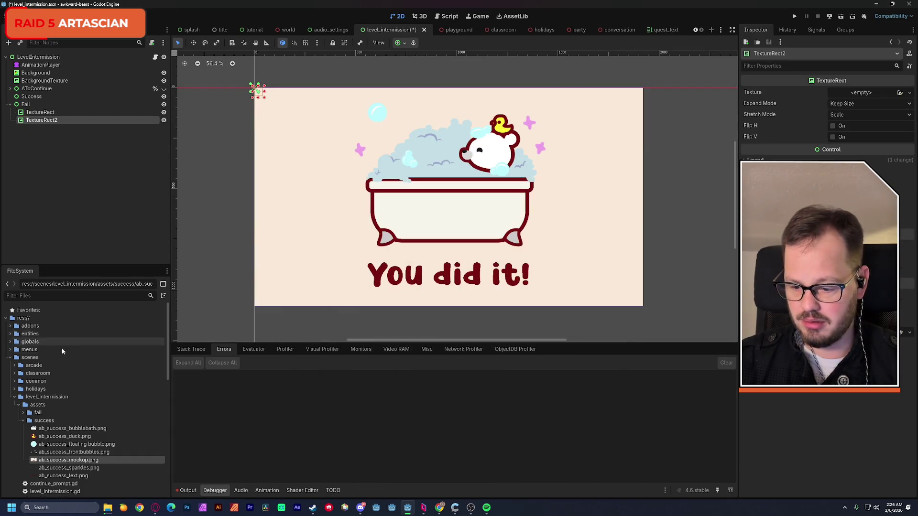
{"action": "mouse_move", "coordinate": [64, 432]}
{"action": "left_mouse_down"}
{"action": "mouse_move", "coordinate": [69, 452]}
{"action": "mouse_move", "coordinate": [377, 354]}
{"action": "mouse_move", "coordinate": [861, 105]}
{"action": "mouse_move", "coordinate": [850, 98]}
{"action": "left_mouse_up"}
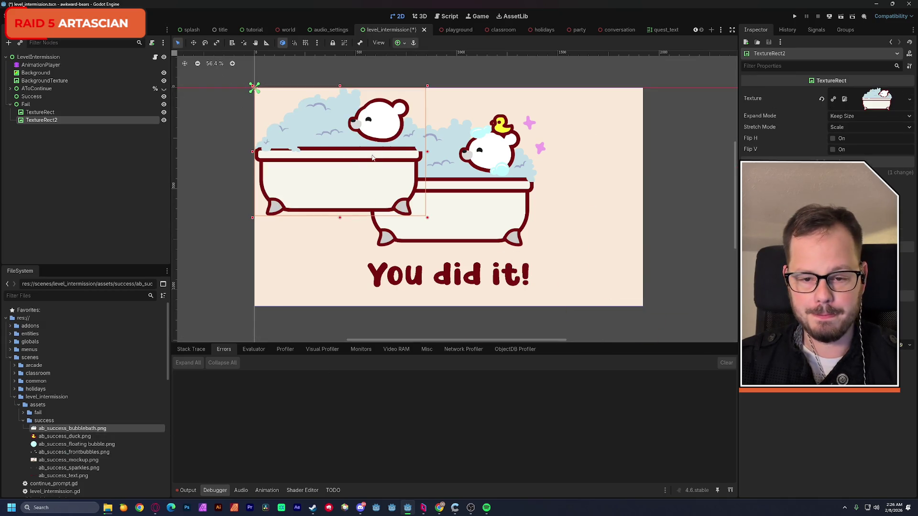
{"action": "mouse_move", "coordinate": [343, 175]}
{"action": "left_mouse_down"}
{"action": "mouse_move", "coordinate": [432, 221]}
{"action": "mouse_move", "coordinate": [395, 239]}
{"action": "left_mouse_up"}
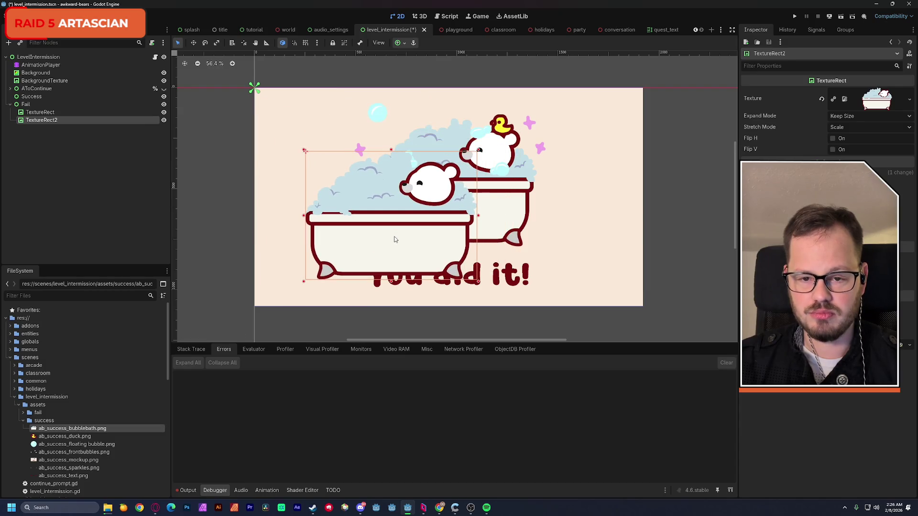
{"action": "left_click", "coordinate": [405, 43]}
{"action": "left_click", "coordinate": [415, 83]}
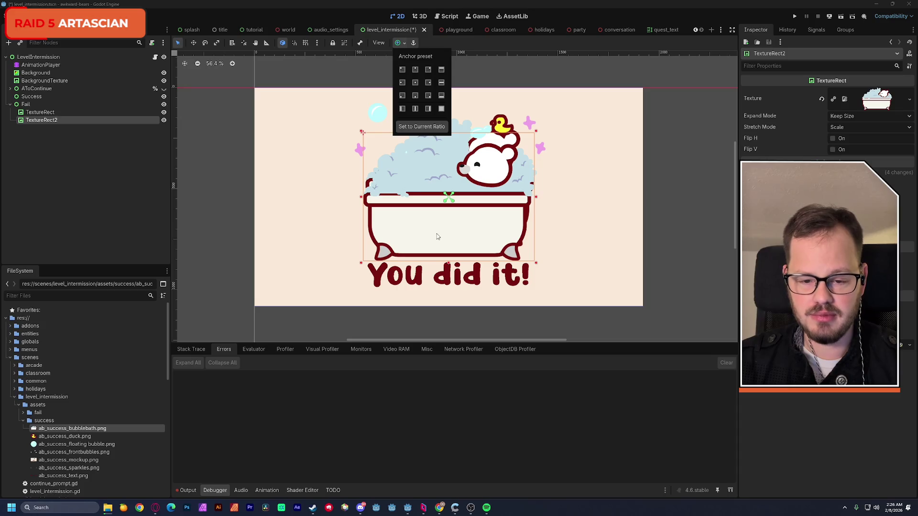
{"action": "left_click", "coordinate": [437, 236]}
{"action": "left_click_drag", "start_coordinate": [436, 237], "coordinate": [441, 220]}
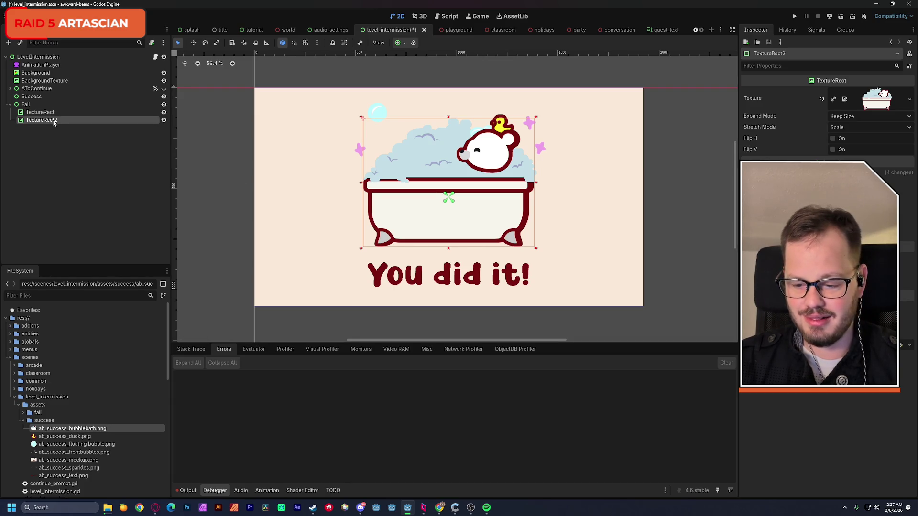
Rename the TextureRects to BubbleBath and Reference.
{"action": "double_click", "coordinate": [52, 123]}
{"action": "type", "text": "Bubble"}
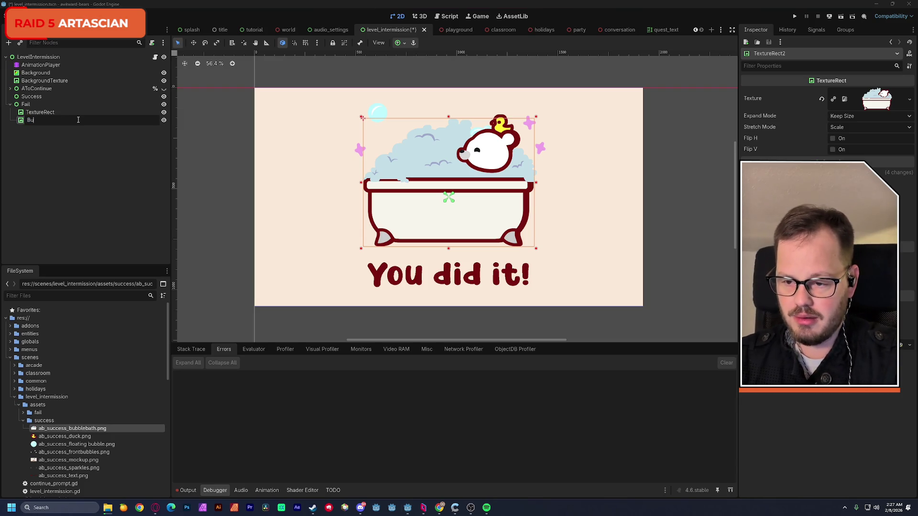
{"action": "type", "text": "Bath"}
{"action": "key", "text": "Return"}
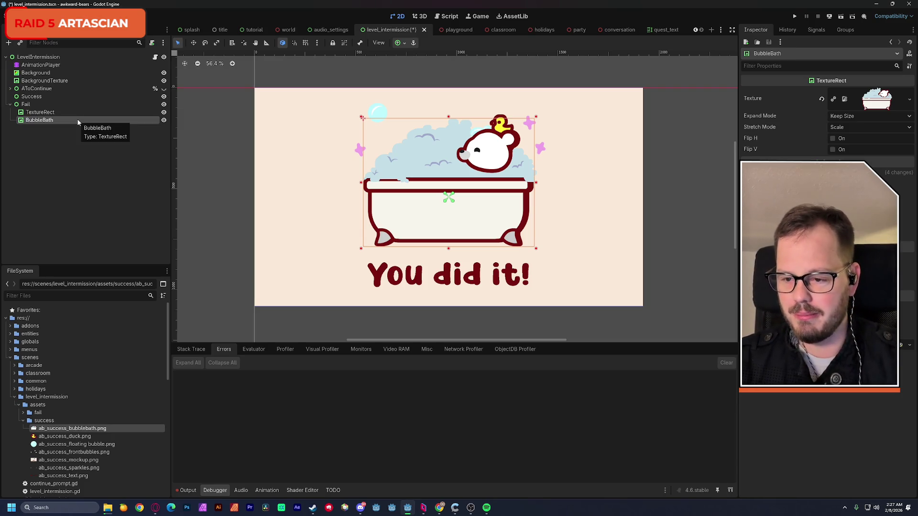
{"action": "double_click", "coordinate": [41, 113]}
{"action": "type", "text": "Reference"}
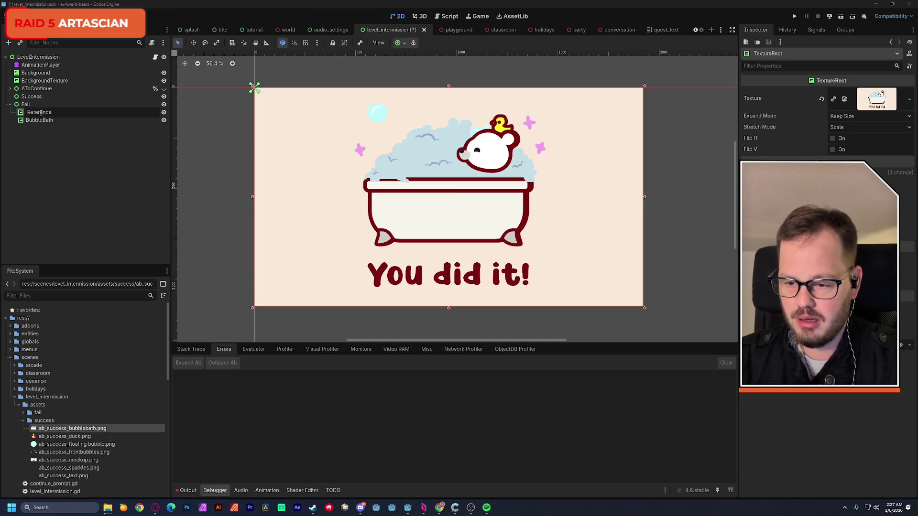
{"action": "key", "text": "Return"}
Add a third, empty TextureRect under Fail.
{"action": "key", "text": "Up"}
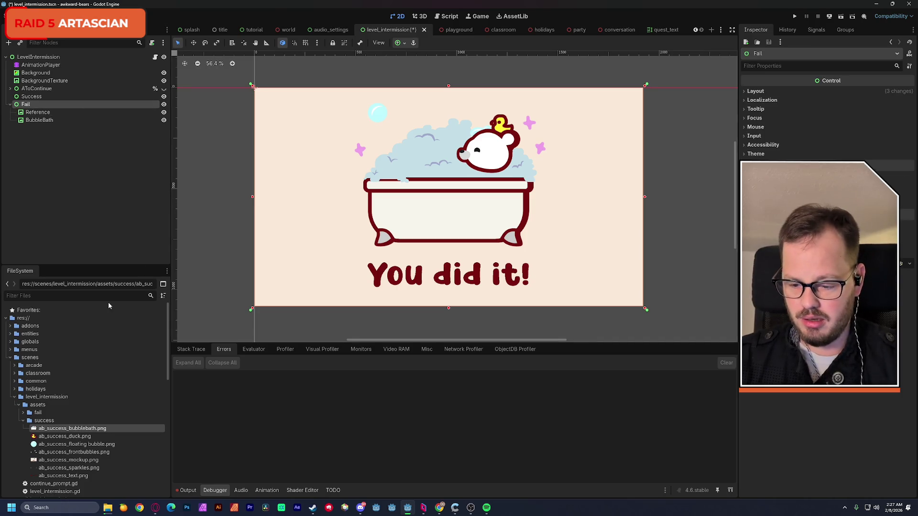
{"action": "key", "text": "ctrl+a"}
{"action": "left_click", "coordinate": [399, 375]}
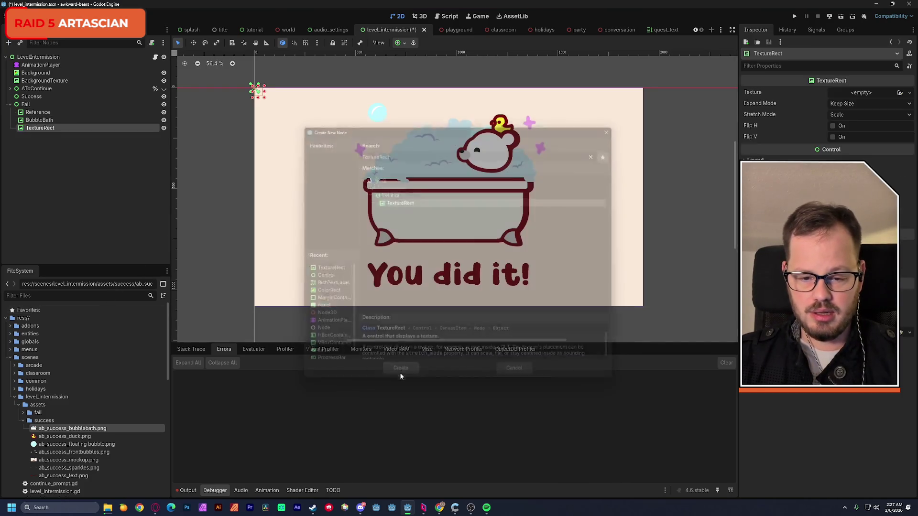
Give the new node ab_success_duck.png and place it on the bear's head.
{"action": "mouse_move", "coordinate": [110, 436]}
{"action": "left_mouse_down"}
{"action": "mouse_move", "coordinate": [101, 114]}
{"action": "mouse_move", "coordinate": [41, 111]}
{"action": "mouse_move", "coordinate": [43, 122]}
{"action": "mouse_move", "coordinate": [860, 92]}
{"action": "left_mouse_up"}
{"action": "mouse_move", "coordinate": [266, 102]}
{"action": "left_mouse_down"}
{"action": "mouse_move", "coordinate": [502, 147]}
{"action": "mouse_move", "coordinate": [475, 97]}
{"action": "left_mouse_up"}
{"action": "scroll", "coordinate": [501, 146], "scroll_direction": "up", "scroll_amount": 6}
{"action": "scroll", "coordinate": [429, 164], "scroll_direction": "down", "scroll_amount": 4}
{"action": "scroll", "coordinate": [429, 164], "scroll_direction": "left", "scroll_amount": 2}
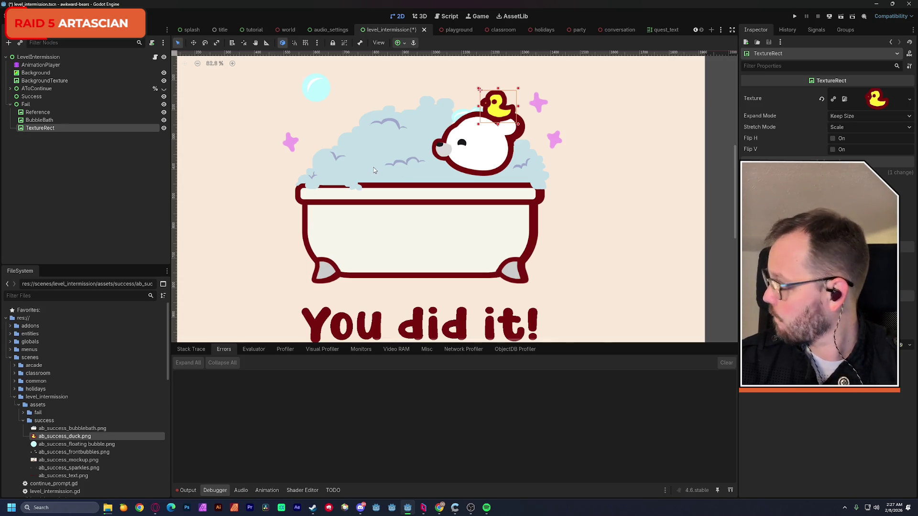
{"action": "scroll", "coordinate": [362, 188], "scroll_direction": "left", "scroll_amount": 2}
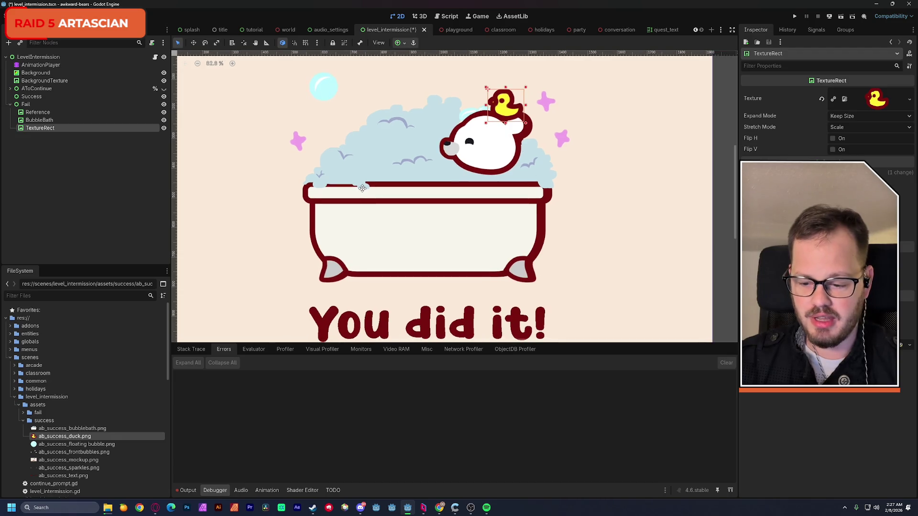
Rename the node Duck, toggle Reference and BubbleBath visibility to compare, then add another node under Fail.
{"action": "double_click", "coordinate": [48, 128]}
{"action": "type", "text": "Duck"}
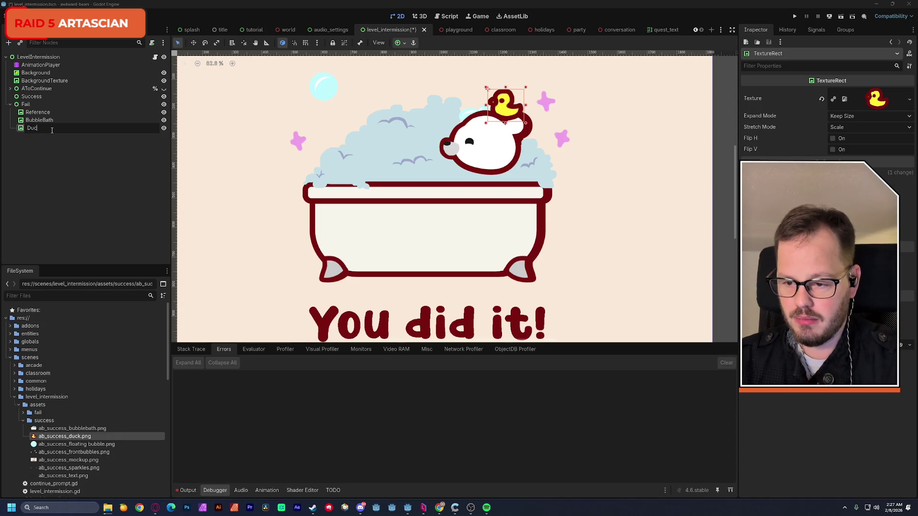
{"action": "key", "text": "Return"}
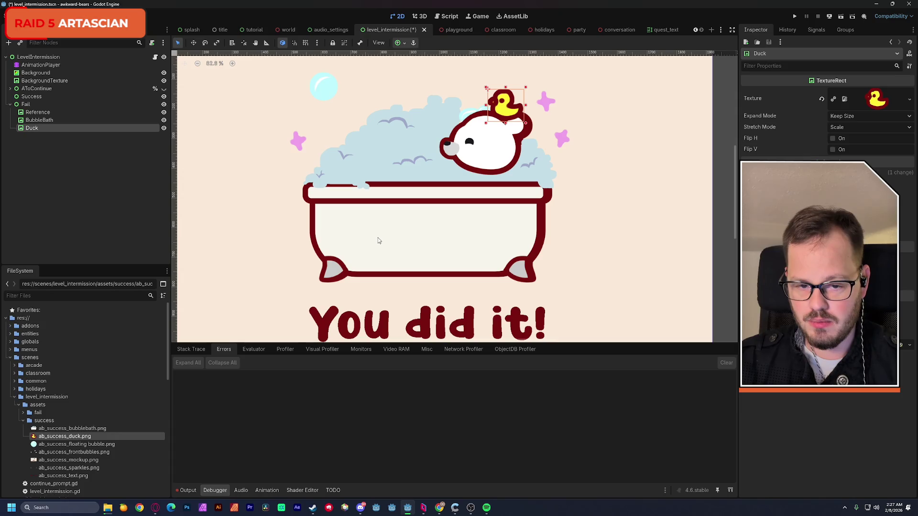
{"action": "left_click", "coordinate": [163, 113]}
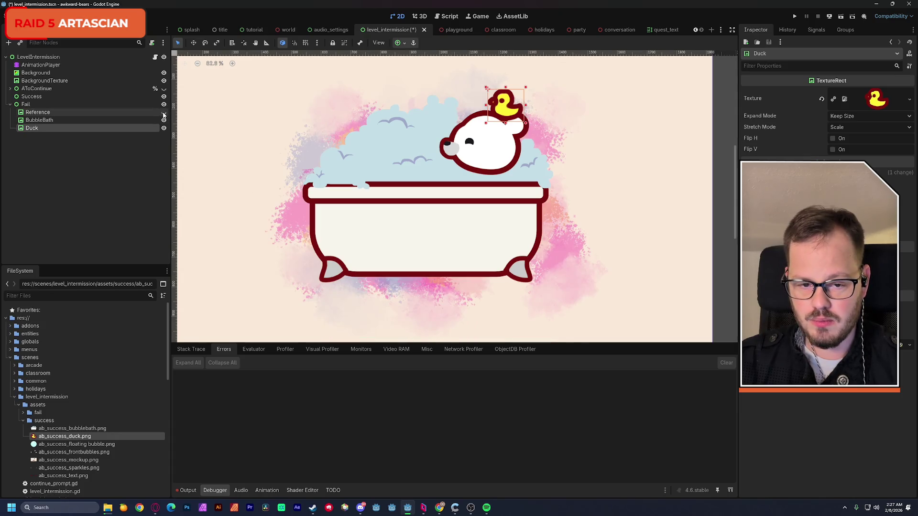
{"action": "left_click", "coordinate": [164, 113]}
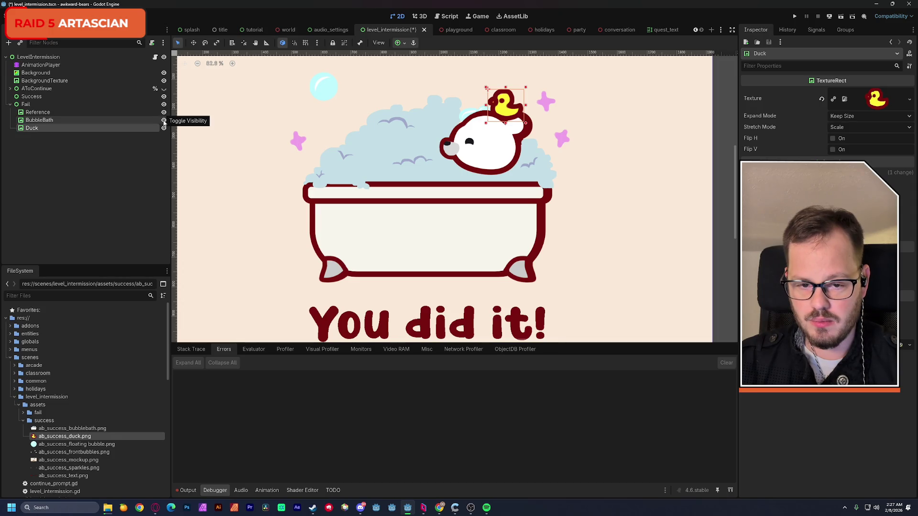
{"action": "left_click", "coordinate": [163, 121]}
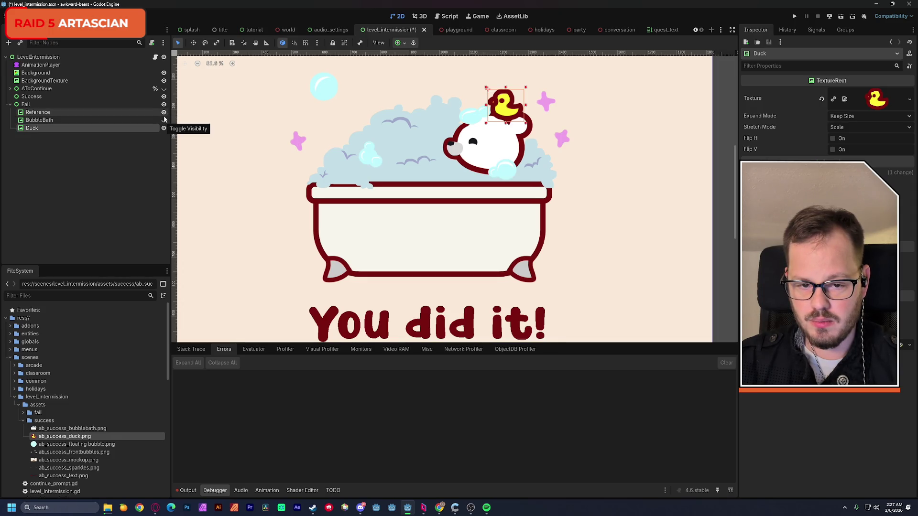
{"action": "left_click", "coordinate": [164, 120]}
{"action": "left_click", "coordinate": [163, 120]}
{"action": "left_click", "coordinate": [164, 120]}
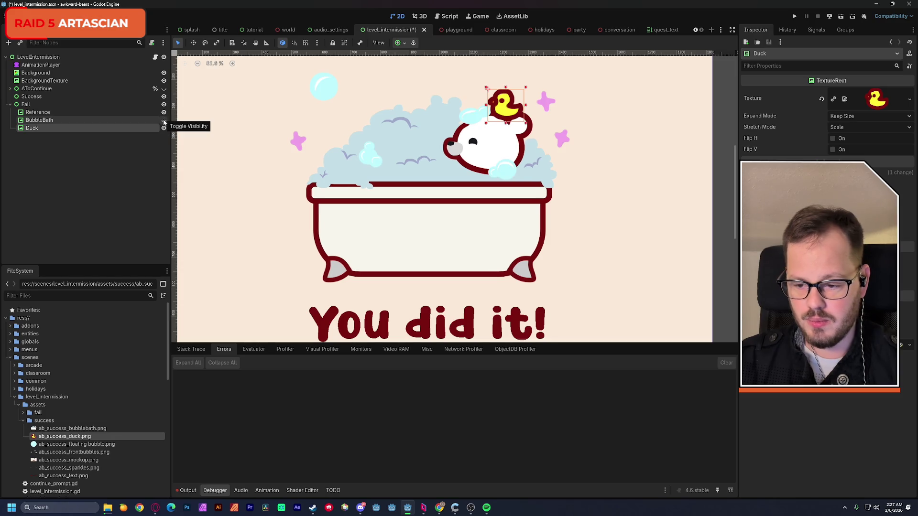
{"action": "left_click", "coordinate": [43, 105]}
{"action": "key", "text": "ctrl+a"}
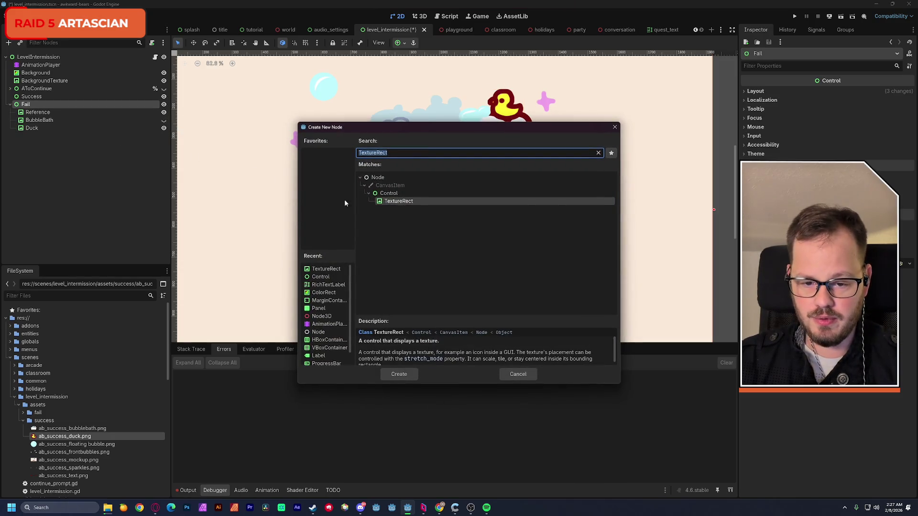
Add a TextureRect named Bubble showing ab_success_floating bubble.png.
{"action": "double_click", "coordinate": [391, 201]}
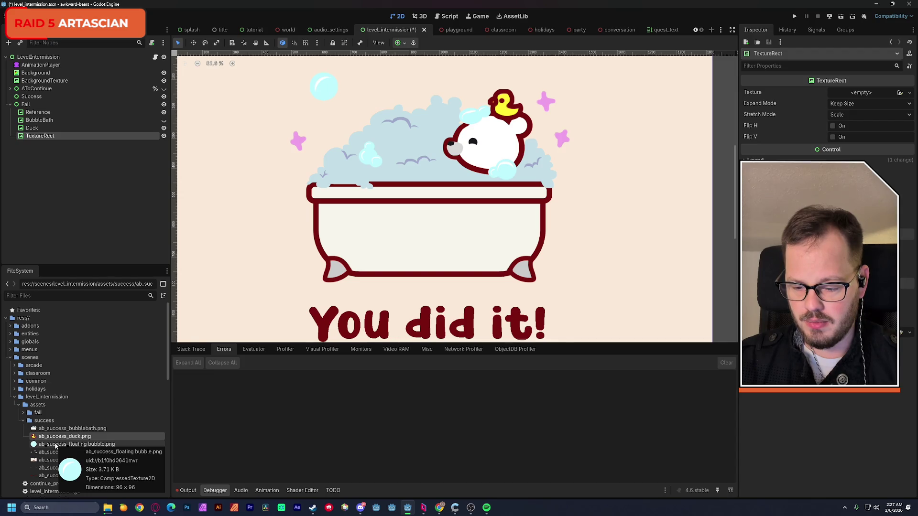
{"action": "mouse_move", "coordinate": [56, 445]}
{"action": "left_mouse_down"}
{"action": "mouse_move", "coordinate": [884, 124]}
{"action": "mouse_move", "coordinate": [860, 96]}
{"action": "left_mouse_up"}
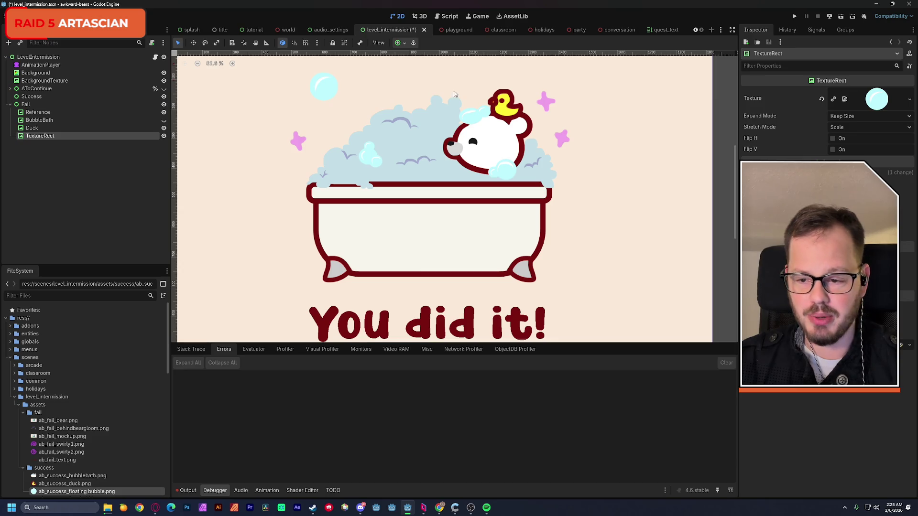
{"action": "double_click", "coordinate": [39, 135]}
{"action": "type", "text": "Bubble"}
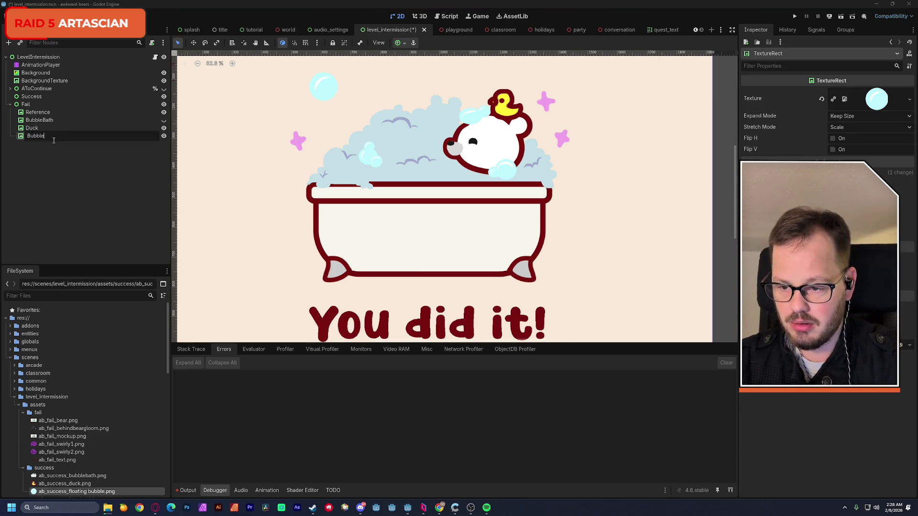
{"action": "key", "text": "Return"}
Line the Bubble up with the mockup's top-left bubble, then add another node under Fail.
{"action": "scroll", "coordinate": [291, 173], "scroll_direction": "down", "scroll_amount": 2}
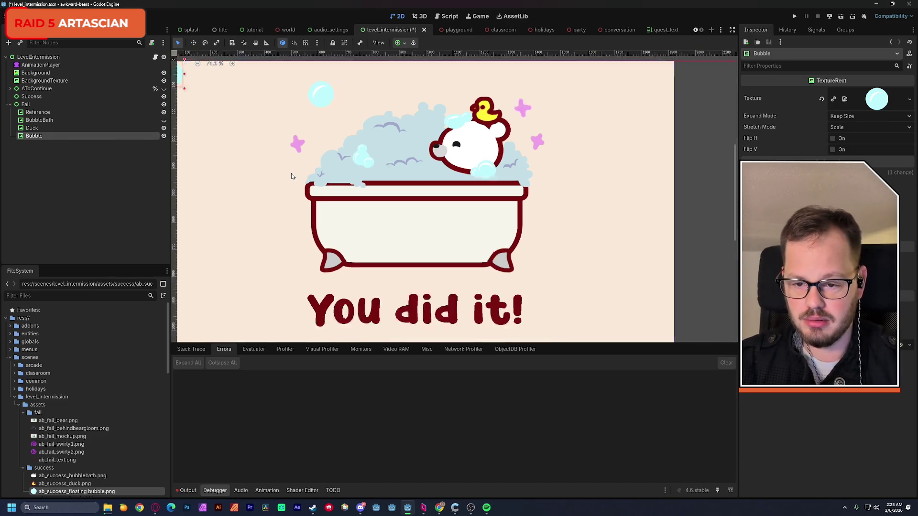
{"action": "mouse_move", "coordinate": [196, 96]}
{"action": "left_mouse_down"}
{"action": "mouse_move", "coordinate": [286, 114]}
{"action": "mouse_move", "coordinate": [284, 124]}
{"action": "left_mouse_up"}
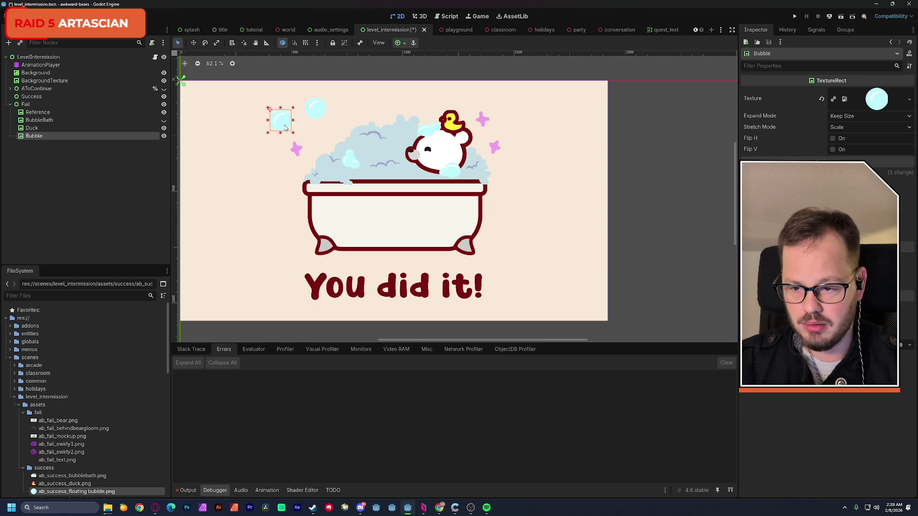
{"action": "left_click", "coordinate": [164, 128]}
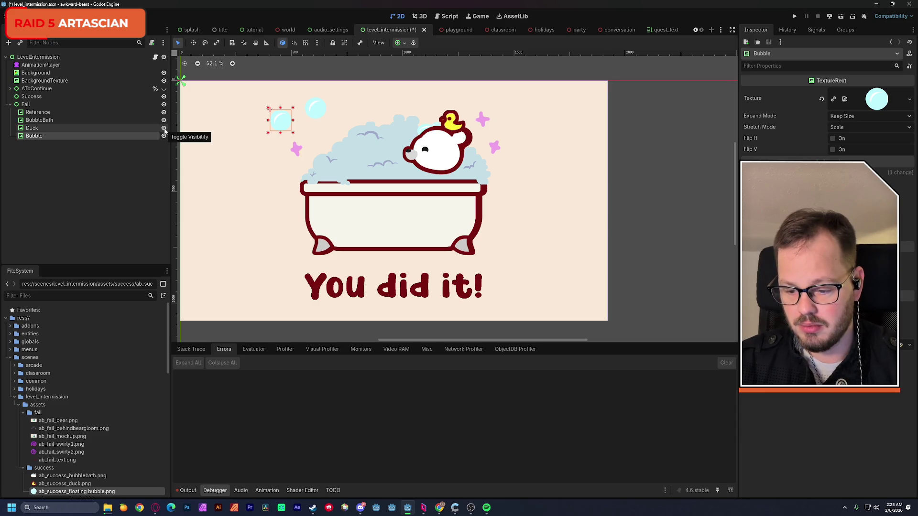
{"action": "scroll", "coordinate": [279, 117], "scroll_direction": "up", "scroll_amount": 1}
{"action": "left_click_drag", "start_coordinate": [277, 118], "coordinate": [324, 109]}
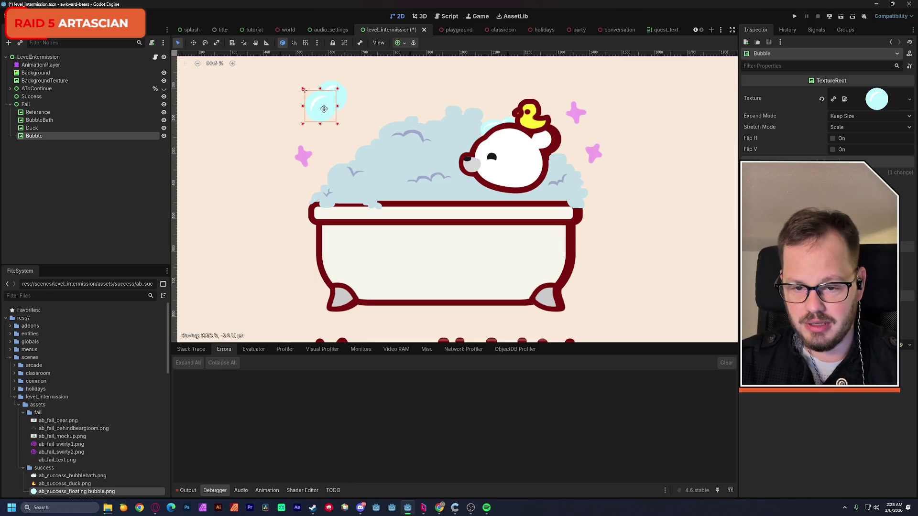
{"action": "scroll", "coordinate": [324, 109], "scroll_direction": "up", "scroll_amount": 5}
{"action": "left_click_drag", "start_coordinate": [302, 174], "coordinate": [310, 158]}
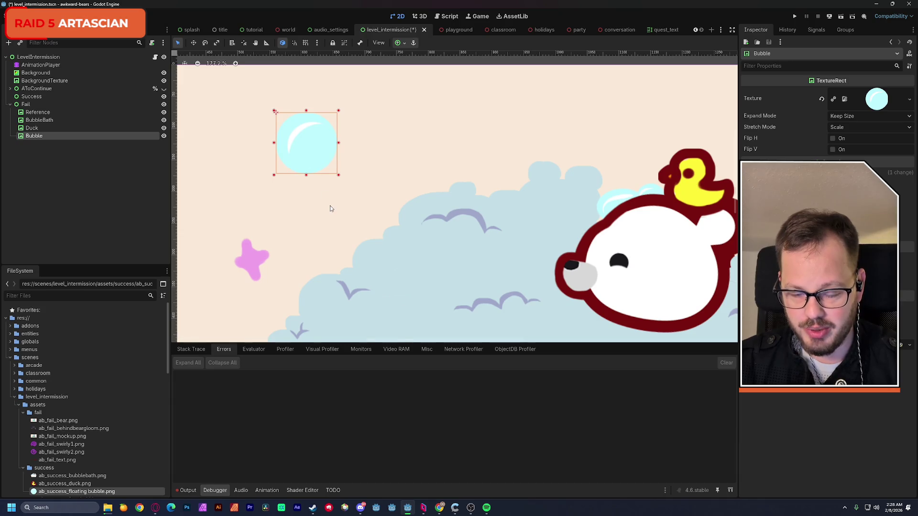
{"action": "scroll", "coordinate": [330, 208], "scroll_direction": "down", "scroll_amount": 3}
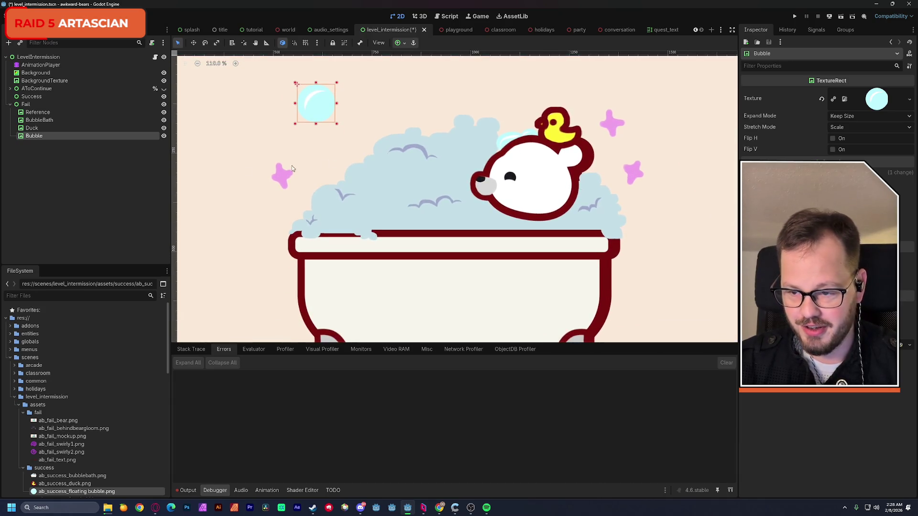
{"action": "left_click", "coordinate": [26, 105]}
{"action": "key", "text": "ctrl+a"}
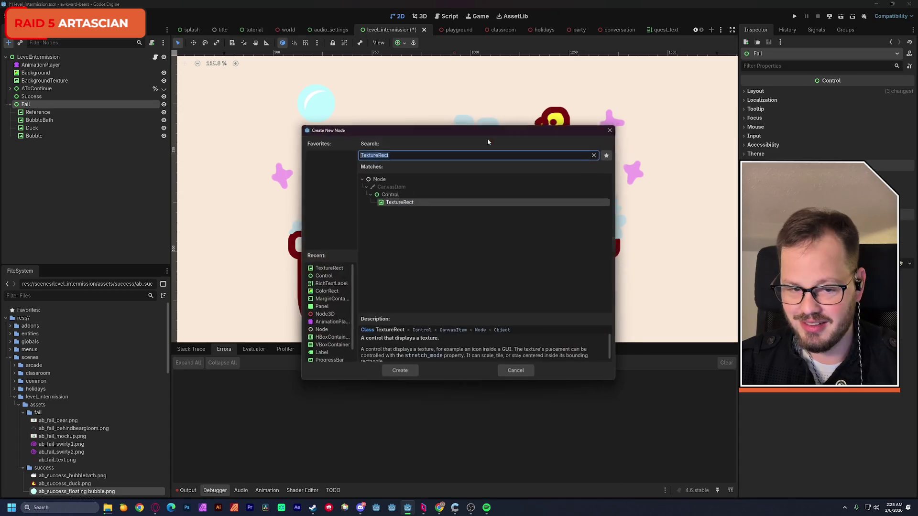
Add a TextureRect under Fail with the front bubbles image, placed over the bathtub foam.
{"action": "double_click", "coordinate": [396, 202]}
{"action": "scroll", "coordinate": [86, 447], "scroll_direction": "down", "scroll_amount": 2}
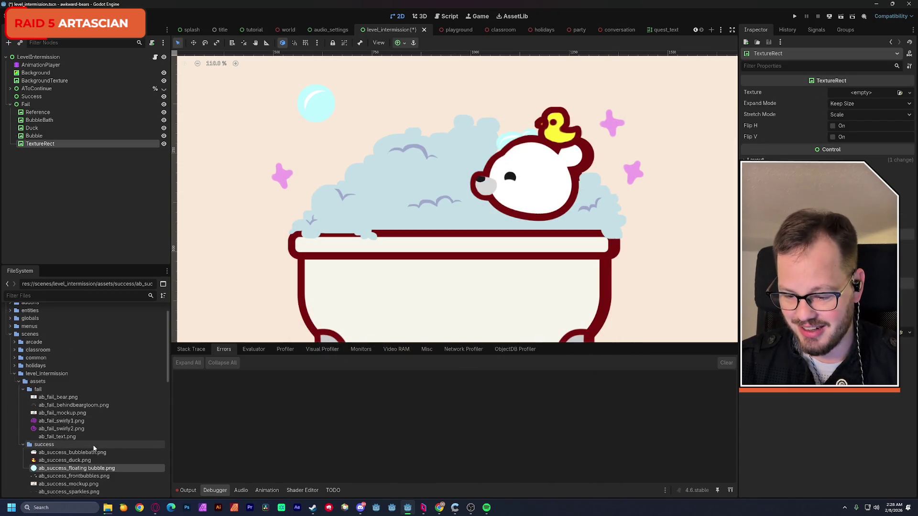
{"action": "mouse_move", "coordinate": [56, 455]}
{"action": "left_mouse_down"}
{"action": "mouse_move", "coordinate": [325, 392]}
{"action": "mouse_move", "coordinate": [855, 94]}
{"action": "left_mouse_up"}
{"action": "mouse_move", "coordinate": [265, 140]}
{"action": "left_mouse_down"}
{"action": "mouse_move", "coordinate": [316, 171]}
{"action": "mouse_move", "coordinate": [535, 233]}
{"action": "mouse_move", "coordinate": [536, 282]}
{"action": "mouse_move", "coordinate": [545, 239]}
{"action": "mouse_move", "coordinate": [466, 234]}
{"action": "mouse_move", "coordinate": [554, 221]}
{"action": "mouse_move", "coordinate": [550, 214]}
{"action": "left_mouse_up"}
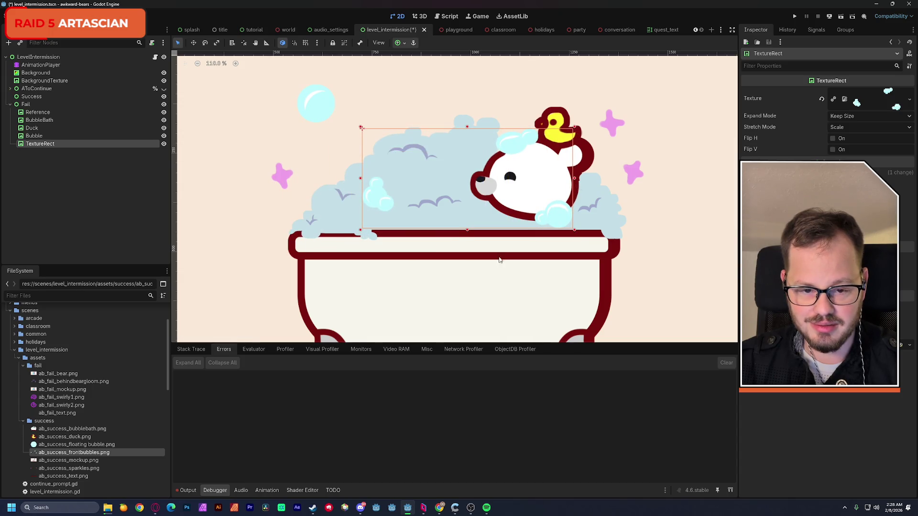
Rename Bubble to FloatingBubble and the new front bubbles node to Bubbles.
{"action": "scroll", "coordinate": [396, 216], "scroll_direction": "down", "scroll_amount": 2}
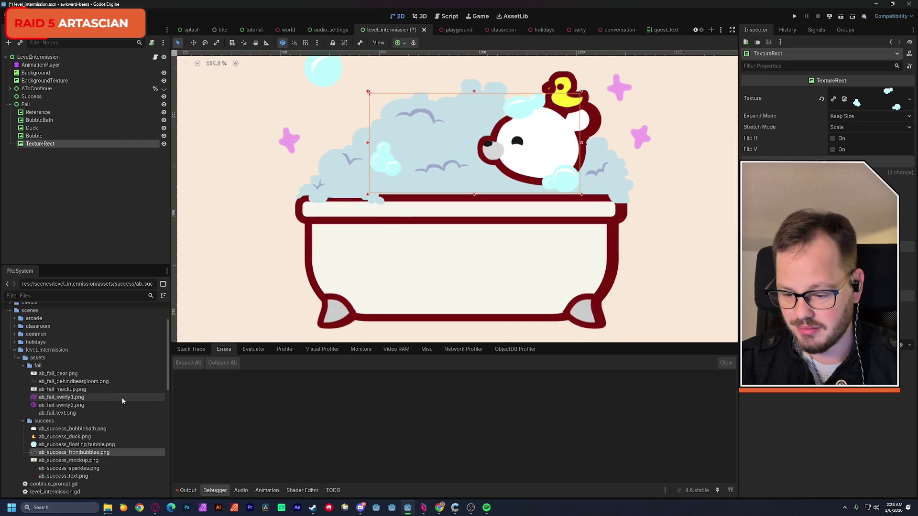
{"action": "double_click", "coordinate": [55, 136]}
{"action": "key", "text": "Home"}
{"action": "type", "text": "Float"}
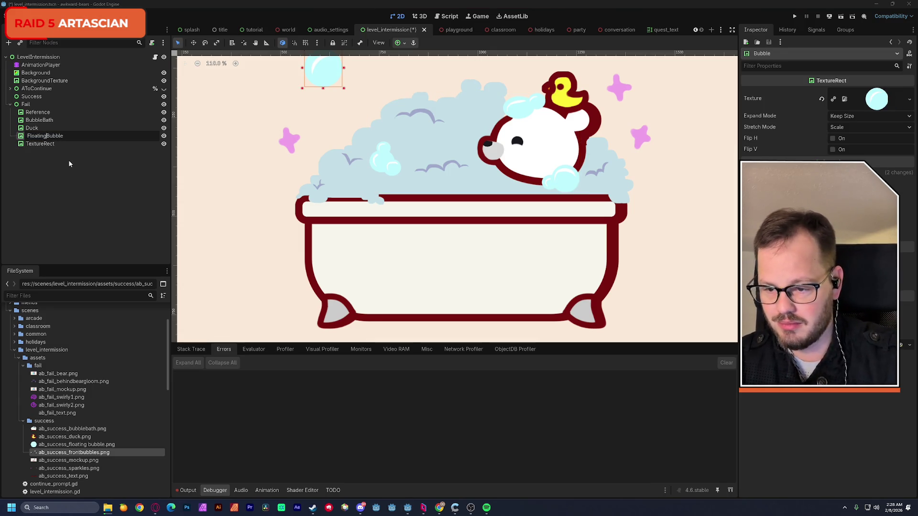
{"action": "left_click", "coordinate": [52, 146]}
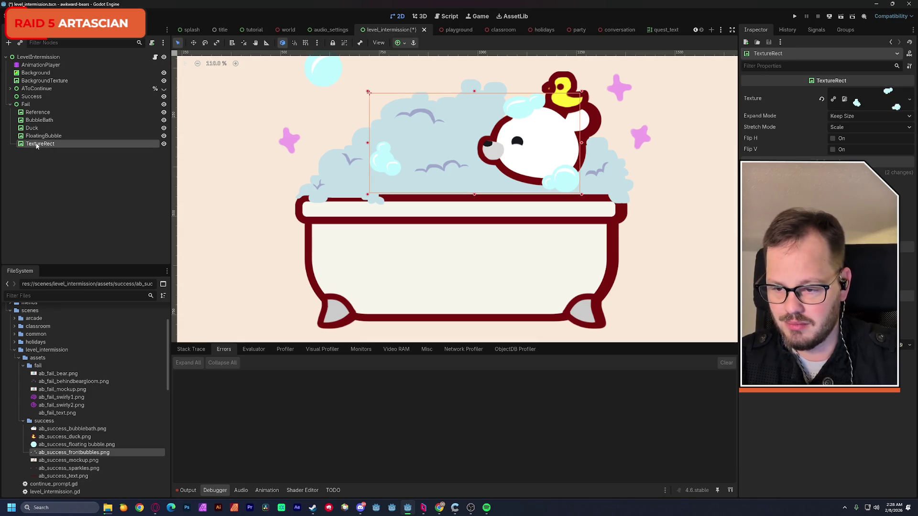
{"action": "double_click", "coordinate": [37, 144]}
{"action": "type", "text": "Bubbl"}
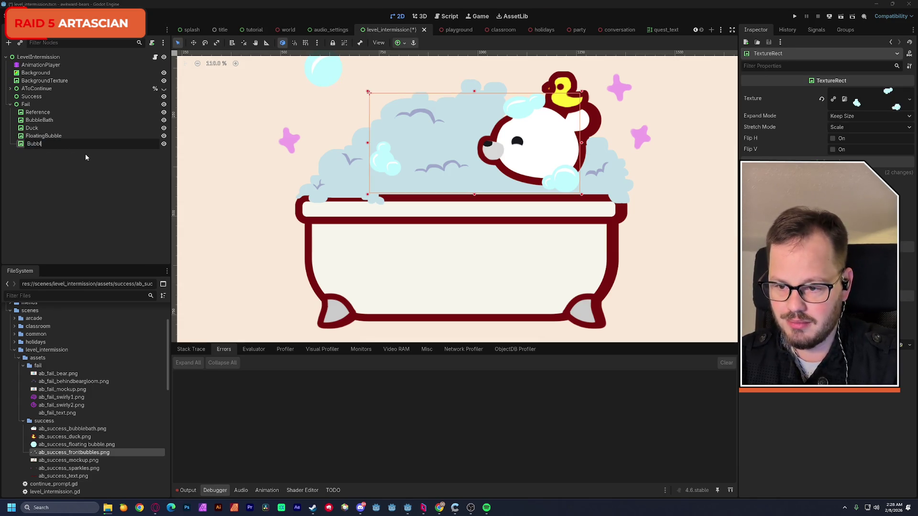
{"action": "type", "text": "les"}
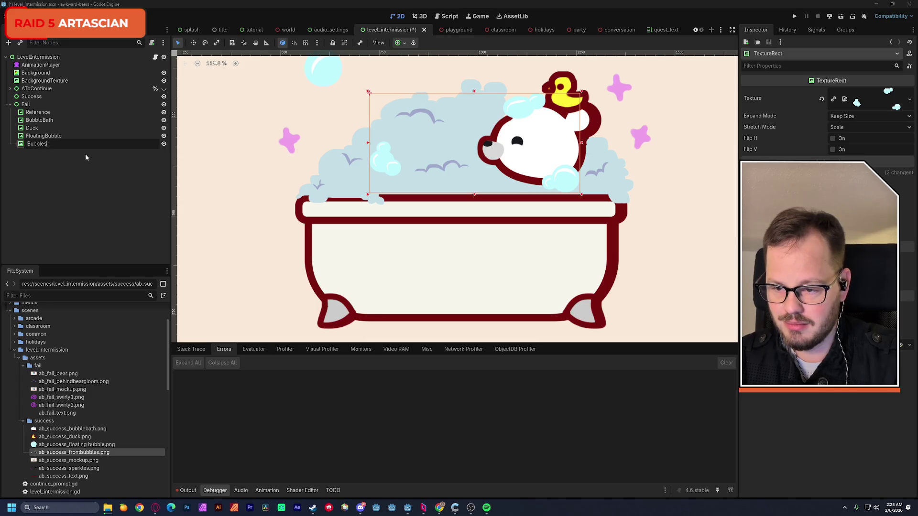
{"action": "key", "text": "Return"}
{"action": "left_click", "coordinate": [26, 104]}
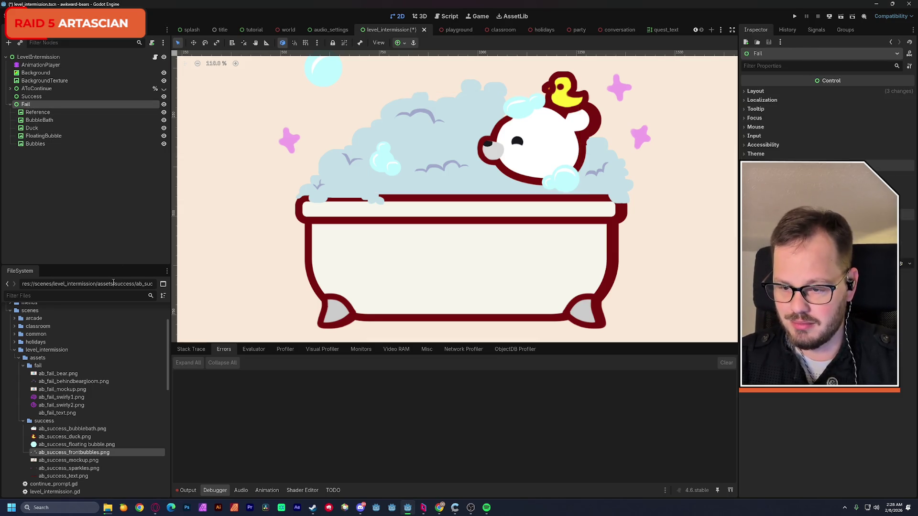
Move the nodes from Reference through Bubbles under Fail and save the scene.
{"action": "left_click", "coordinate": [37, 112]}
{"action": "left_click", "coordinate": [36, 143], "text": "shift"}
{"action": "left_click_drag", "start_coordinate": [37, 115], "coordinate": [36, 96]}
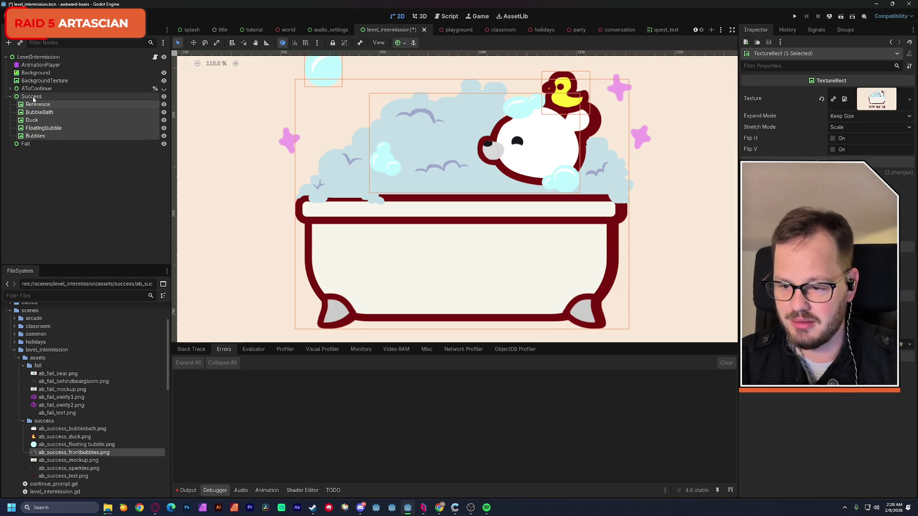
{"action": "scroll", "coordinate": [415, 199], "scroll_direction": "down", "scroll_amount": 4}
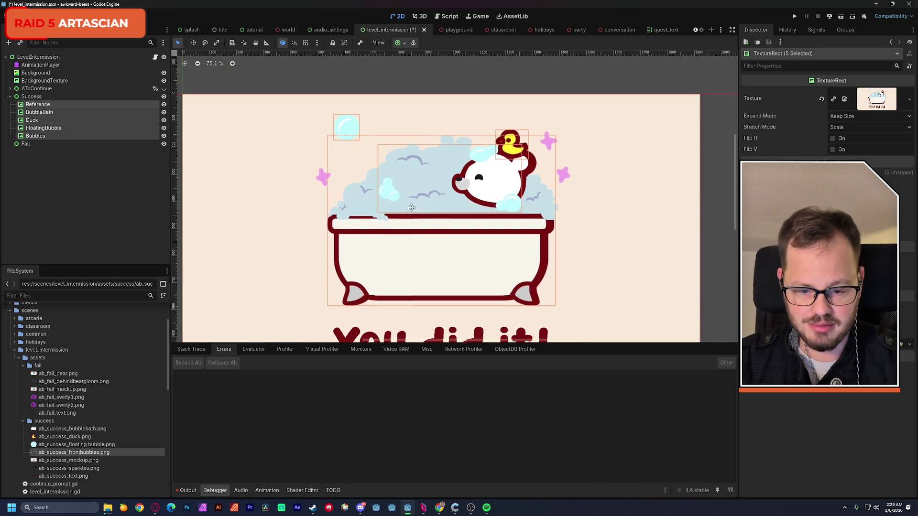
{"action": "scroll", "coordinate": [419, 172], "scroll_direction": "down", "scroll_amount": 2}
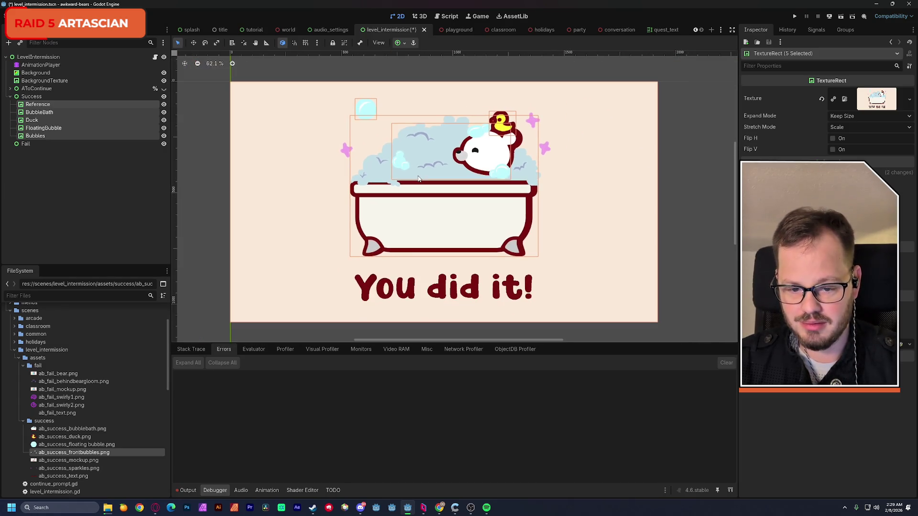
{"action": "key", "text": "ctrl+s"}
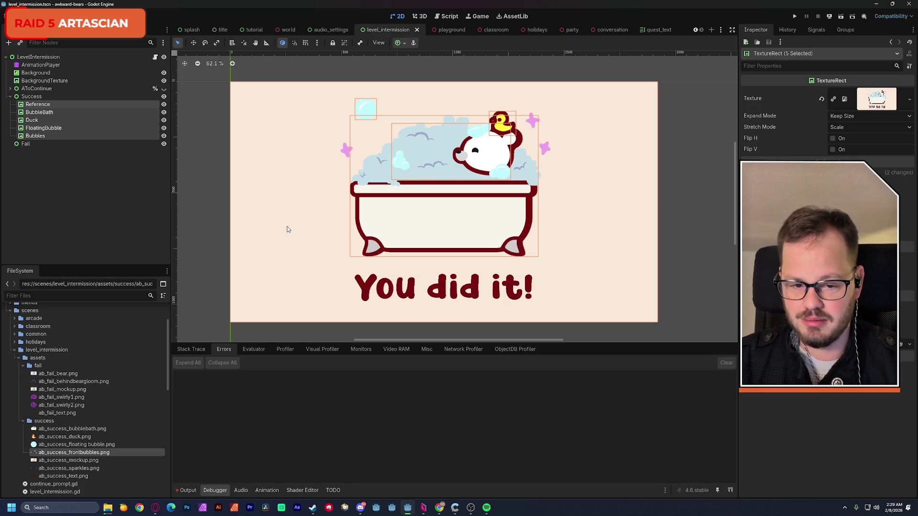
Add a TextureRect under Success with the sparkles image and name it Sparkles.
{"action": "left_click", "coordinate": [31, 96]}
{"action": "key", "text": "ctrl+a"}
{"action": "key", "text": "Return"}
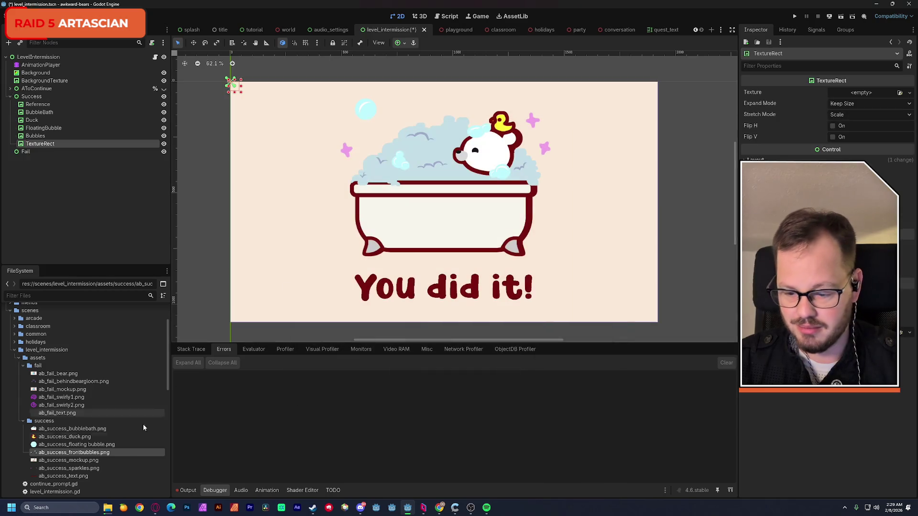
{"action": "mouse_move", "coordinate": [81, 469]}
{"action": "left_mouse_down"}
{"action": "mouse_move", "coordinate": [841, 125]}
{"action": "mouse_move", "coordinate": [856, 98]}
{"action": "left_mouse_up"}
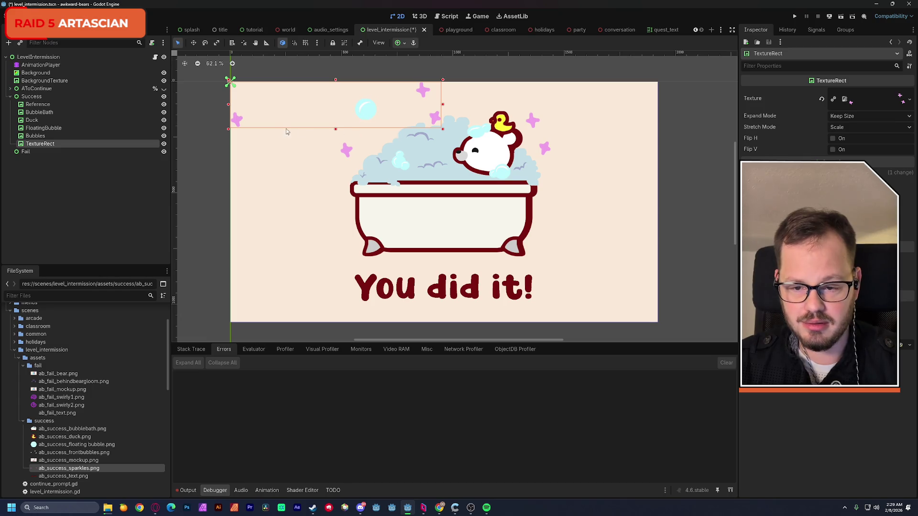
{"action": "left_click", "coordinate": [34, 151]}
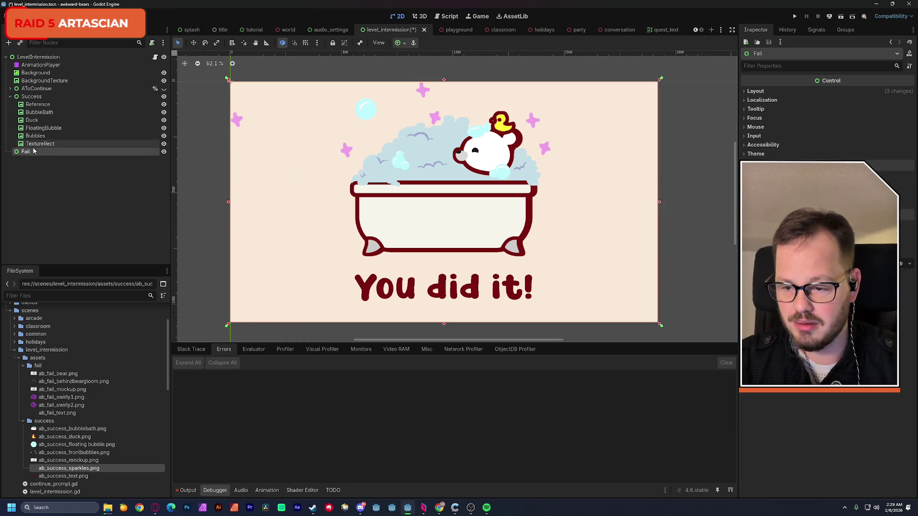
{"action": "left_click", "coordinate": [41, 146]}
{"action": "left_click", "coordinate": [43, 144]}
{"action": "type", "text": "Sparkles"}
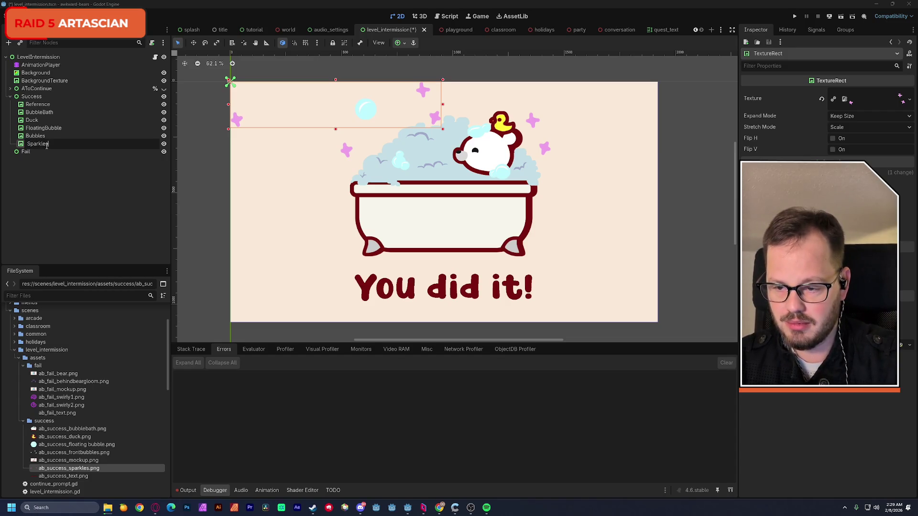
{"action": "key", "text": "Return"}
Hide the Fail screen and position the sparkles around the bear in the tub.
{"action": "left_click", "coordinate": [239, 125]}
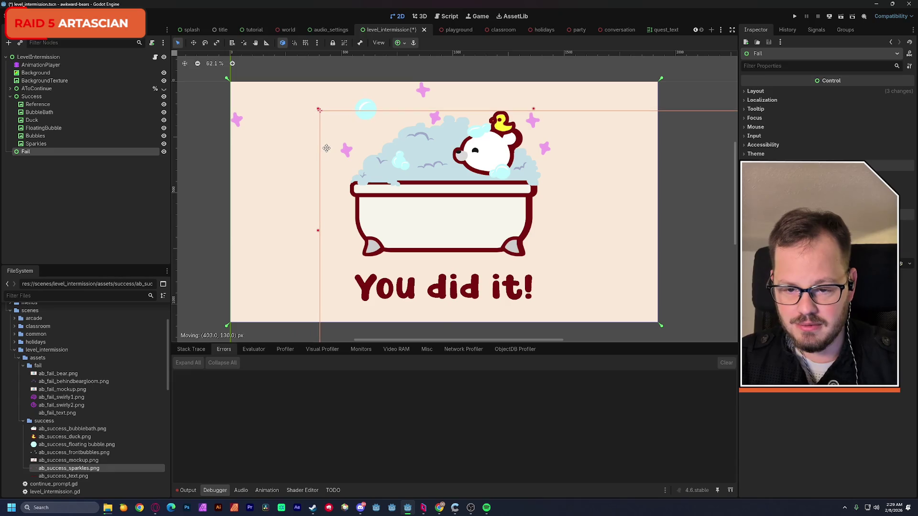
{"action": "left_click", "coordinate": [164, 152]}
{"action": "left_click", "coordinate": [68, 144]}
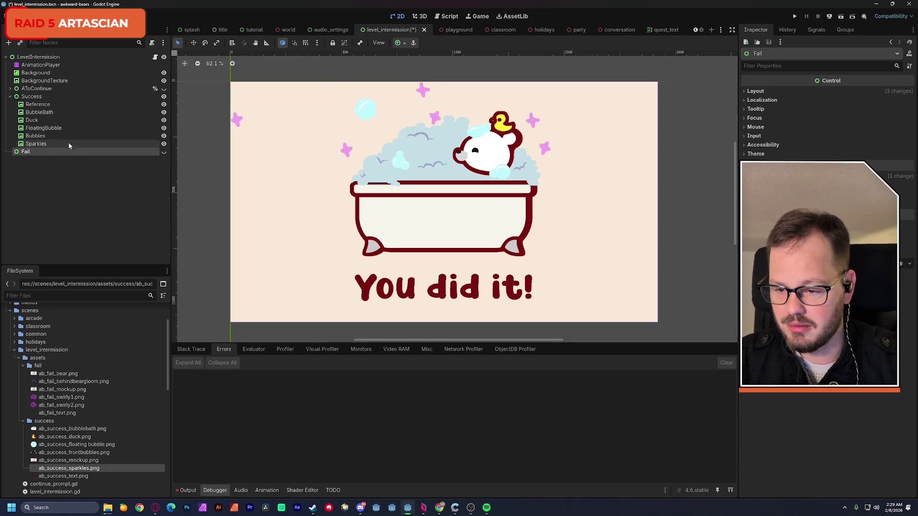
{"action": "left_click_drag", "start_coordinate": [238, 121], "coordinate": [346, 149]}
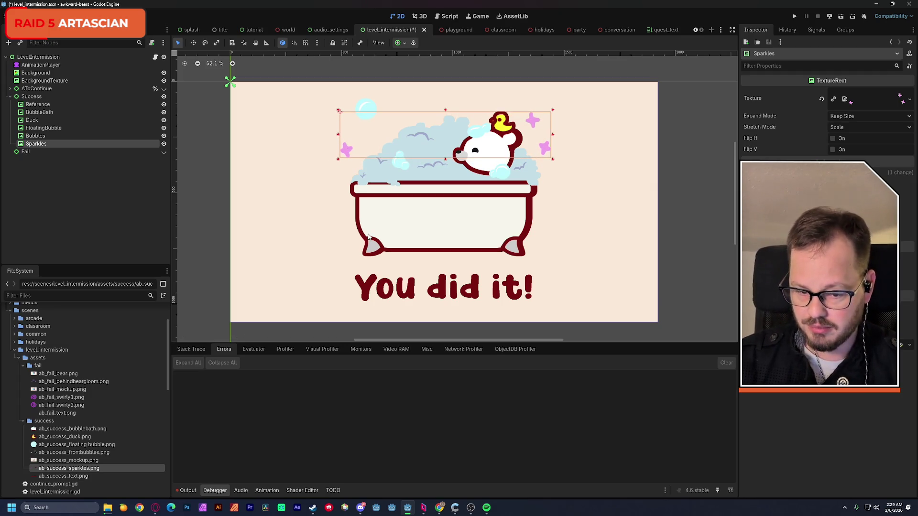
{"action": "left_click", "coordinate": [79, 184]}
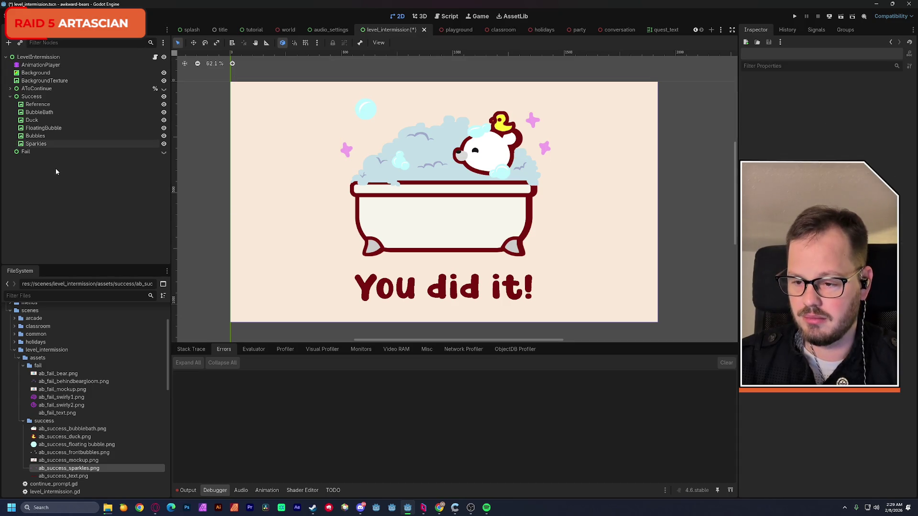
Copy GoodLuckText from the tutorial scene and paste it under Success in level_intermission.
{"action": "left_click", "coordinate": [253, 30]}
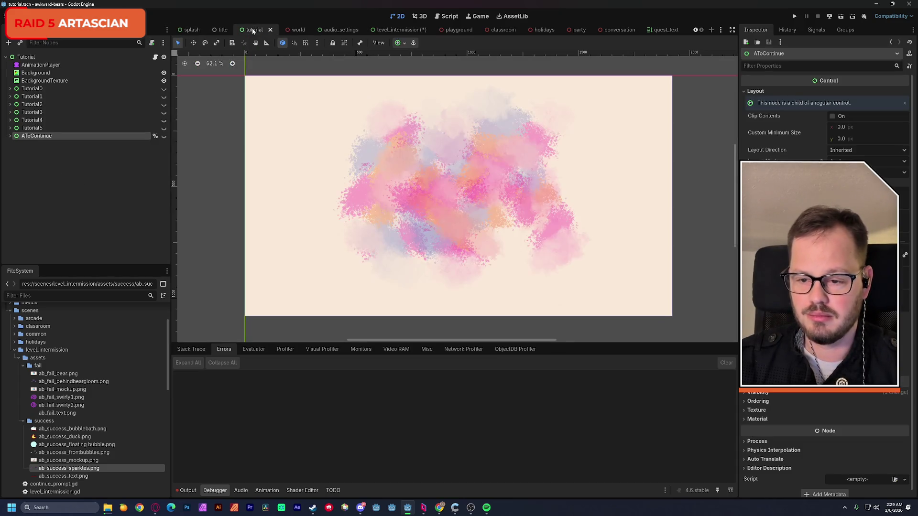
{"action": "left_click", "coordinate": [11, 128]}
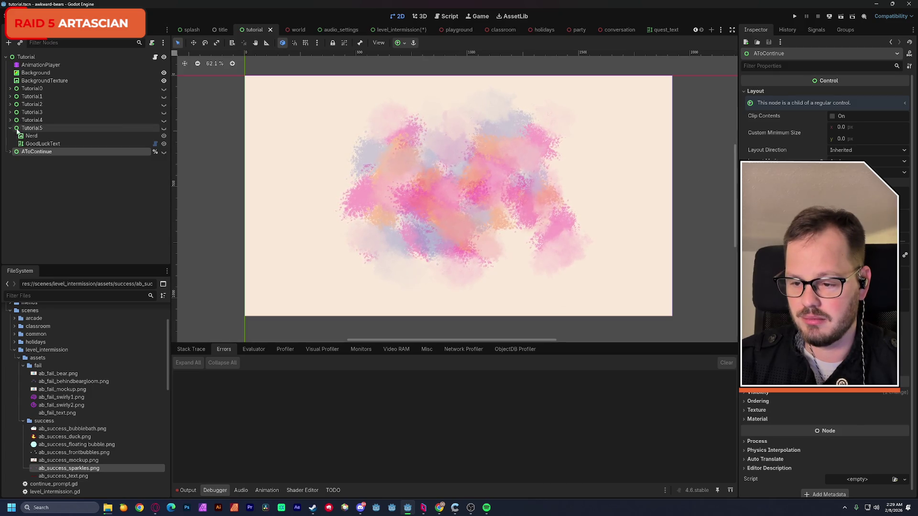
{"action": "left_click", "coordinate": [38, 144]}
{"action": "left_click", "coordinate": [404, 30]}
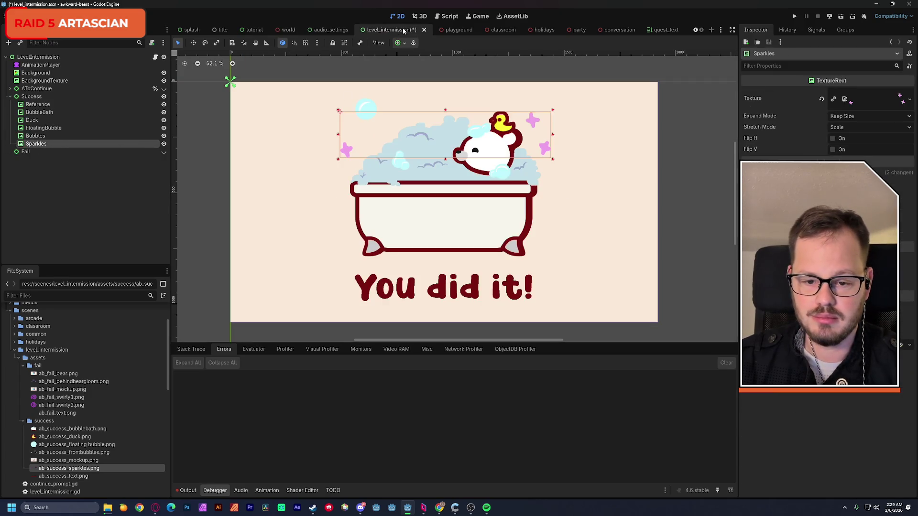
{"action": "left_click", "coordinate": [29, 97]}
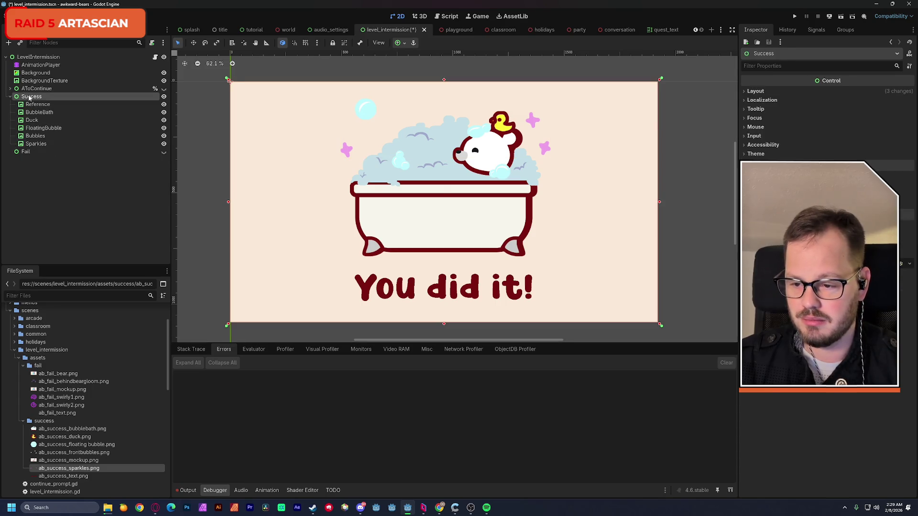
{"action": "key", "text": "ctrl+v"}
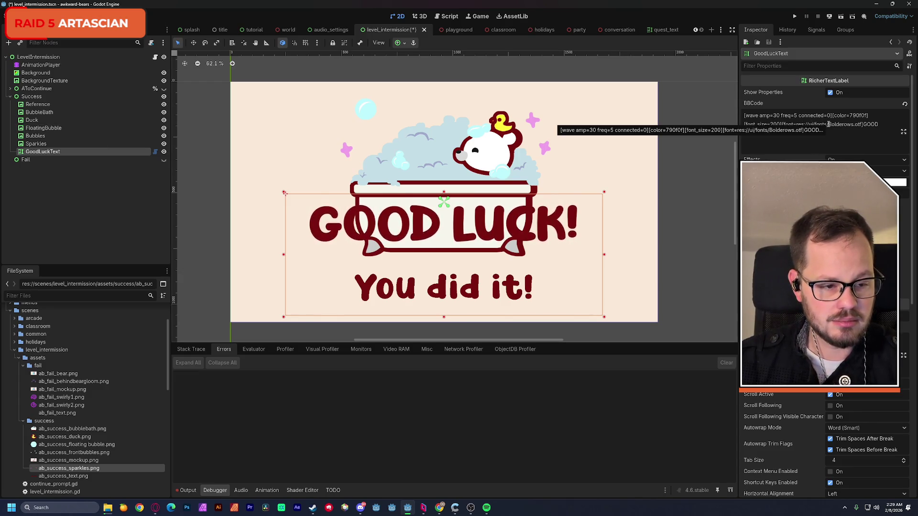
Edit the label's BBCode font size and replace GOOD LUCK! with 'You did it!'.
{"action": "left_click", "coordinate": [772, 125]}
{"action": "type", "text": "15"}
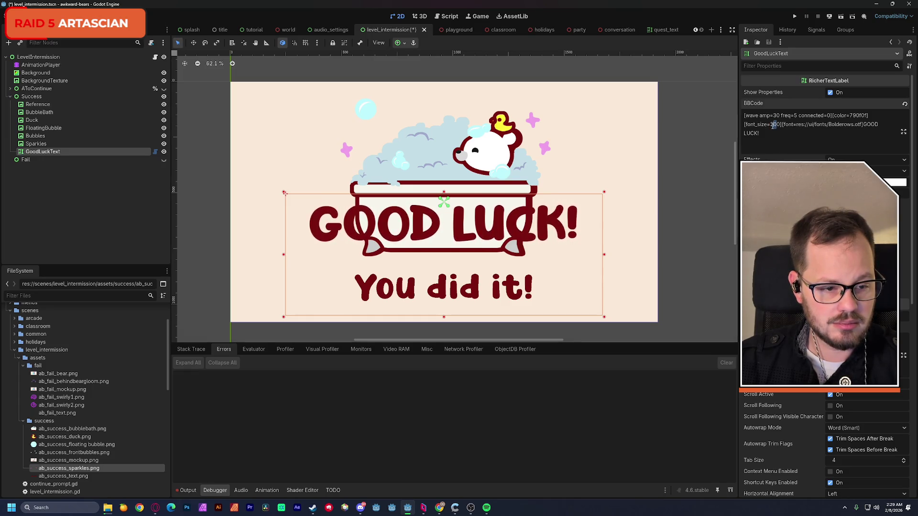
{"action": "key", "text": "Return"}
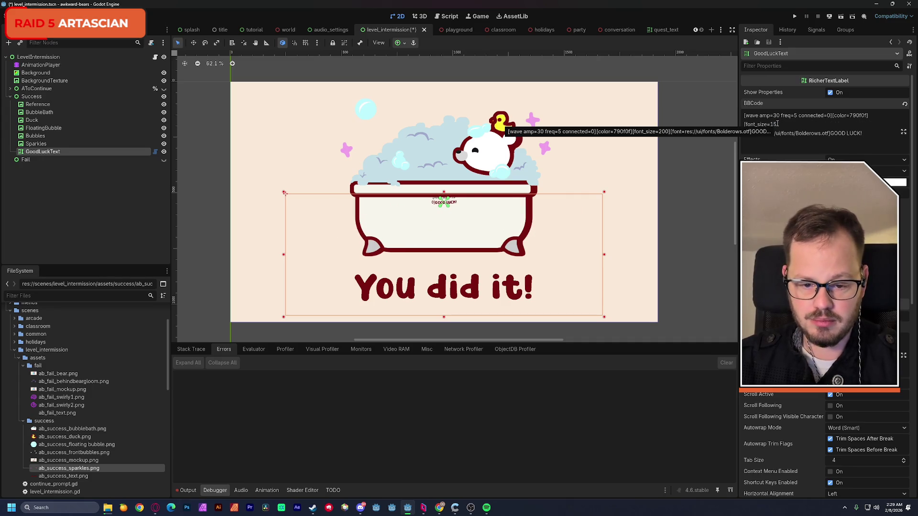
{"action": "key", "text": "BackSpace"}
{"action": "type", "text": "0"}
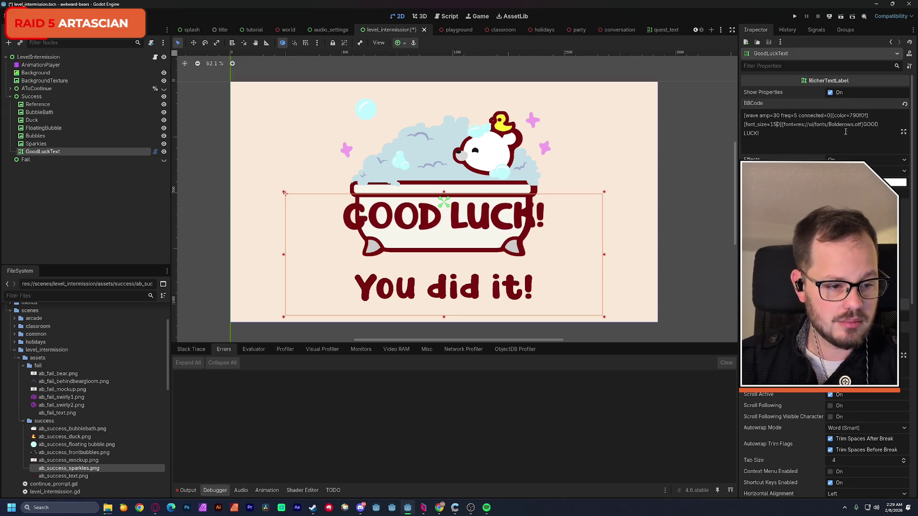
{"action": "left_click_drag", "start_coordinate": [864, 125], "coordinate": [866, 132]}
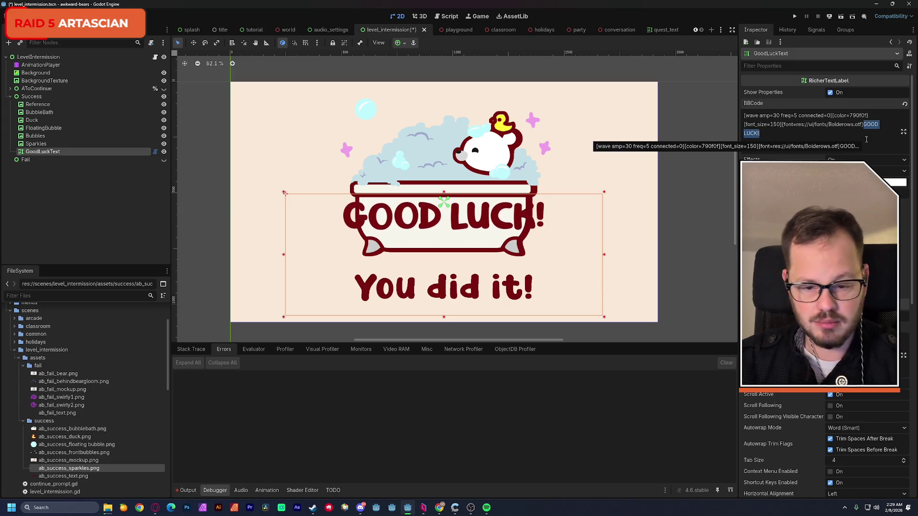
{"action": "type", "text": "You"}
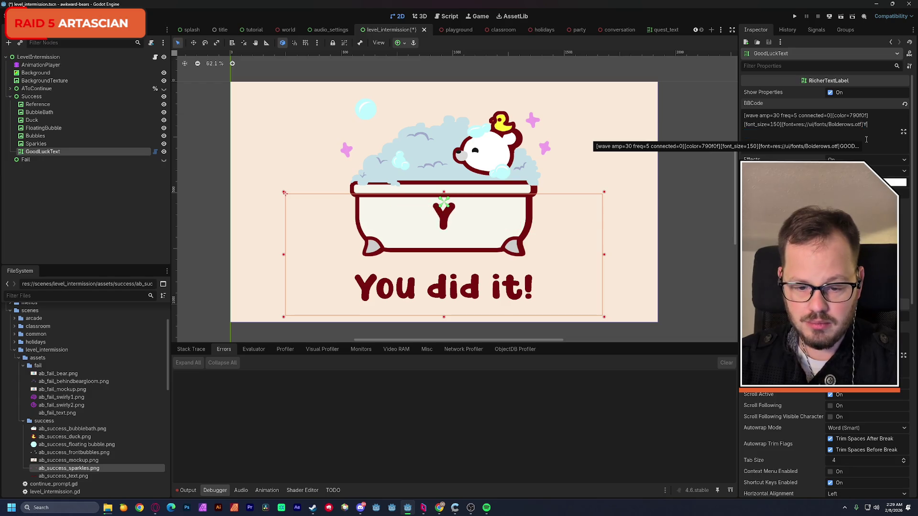
{"action": "type", "text": "!"}
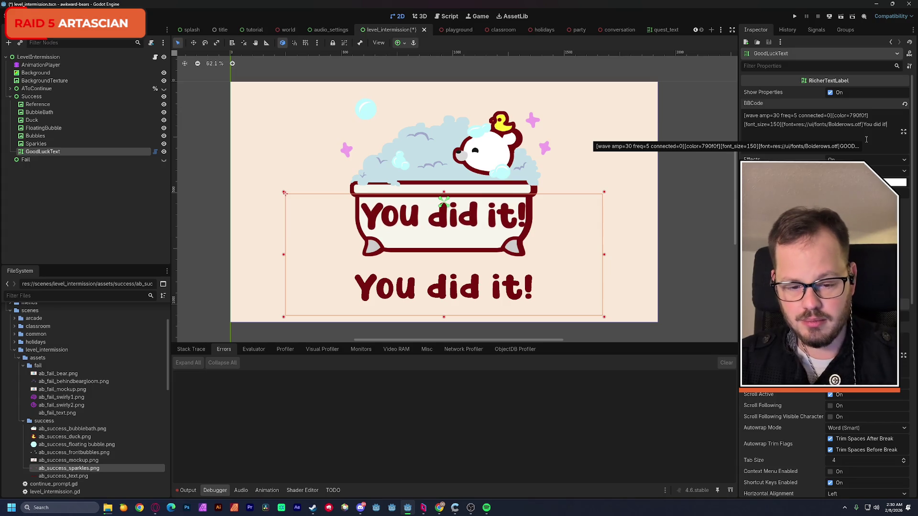
Shrink the label box, set font size 165, move it onto the title, and save.
{"action": "mouse_move", "coordinate": [445, 318]}
{"action": "left_mouse_down"}
{"action": "mouse_move", "coordinate": [447, 223]}
{"action": "mouse_move", "coordinate": [444, 275]}
{"action": "left_mouse_up"}
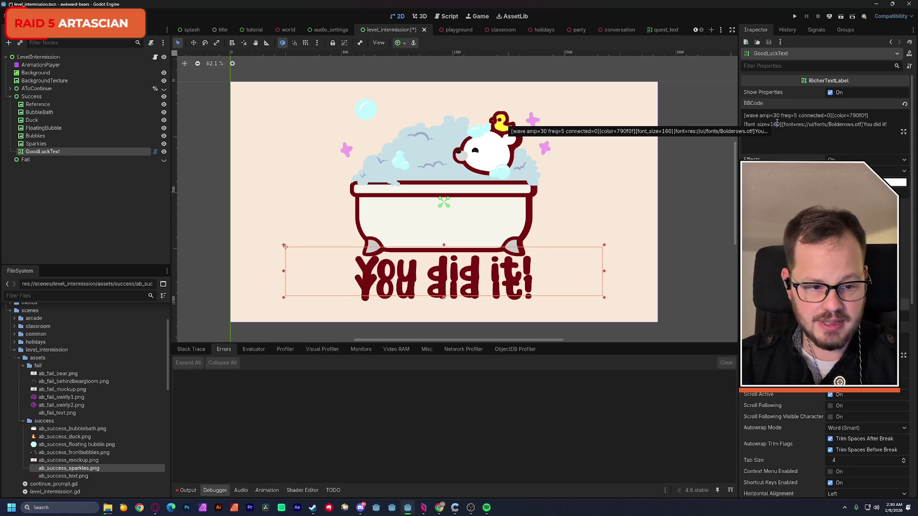
{"action": "left_click", "coordinate": [778, 124]}
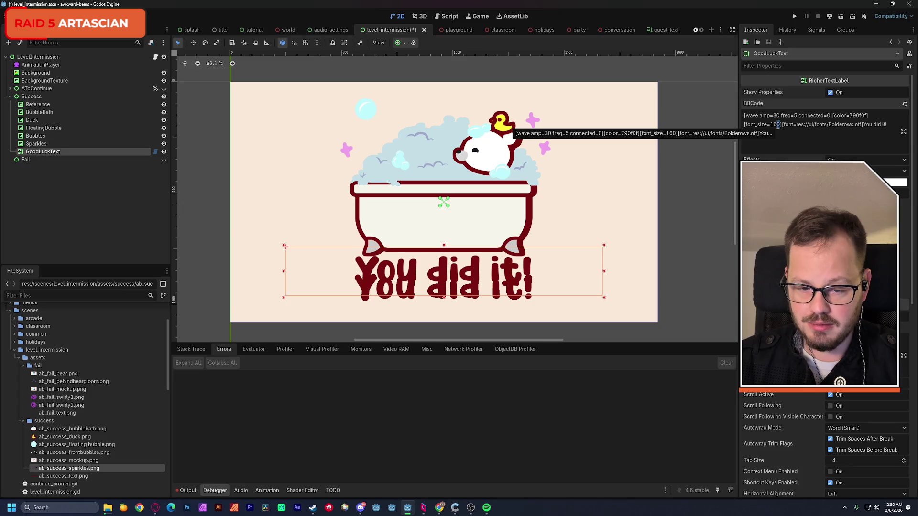
{"action": "type", "text": "5"}
{"action": "left_click_drag", "start_coordinate": [512, 271], "coordinate": [511, 284]}
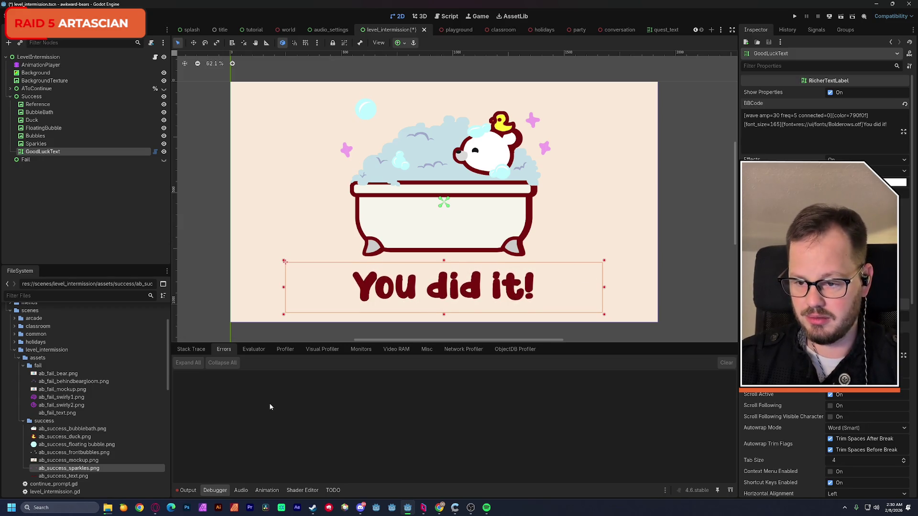
{"action": "left_click", "coordinate": [115, 229]}
{"action": "key", "text": "ctrl+s"}
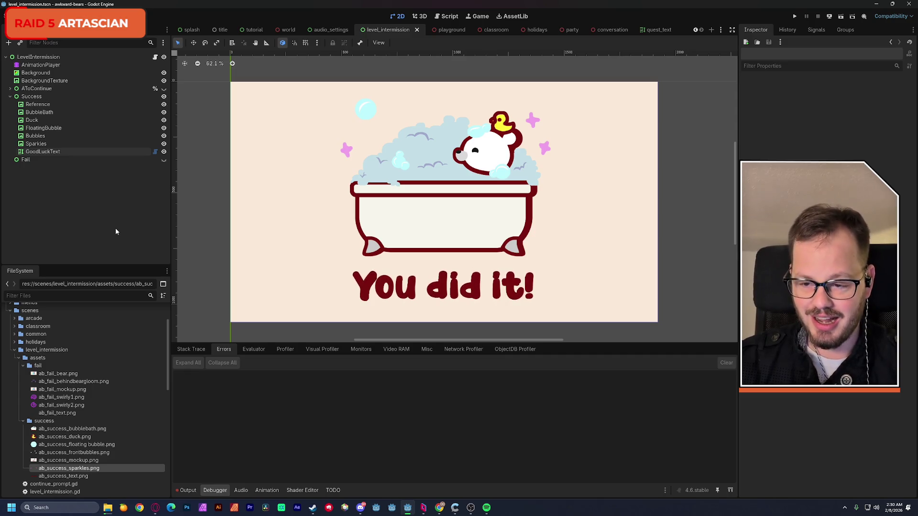
Move Reference under Fail, hide the pink watercolor background, save, and switch to splash.
{"action": "left_click_drag", "start_coordinate": [39, 104], "coordinate": [38, 162]}
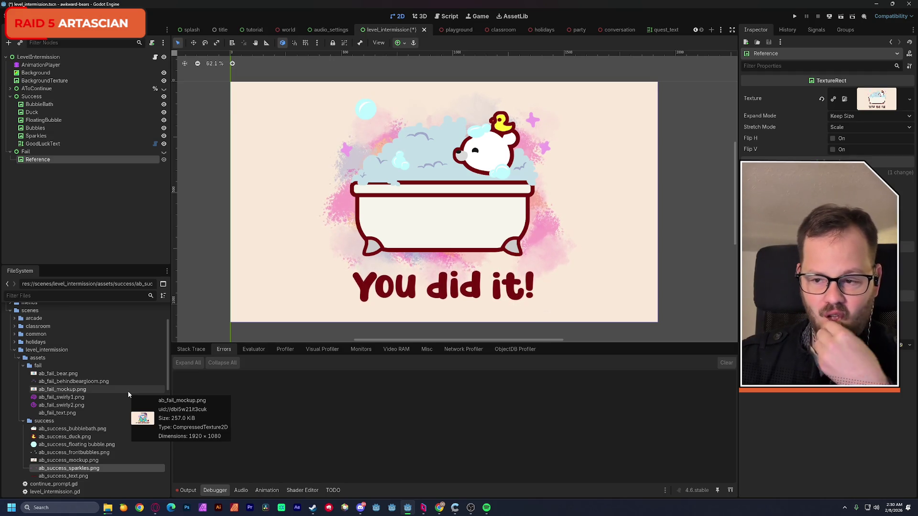
{"action": "left_click", "coordinate": [163, 80]}
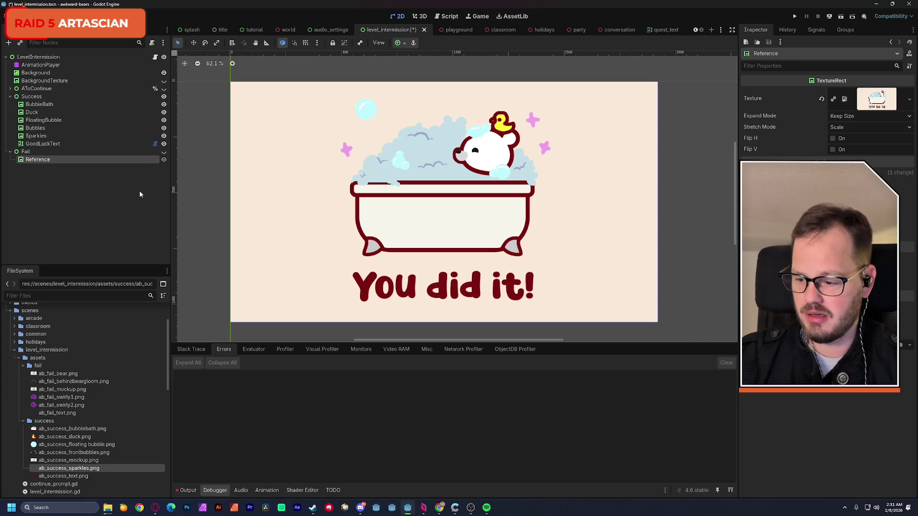
{"action": "key", "text": "ctrl+s"}
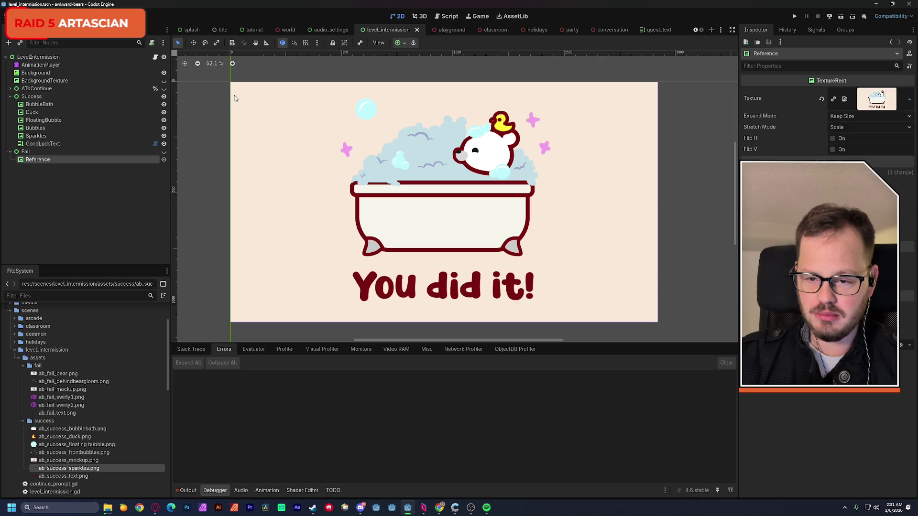
{"action": "left_click", "coordinate": [191, 32]}
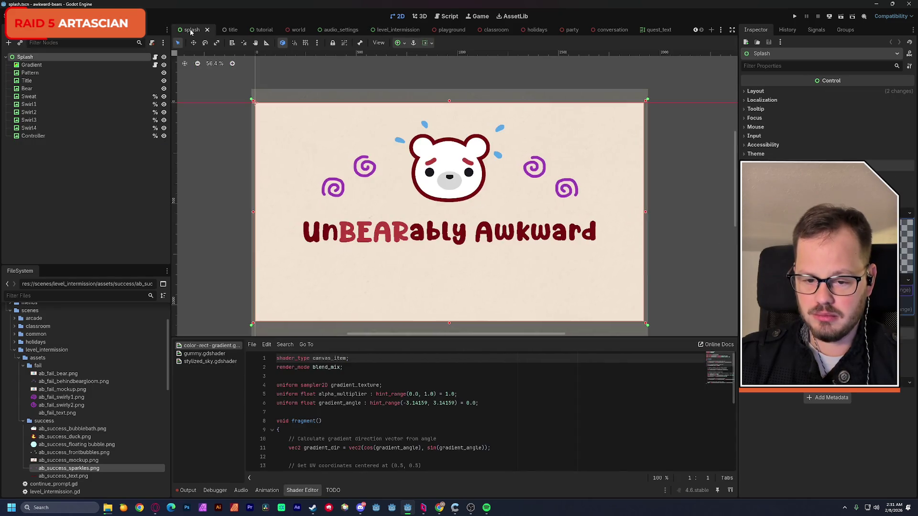
Select splash's Pattern layer after toggling Gradient's visibility to compare, and save.
{"action": "left_click", "coordinate": [30, 73]}
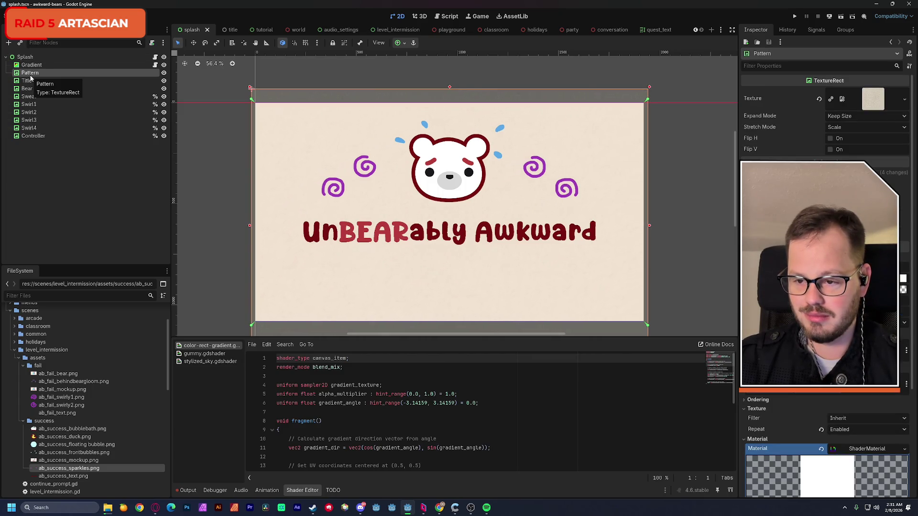
{"action": "left_click", "coordinate": [38, 65]}
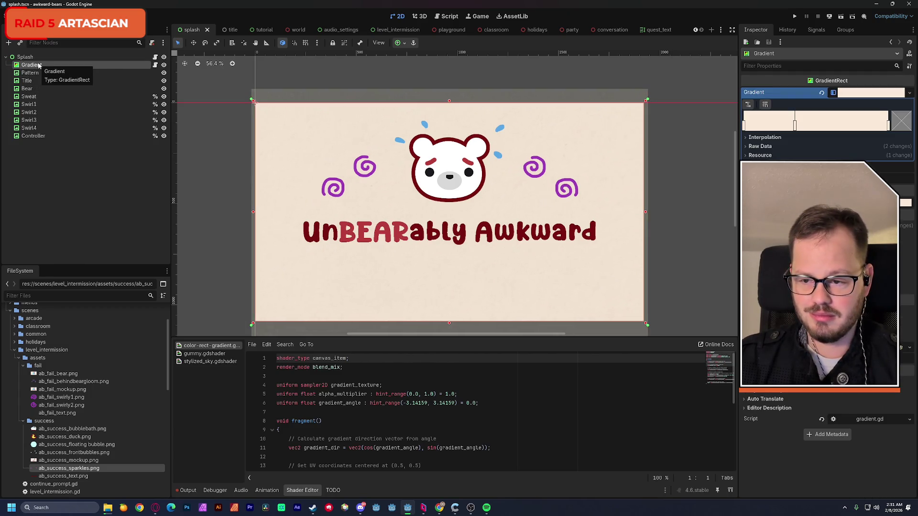
{"action": "left_click", "coordinate": [163, 65]}
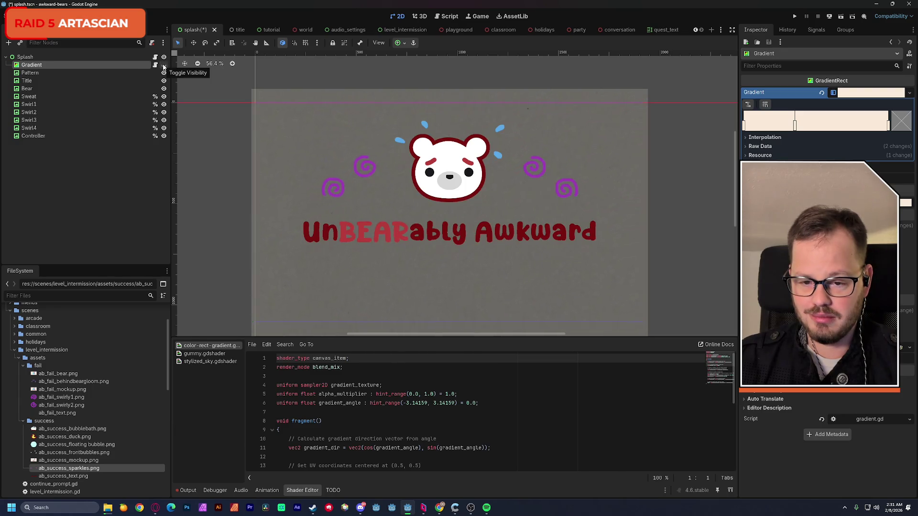
{"action": "left_click", "coordinate": [164, 66]}
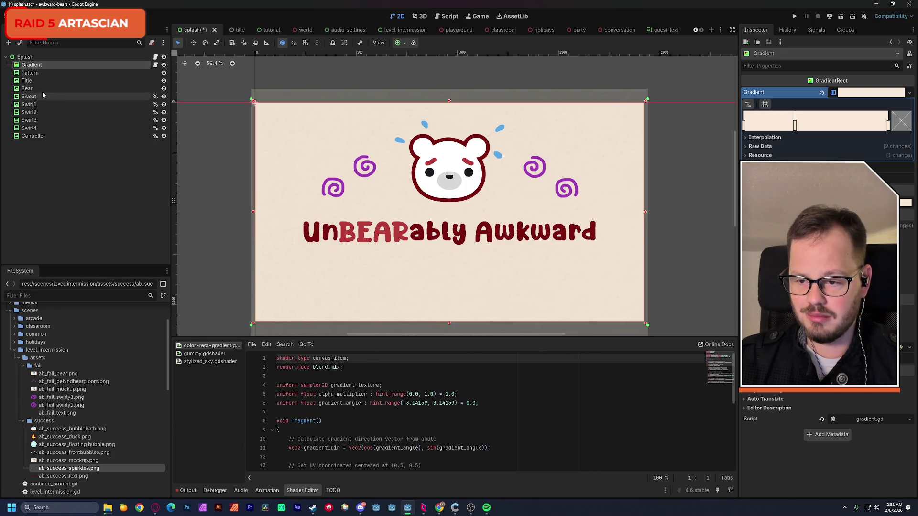
{"action": "left_click", "coordinate": [38, 73]}
{"action": "key", "text": "ctrl+s"}
Paste the Pattern layer into level intermission directly below Background.
{"action": "left_click", "coordinate": [387, 29]}
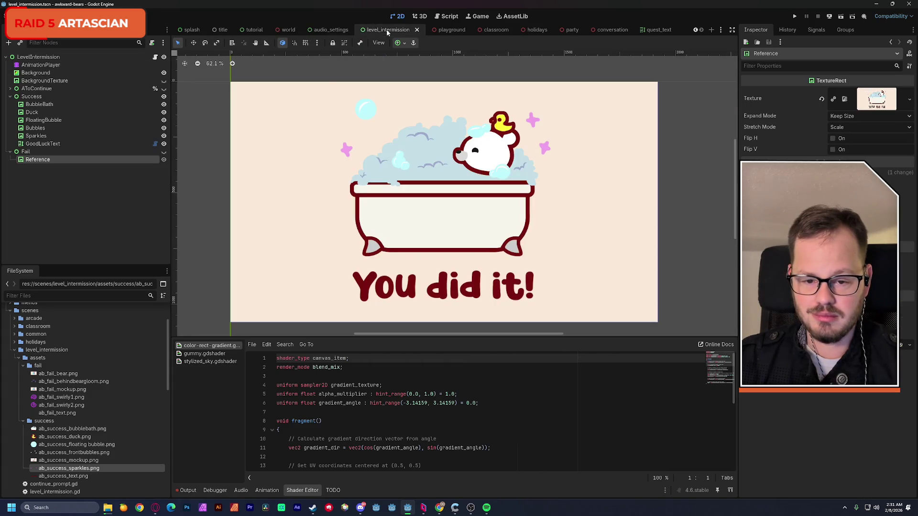
{"action": "left_click", "coordinate": [92, 203]}
{"action": "key", "text": "ctrl+v"}
{"action": "mouse_move", "coordinate": [25, 168]}
{"action": "left_mouse_down"}
{"action": "mouse_move", "coordinate": [28, 114]}
{"action": "mouse_move", "coordinate": [53, 76]}
{"action": "left_mouse_up"}
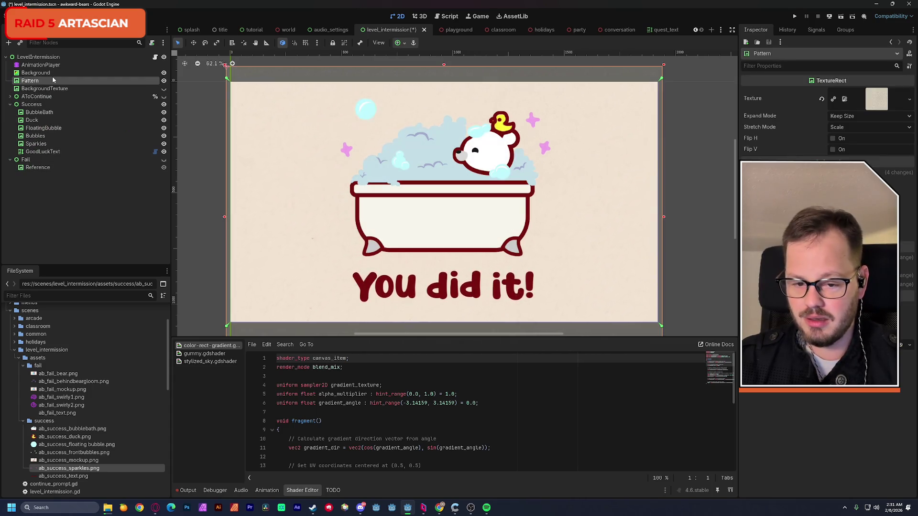
{"action": "scroll", "coordinate": [328, 165], "scroll_direction": "down", "scroll_amount": 1}
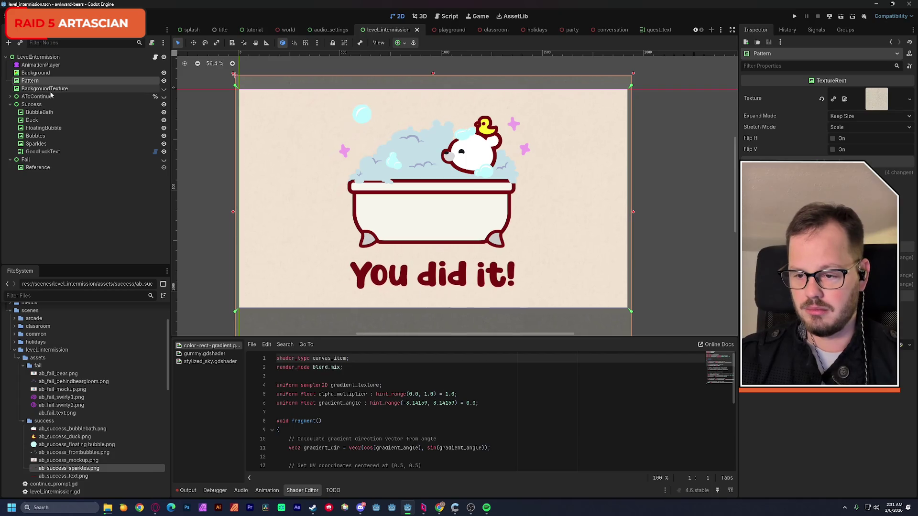
Toggle BackgroundTexture to compare, select the Background layer, and return to splash.
{"action": "left_click", "coordinate": [163, 91]}
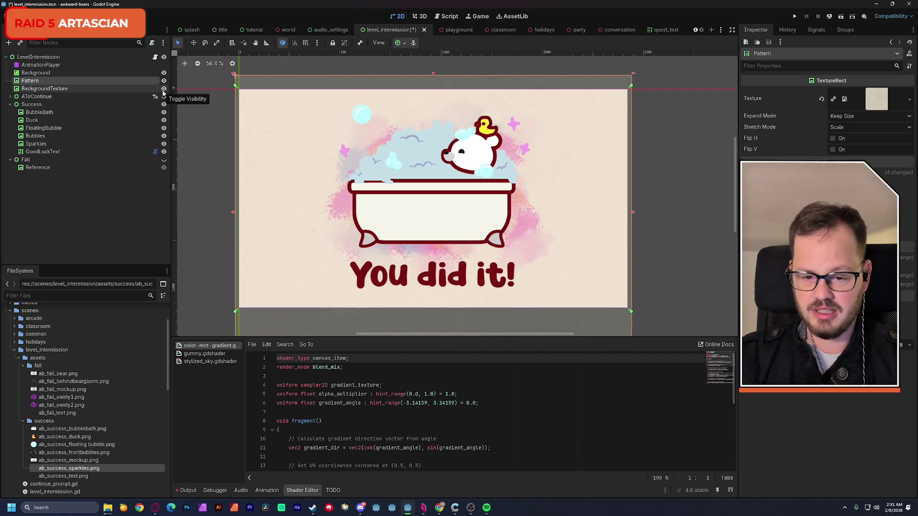
{"action": "left_click", "coordinate": [163, 91]}
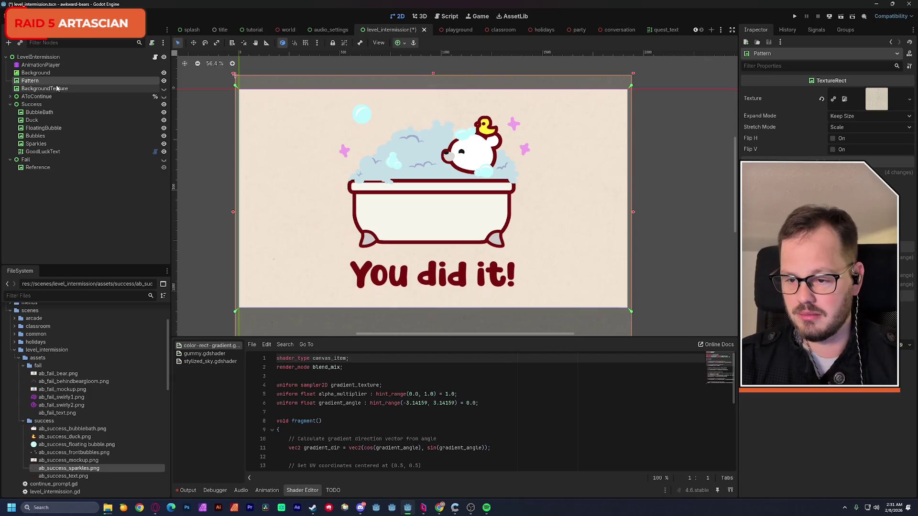
{"action": "left_click", "coordinate": [43, 74]}
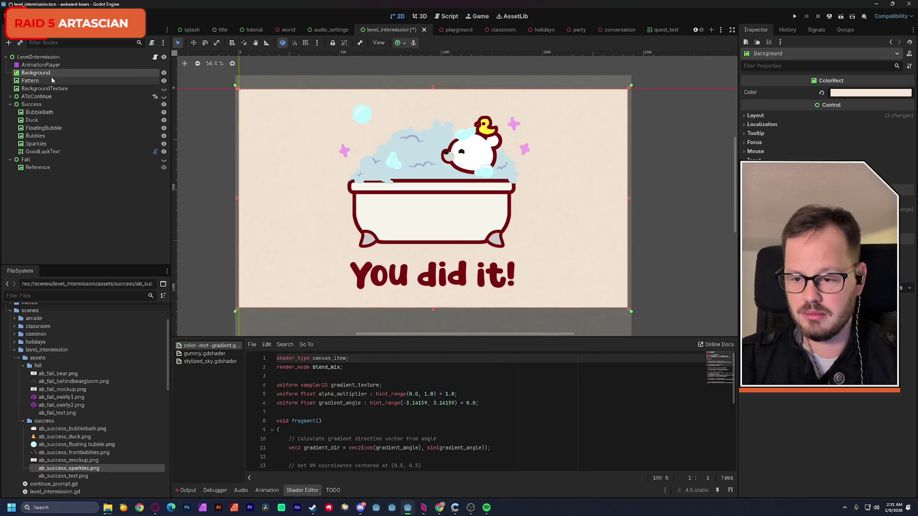
{"action": "left_click", "coordinate": [190, 30]}
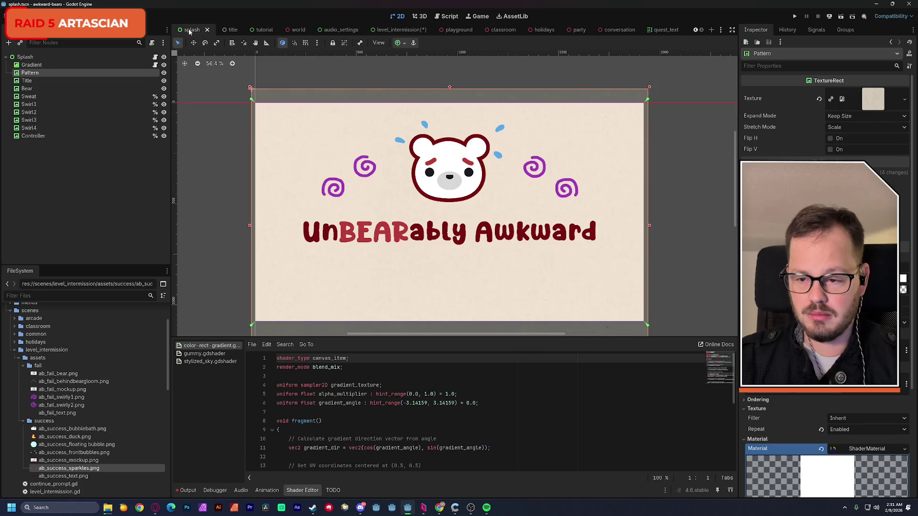
Paste the Background colour layer at the top of splash's tree, delete Gradient, and save.
{"action": "left_click", "coordinate": [32, 65]}
{"action": "key", "text": "ctrl+v"}
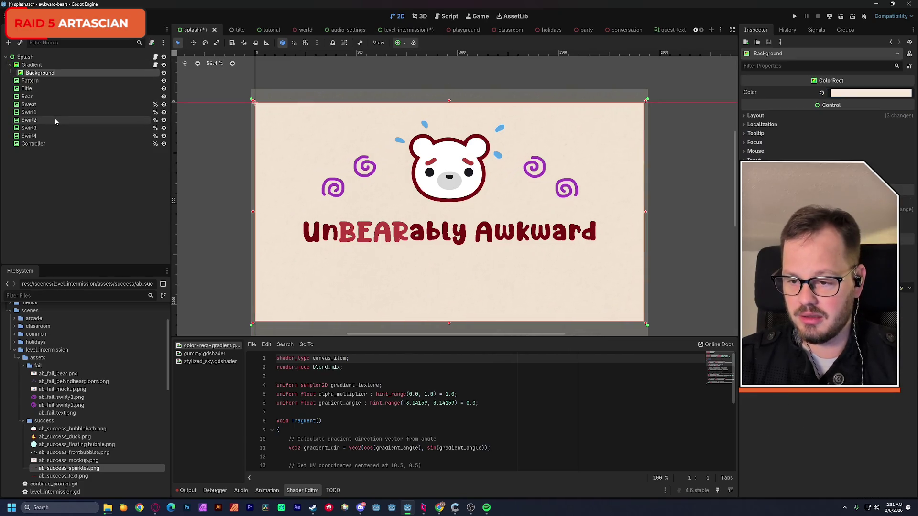
{"action": "left_click_drag", "start_coordinate": [36, 72], "coordinate": [42, 62]}
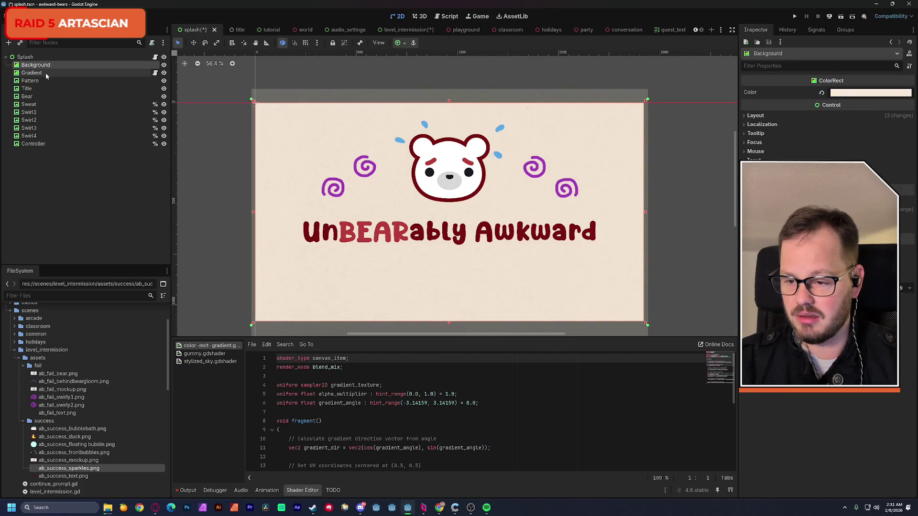
{"action": "left_click", "coordinate": [40, 74]}
{"action": "key", "text": "Delete"}
{"action": "key", "text": "Return"}
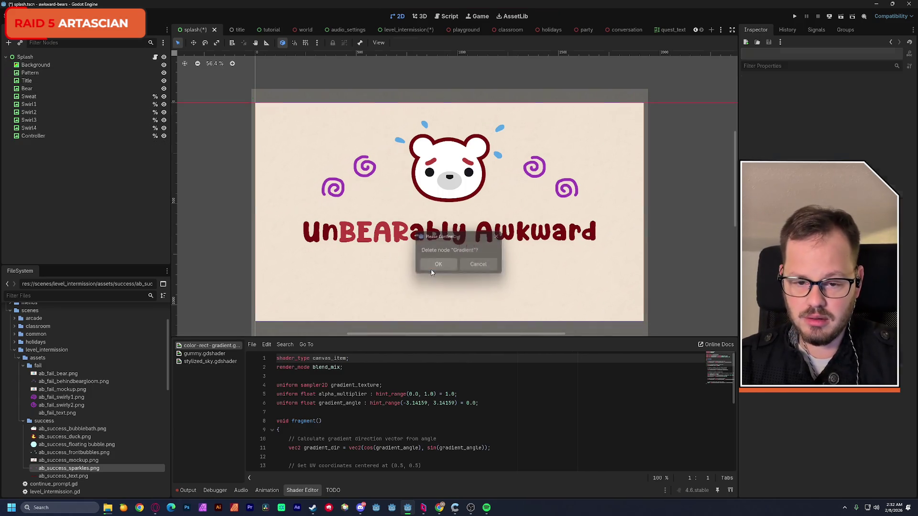
{"action": "key", "text": "ctrl+s"}
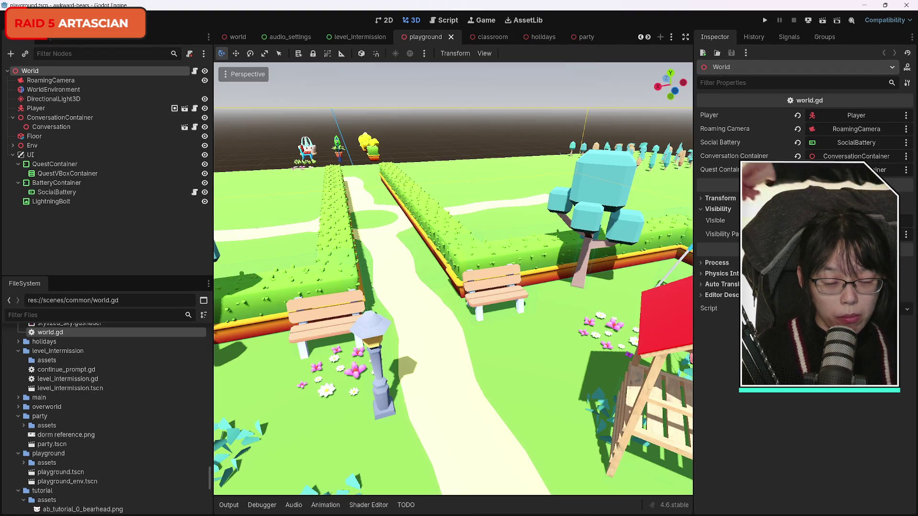
Turn on Debug > Visible Collision Shapes for the running playground.
{"action": "left_click", "coordinate": [141, 34]}
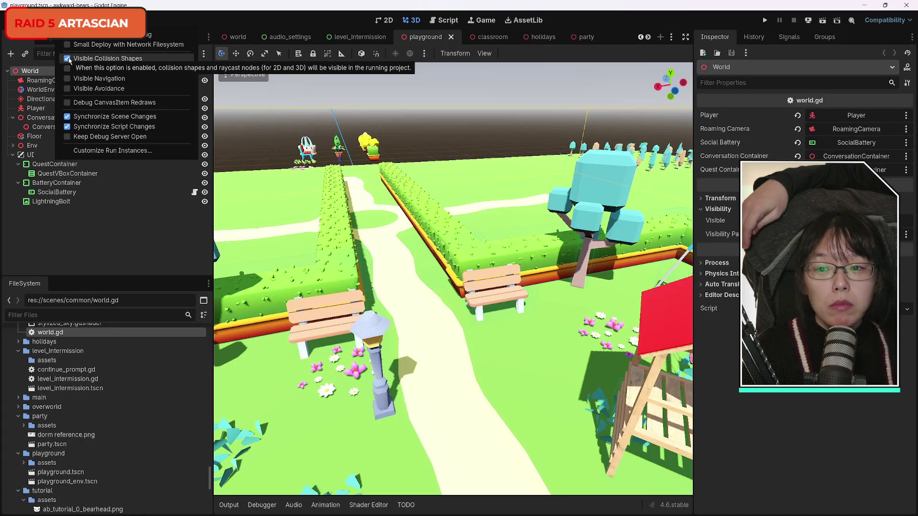
{"action": "left_click", "coordinate": [300, 87]}
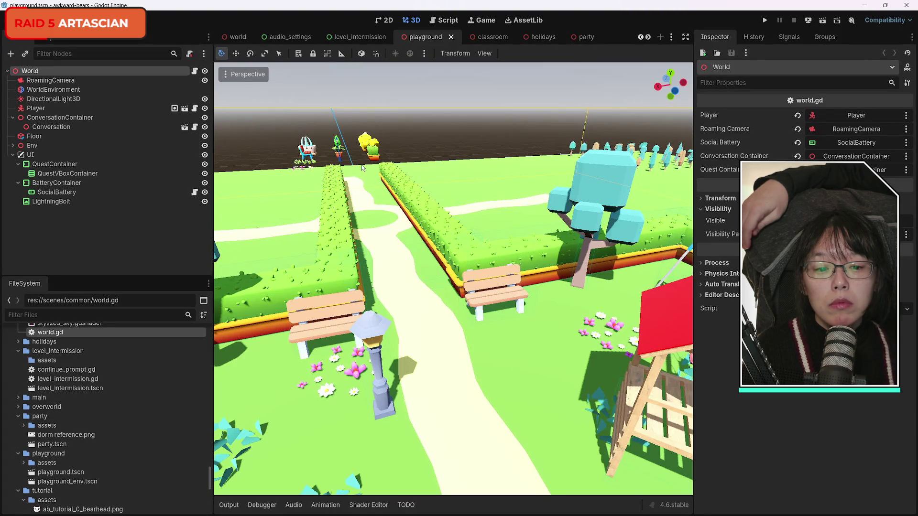
{"action": "scroll", "coordinate": [377, 197], "scroll_direction": "up", "scroll_amount": 3}
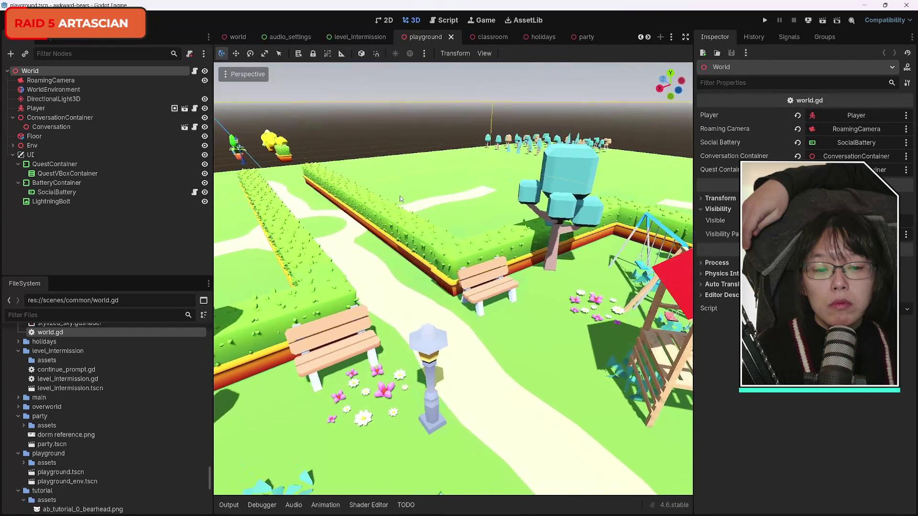
{"action": "mouse_move", "coordinate": [354, 428]}
{"action": "left_mouse_down"}
{"action": "mouse_move", "coordinate": [368, 422]}
{"action": "mouse_move", "coordinate": [234, 440]}
{"action": "mouse_move", "coordinate": [217, 453]}
{"action": "left_mouse_up"}
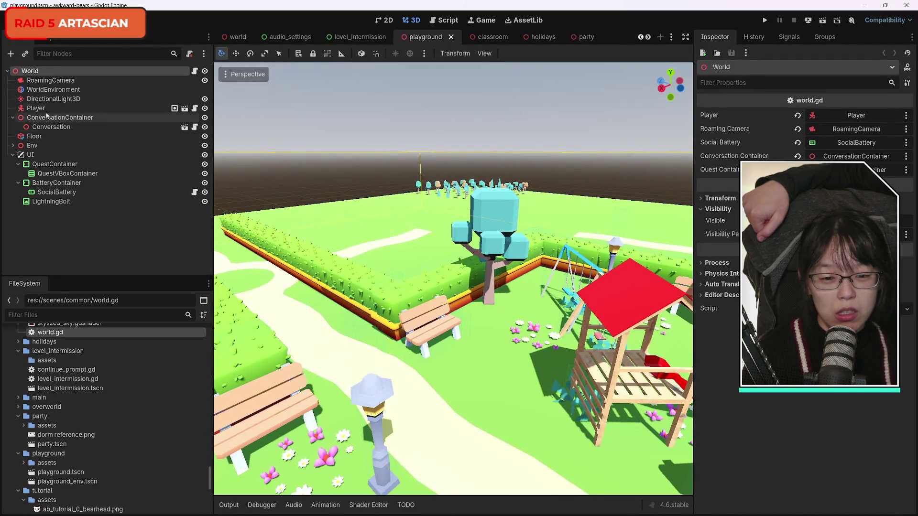
{"action": "left_click", "coordinate": [64, 20]}
{"action": "left_click", "coordinate": [67, 58]}
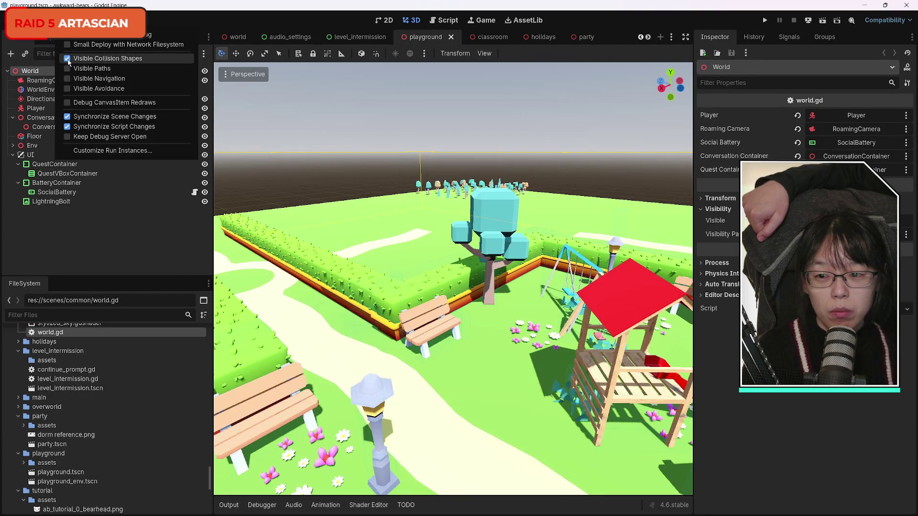
{"action": "key", "text": "Escape"}
Select Floor and expand Env and StaticBody3D to list the benches and collision shapes.
{"action": "mouse_move", "coordinate": [453, 278]}
{"action": "left_mouse_down"}
{"action": "mouse_move", "coordinate": [431, 268]}
{"action": "mouse_move", "coordinate": [449, 337]}
{"action": "mouse_move", "coordinate": [459, 290]}
{"action": "left_mouse_up"}
{"action": "left_click_drag", "start_coordinate": [433, 376], "coordinate": [434, 376]}
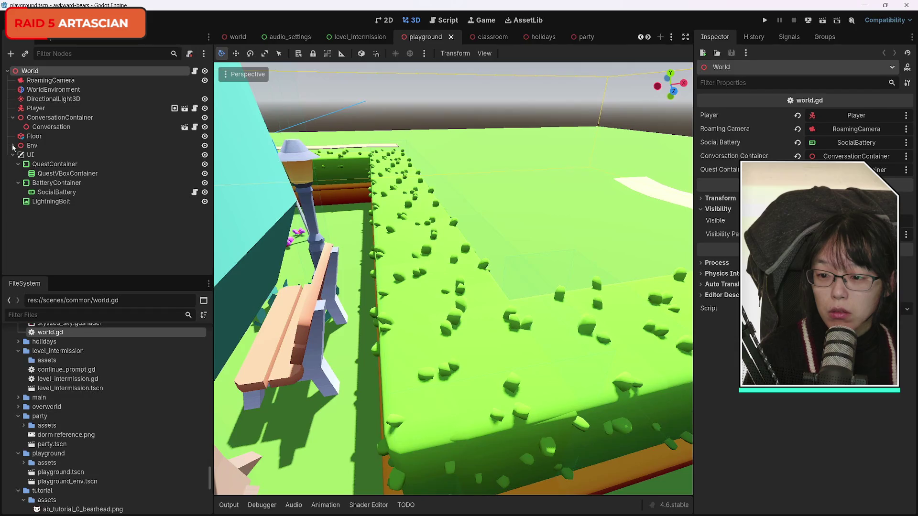
{"action": "left_click", "coordinate": [33, 136]}
{"action": "left_click", "coordinate": [12, 145]}
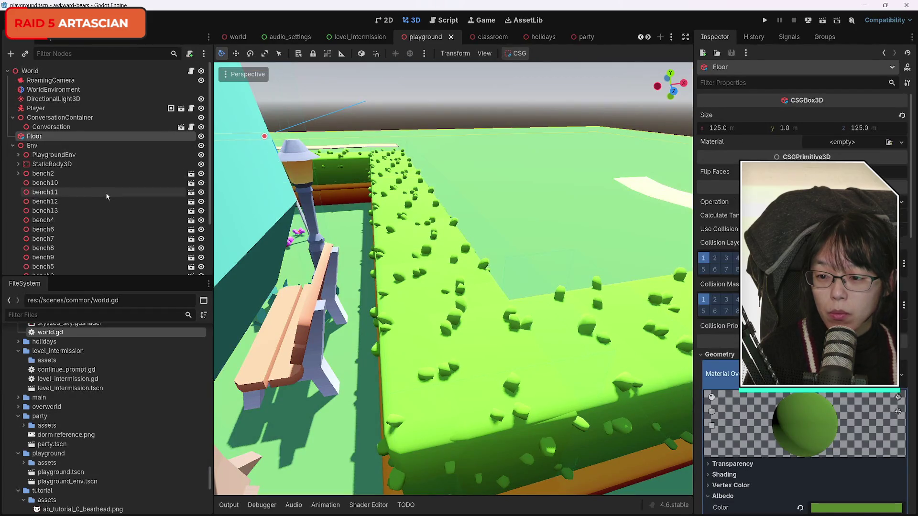
{"action": "scroll", "coordinate": [107, 210], "scroll_direction": "down", "scroll_amount": 3}
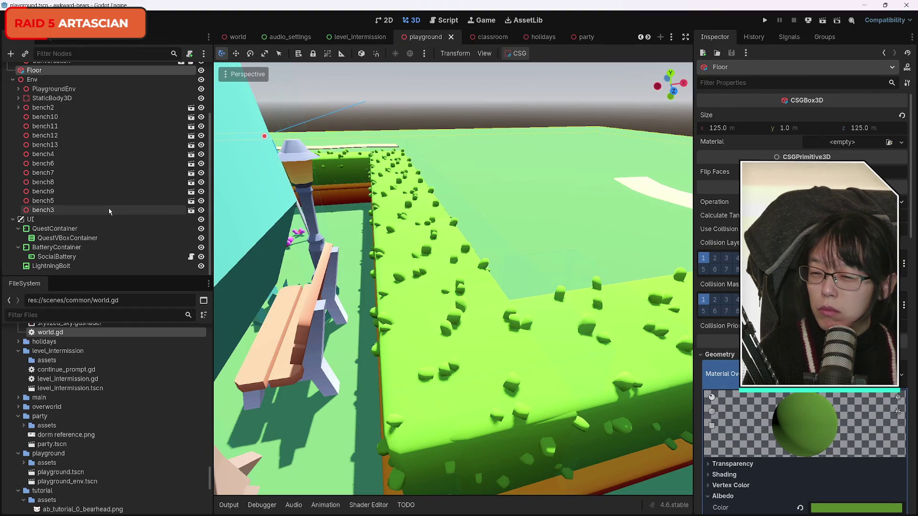
{"action": "left_click", "coordinate": [18, 98]}
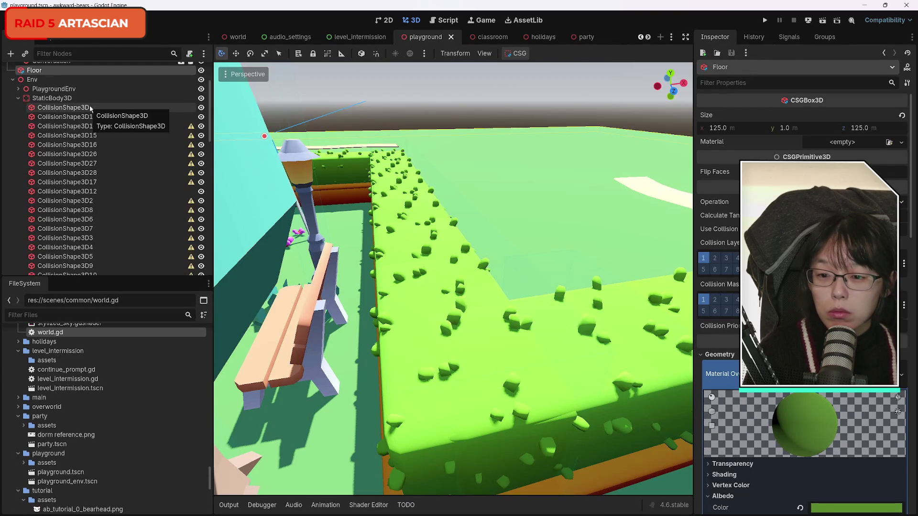
Check CollisionShape3D13–15 and read CollisionShape3D14's configuration warning.
{"action": "left_click", "coordinate": [91, 117]}
{"action": "left_click", "coordinate": [155, 126]}
{"action": "left_click", "coordinate": [191, 126]}
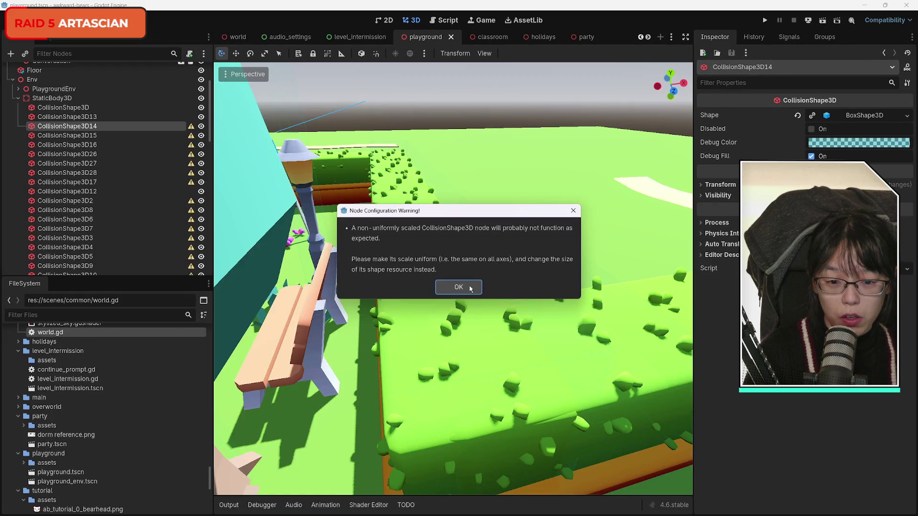
{"action": "left_click", "coordinate": [471, 288]}
{"action": "left_click", "coordinate": [92, 135]}
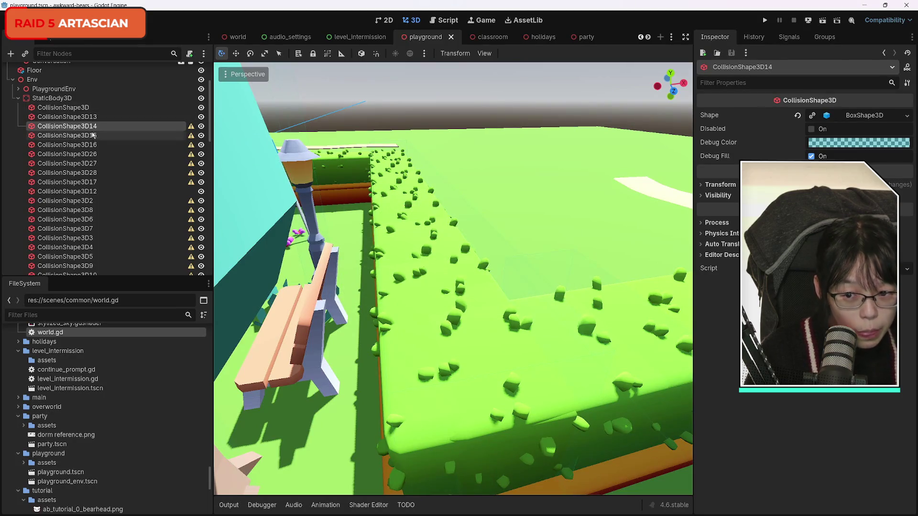
{"action": "left_click", "coordinate": [93, 127]}
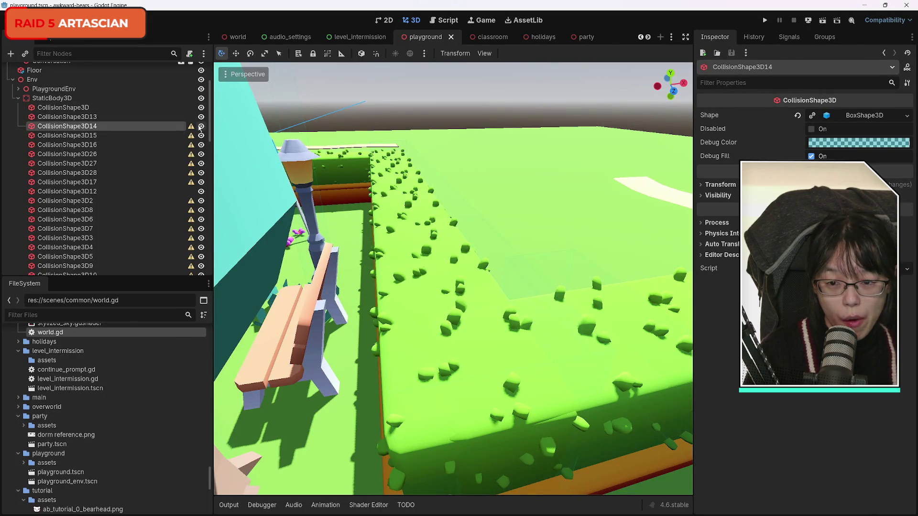
Unlink the scale axes and set CollisionShape3D14's scale to 1, then expand its BoxShape3D.
{"action": "left_click", "coordinate": [720, 185]}
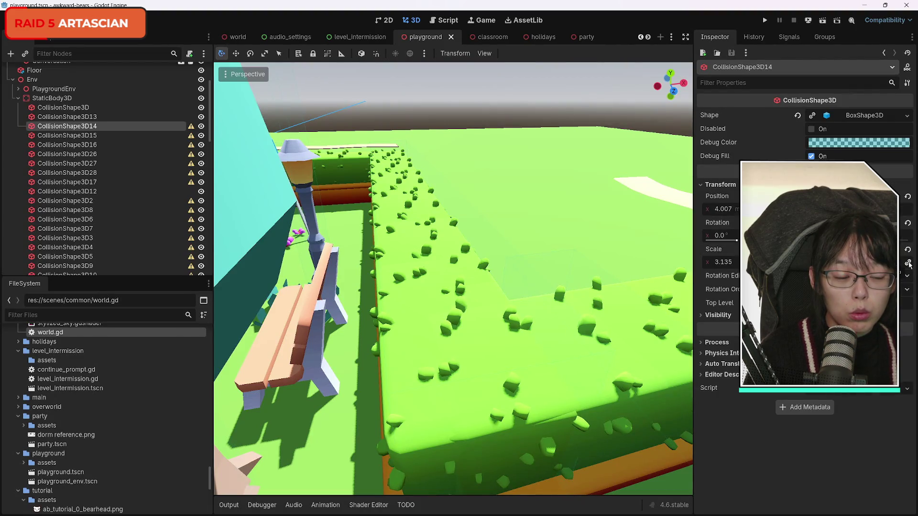
{"action": "left_click", "coordinate": [723, 262]}
{"action": "left_click", "coordinate": [905, 264]}
{"action": "left_click", "coordinate": [723, 262]}
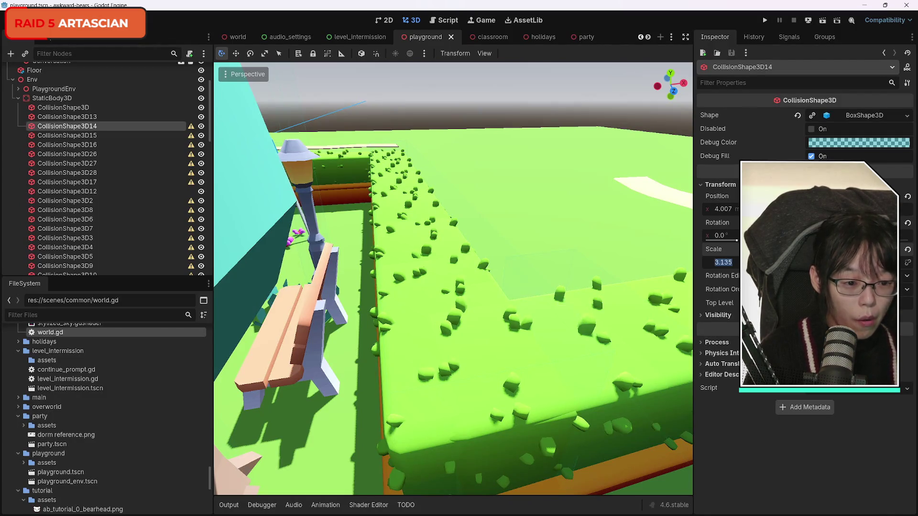
{"action": "type", "text": "1"}
{"action": "key", "text": "Return"}
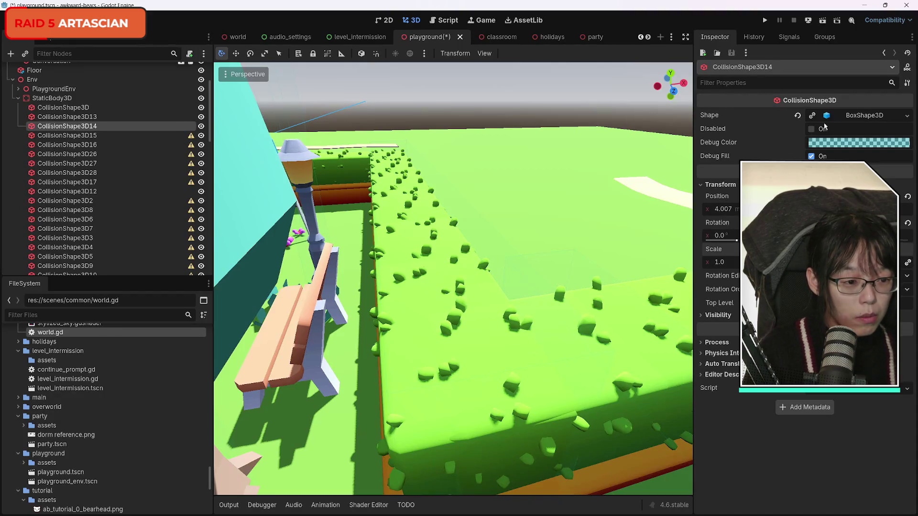
{"action": "left_click", "coordinate": [855, 116]}
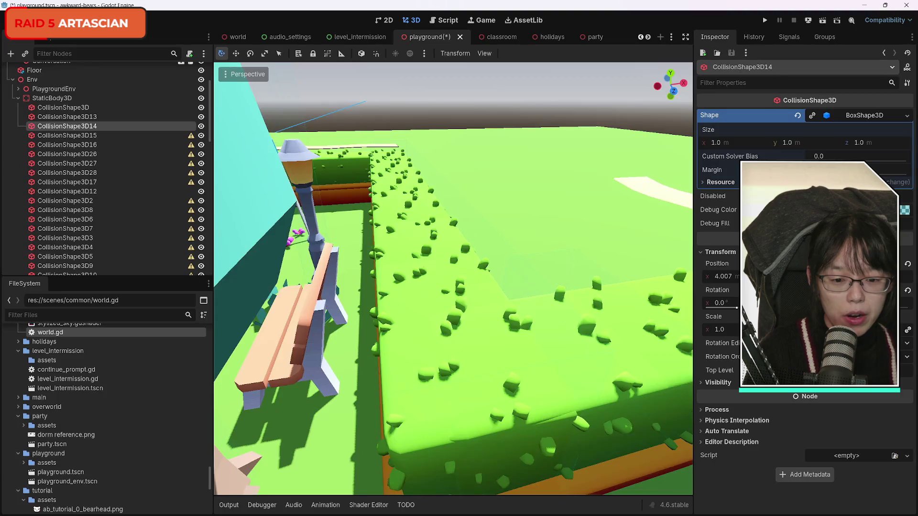
Fly and zoom the 3D view to frame the selected collision box.
{"action": "key", "text": "w"}
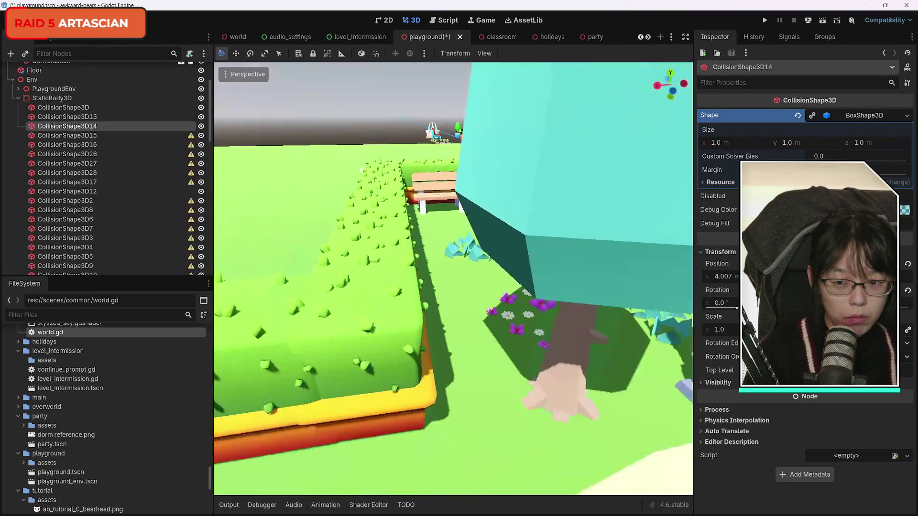
{"action": "key", "text": "d"}
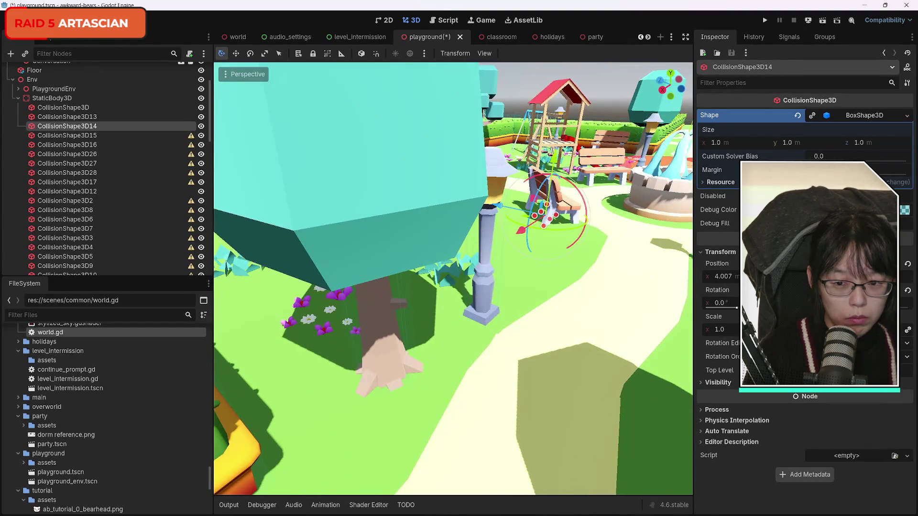
{"action": "scroll", "coordinate": [168, 234], "scroll_direction": "down", "scroll_amount": 10}
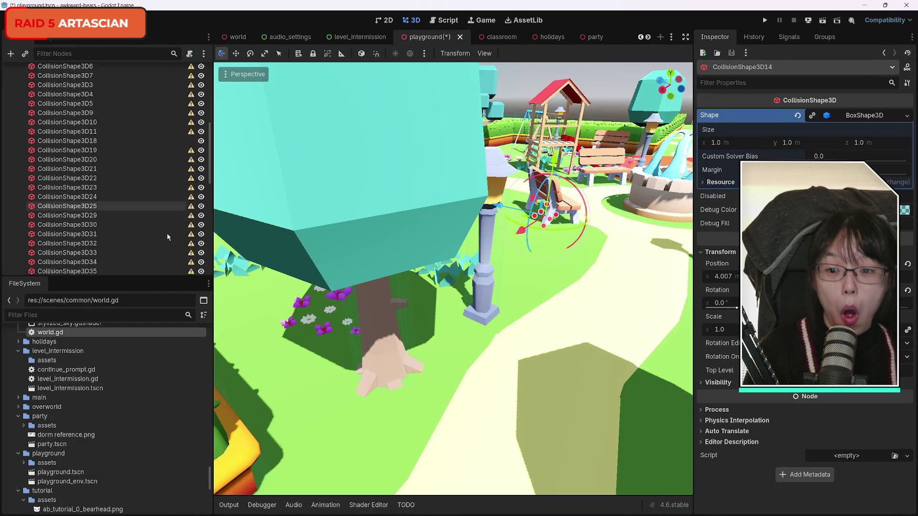
{"action": "scroll", "coordinate": [167, 235], "scroll_direction": "down", "scroll_amount": 10}
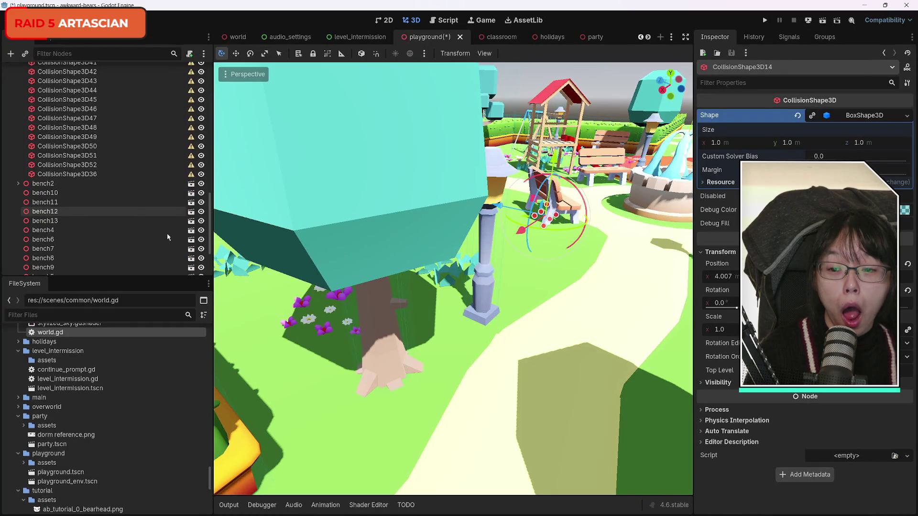
{"action": "scroll", "coordinate": [166, 232], "scroll_direction": "up", "scroll_amount": 12}
{"action": "scroll", "coordinate": [165, 234], "scroll_direction": "up", "scroll_amount": 10}
{"action": "key", "text": "f"}
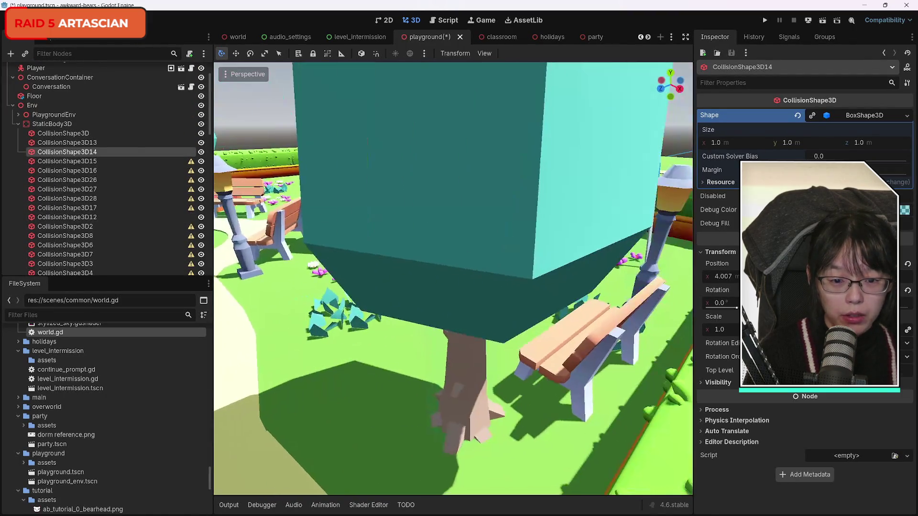
{"action": "scroll", "coordinate": [453, 279], "scroll_direction": "down", "scroll_amount": 5}
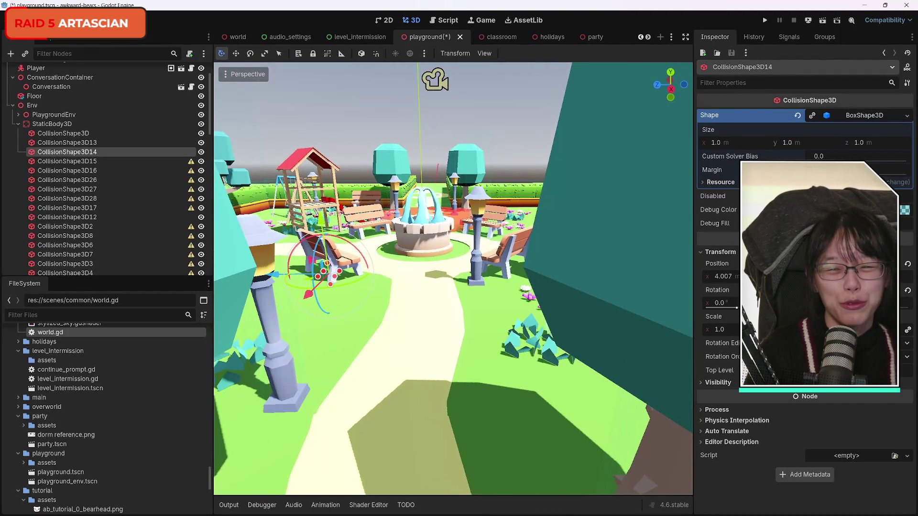
Make CollisionShape3D13's box shape unique and dismiss the non-uniform scale warning.
{"action": "left_click", "coordinate": [95, 144]}
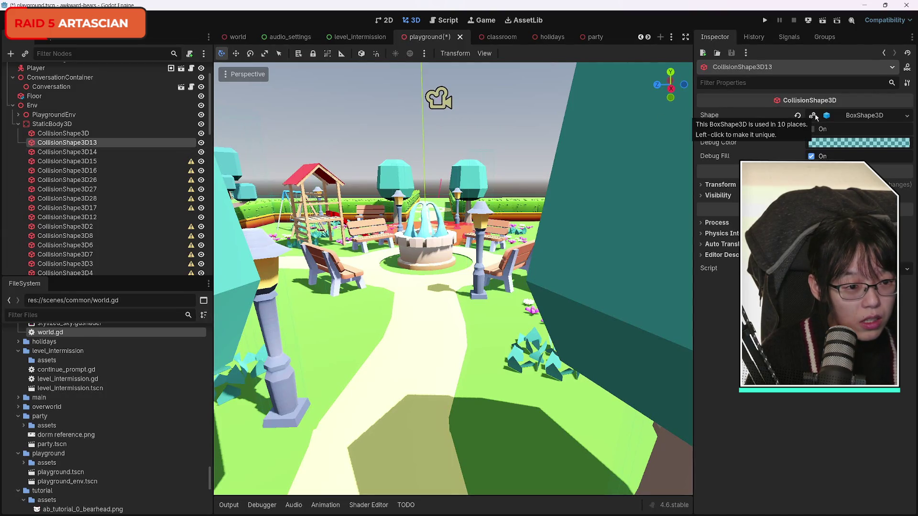
{"action": "left_click", "coordinate": [812, 116]}
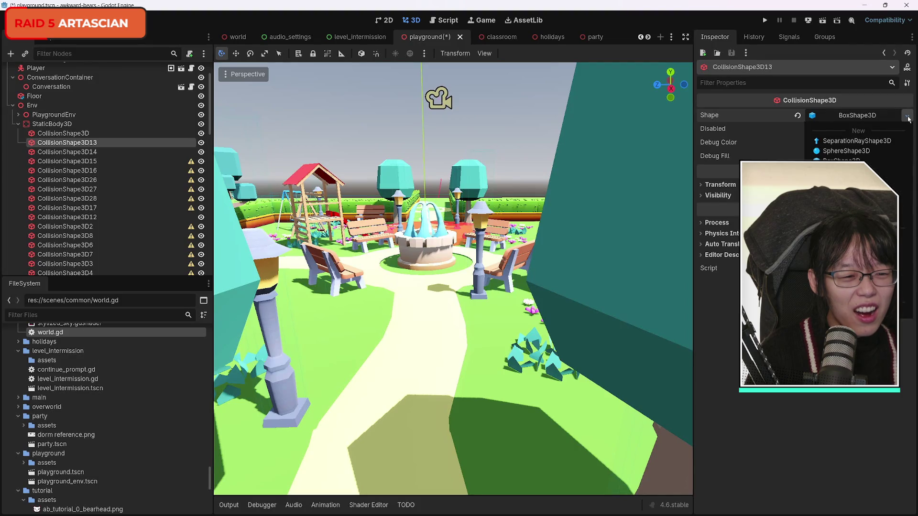
{"action": "left_click", "coordinate": [755, 133]}
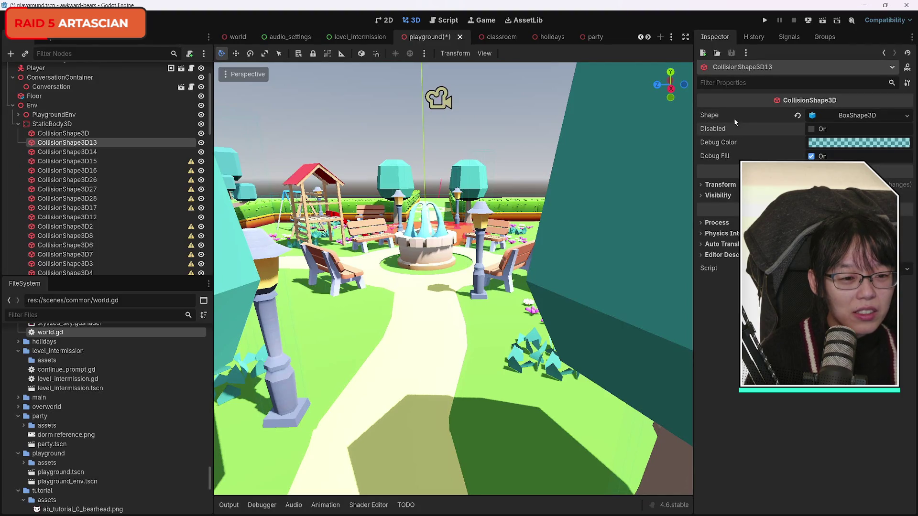
{"action": "left_click", "coordinate": [192, 162]}
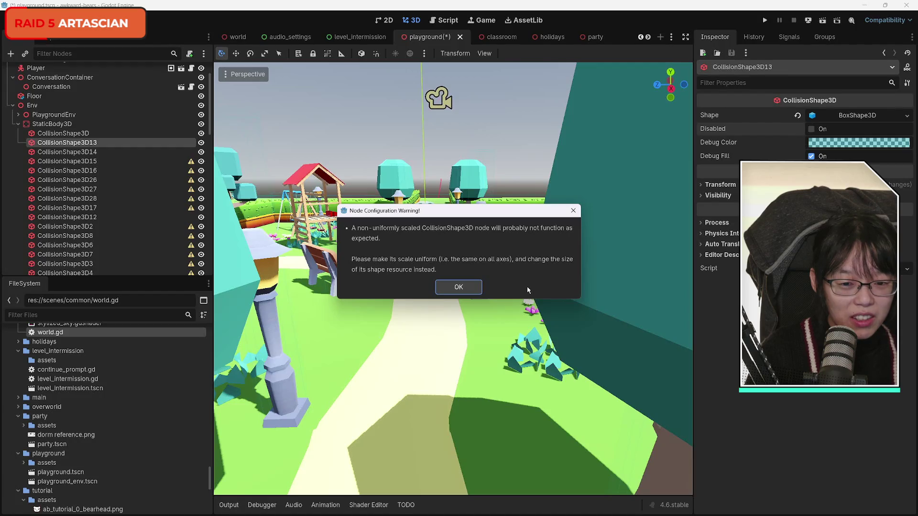
{"action": "left_click", "coordinate": [474, 287]}
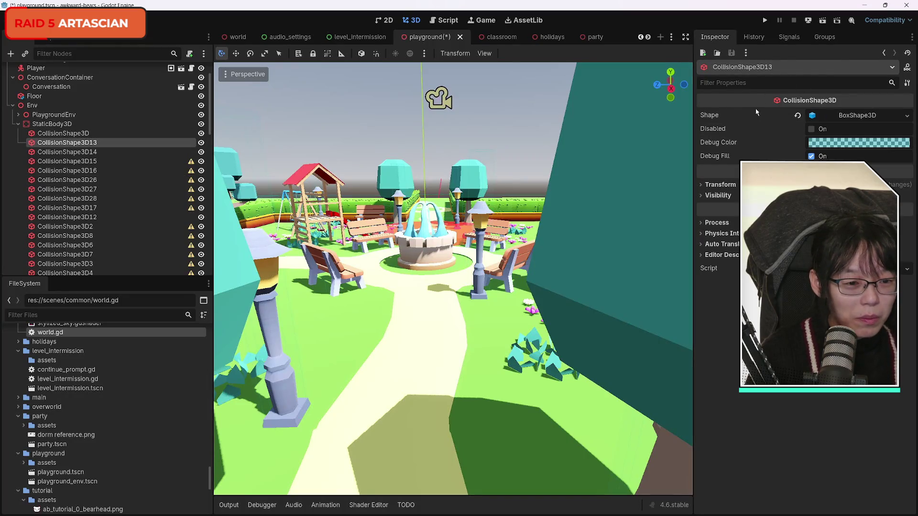
Compare CollisionShape3D13's transform with CollisionShape3D, then select CollisionShape3D13 through 3D17.
{"action": "left_click", "coordinate": [716, 186]}
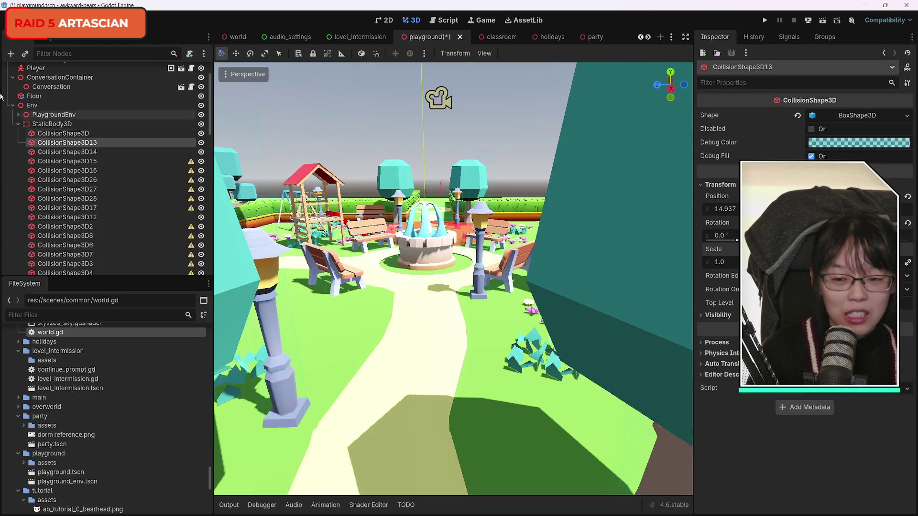
{"action": "left_click", "coordinate": [95, 134]}
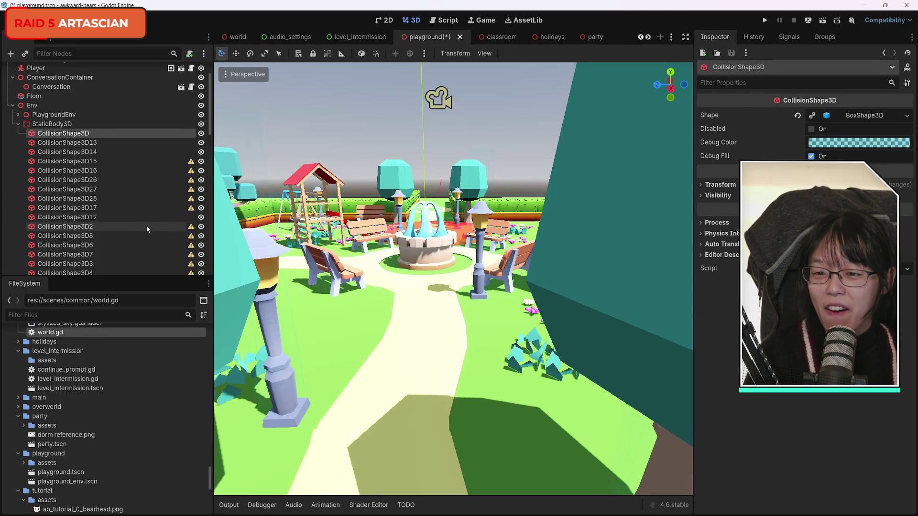
{"action": "left_click", "coordinate": [158, 142]}
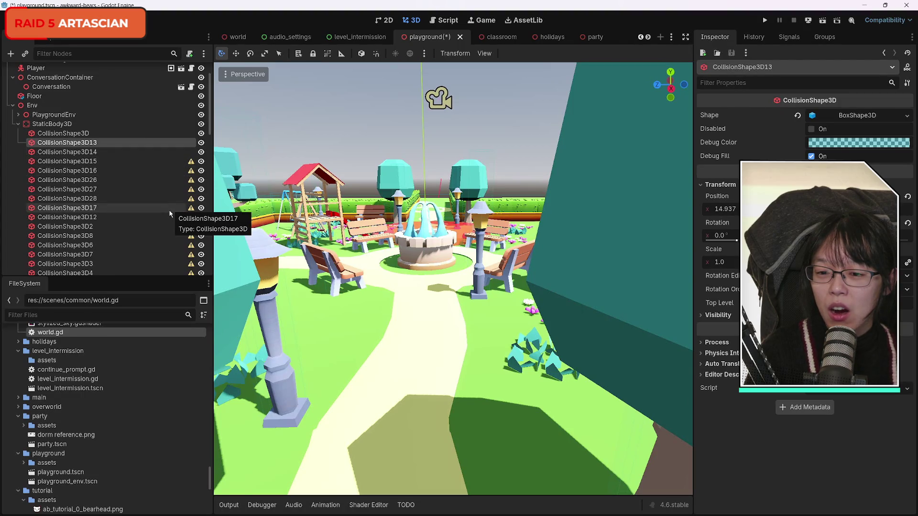
{"action": "left_click", "coordinate": [170, 208], "text": "shift"}
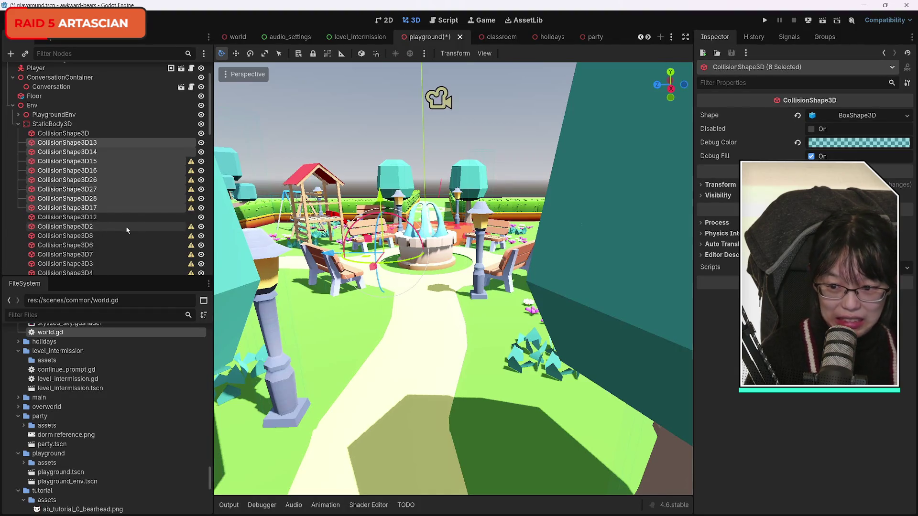
Select the run of collision shapes starting from the first CollisionShape3D.
{"action": "scroll", "coordinate": [125, 227], "scroll_direction": "down", "scroll_amount": 10}
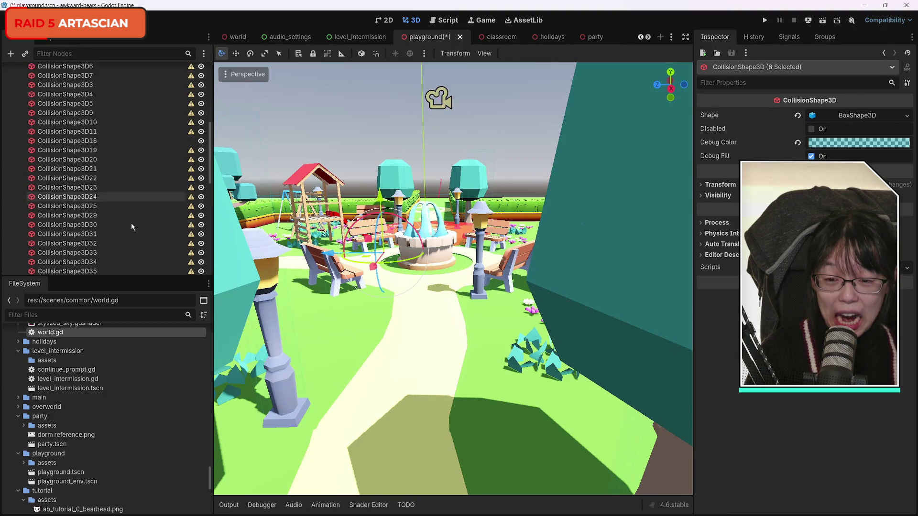
{"action": "scroll", "coordinate": [133, 226], "scroll_direction": "up", "scroll_amount": 5}
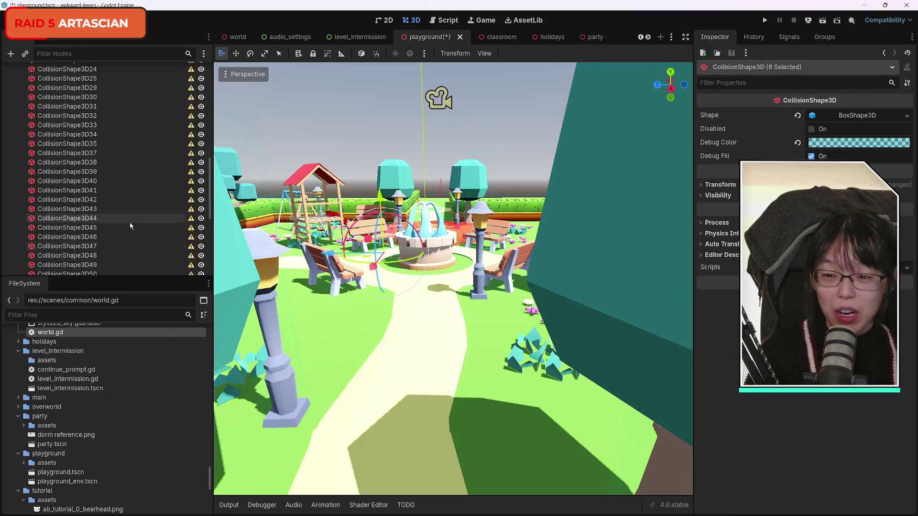
{"action": "scroll", "coordinate": [130, 227], "scroll_direction": "up", "scroll_amount": 5}
{"action": "scroll", "coordinate": [131, 227], "scroll_direction": "up", "scroll_amount": 3}
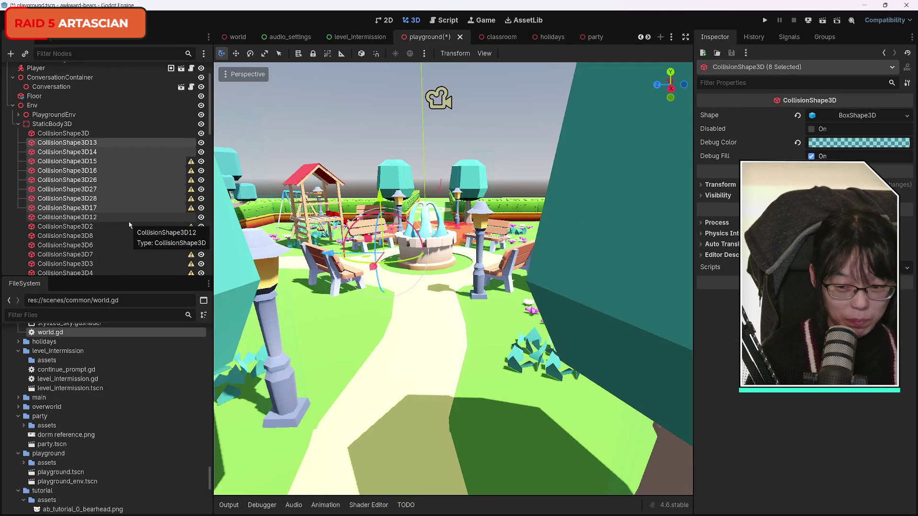
{"action": "left_click", "coordinate": [79, 133]}
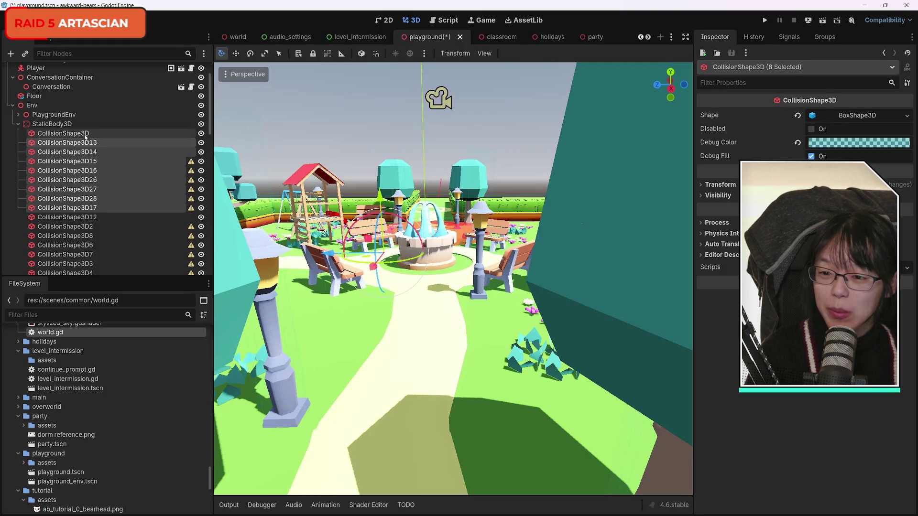
{"action": "scroll", "coordinate": [130, 214], "scroll_direction": "down", "scroll_amount": 5}
{"action": "left_click", "coordinate": [133, 215], "text": "shift"}
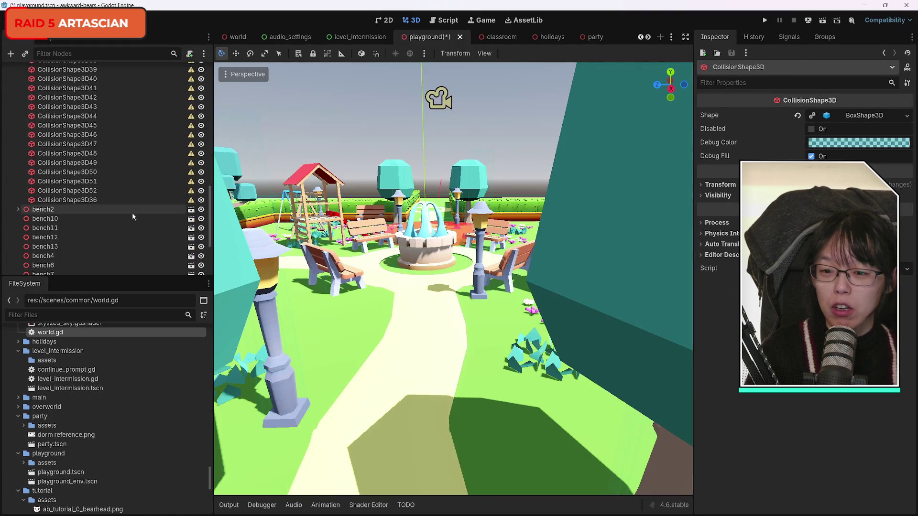
{"action": "scroll", "coordinate": [136, 215], "scroll_direction": "up", "scroll_amount": 4}
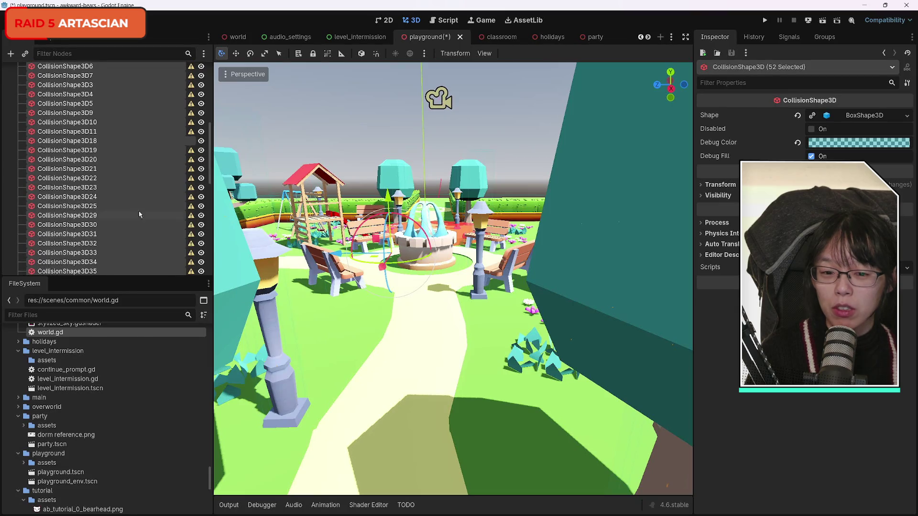
{"action": "key", "text": "w"}
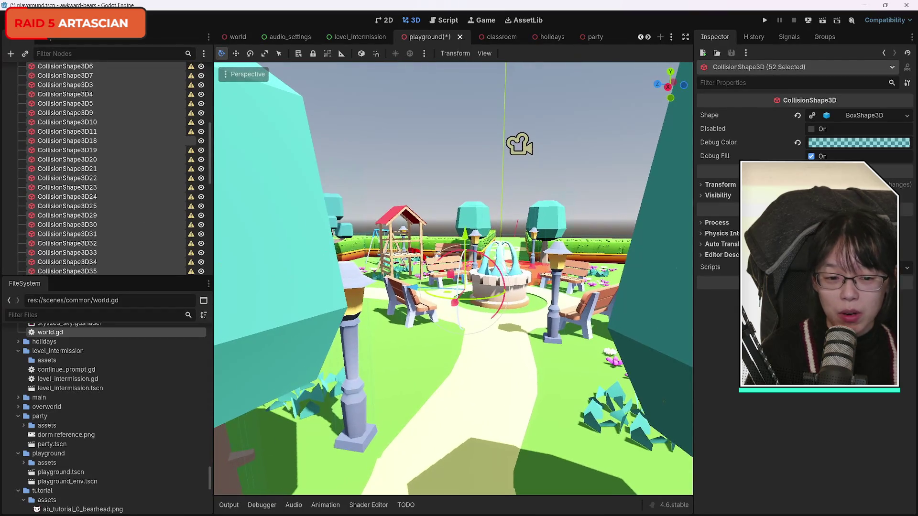
{"action": "scroll", "coordinate": [116, 211], "scroll_direction": "down", "scroll_amount": 8}
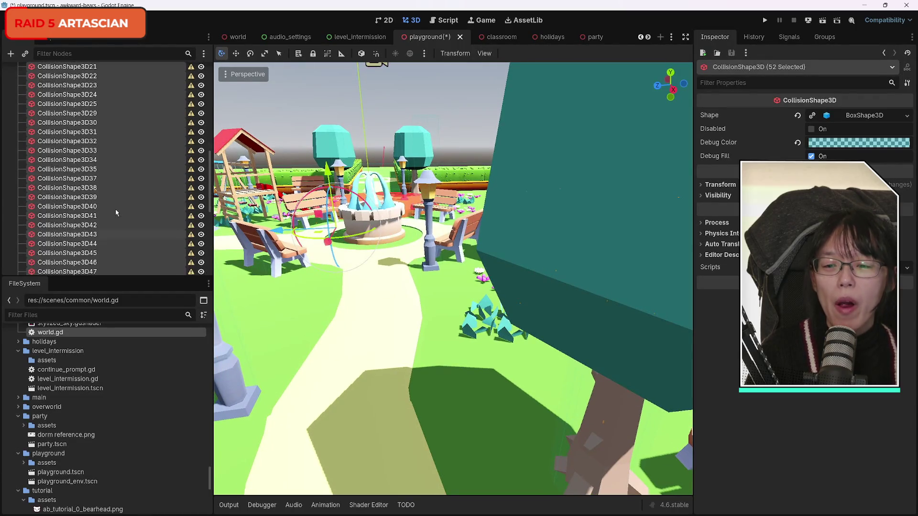
{"action": "scroll", "coordinate": [116, 210], "scroll_direction": "up", "scroll_amount": 8}
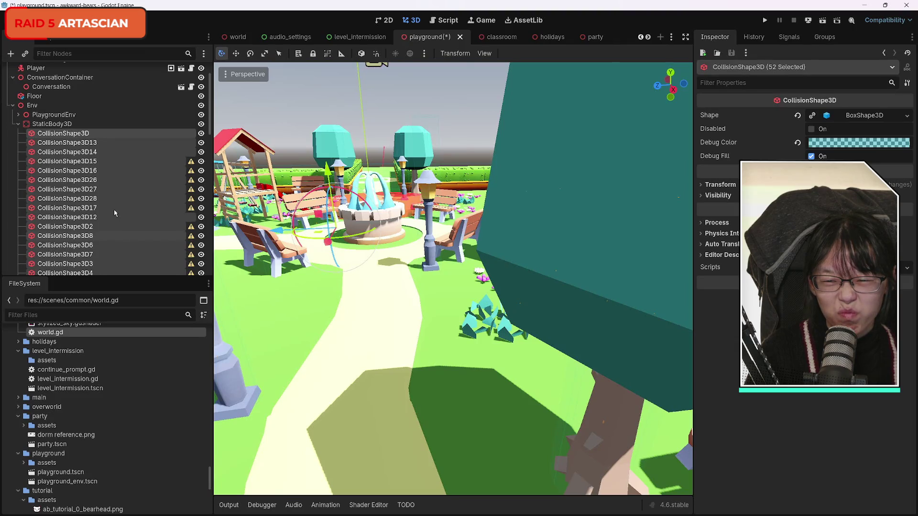
Select the 51 redundant collision shapes from CollisionShape3D13, delete them, and select the remaining one.
{"action": "left_click", "coordinate": [154, 145]}
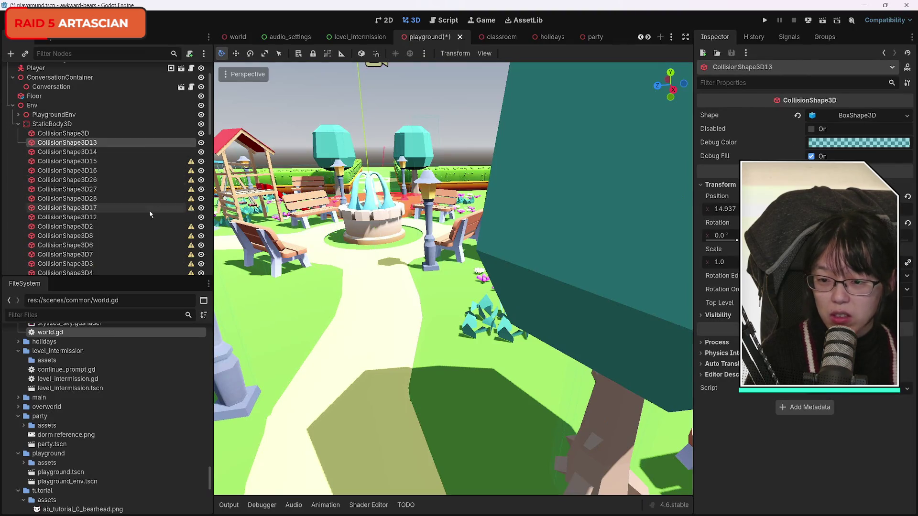
{"action": "scroll", "coordinate": [147, 217], "scroll_direction": "down", "scroll_amount": 8}
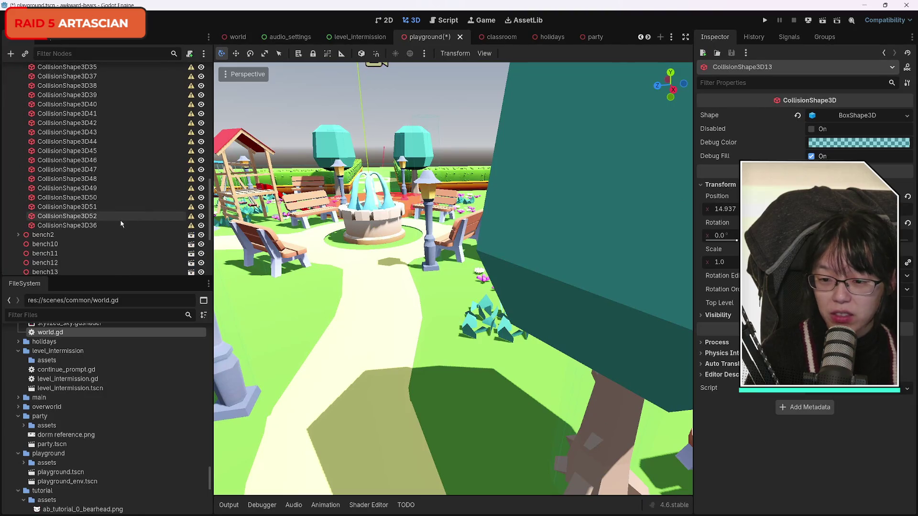
{"action": "left_click", "coordinate": [149, 225], "text": "shift"}
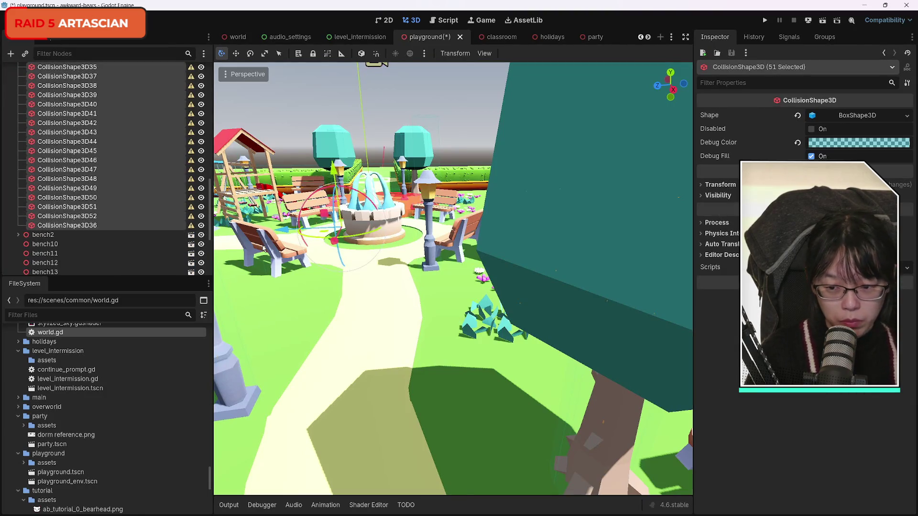
{"action": "key", "text": "Delete"}
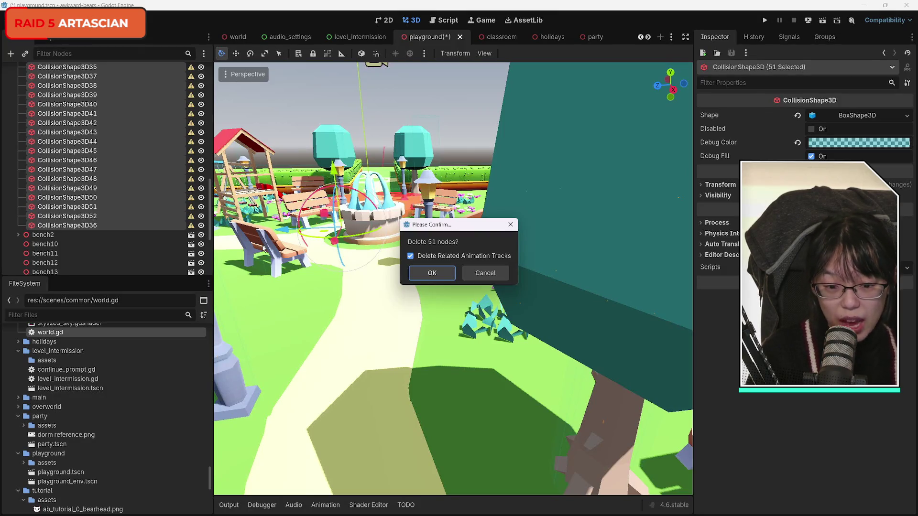
{"action": "key", "text": "Return"}
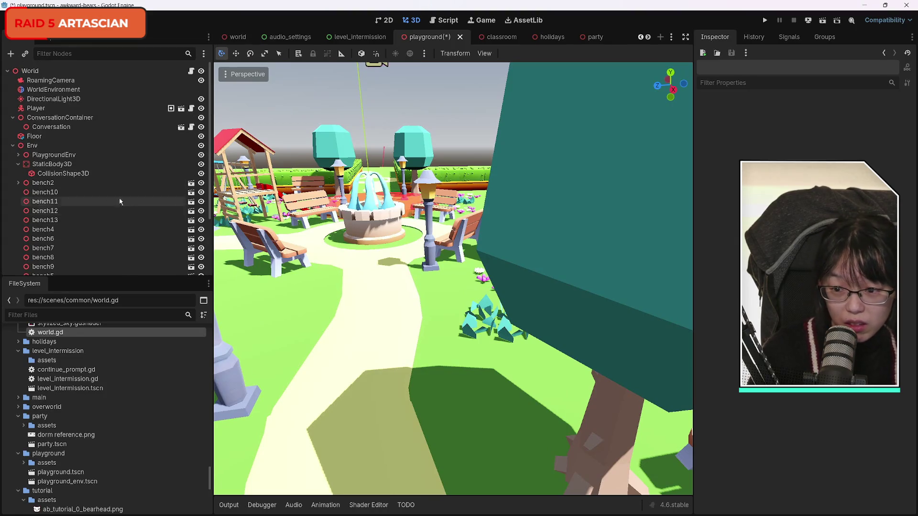
{"action": "left_click", "coordinate": [63, 173]}
Reselect the bench's CollisionShape3D and make a first duplicate of it.
{"action": "key", "text": "f"}
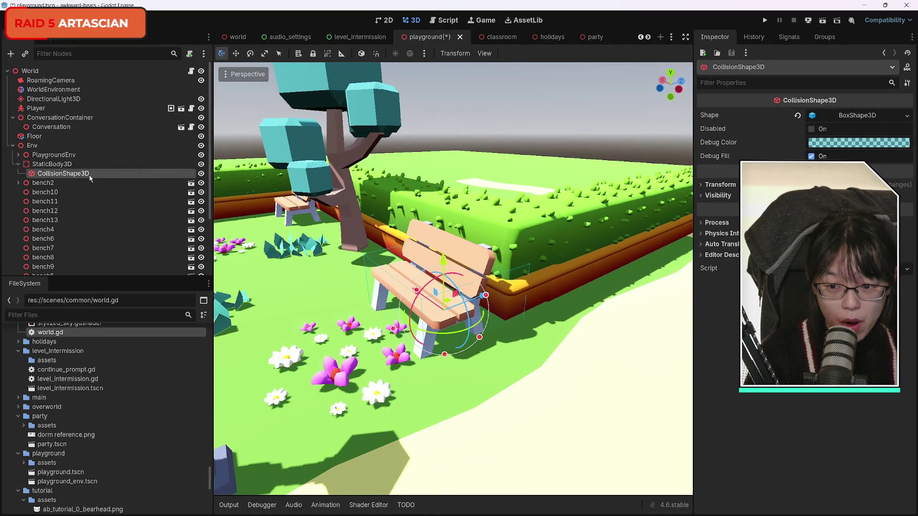
{"action": "left_click", "coordinate": [53, 164]}
{"action": "left_click", "coordinate": [59, 175]}
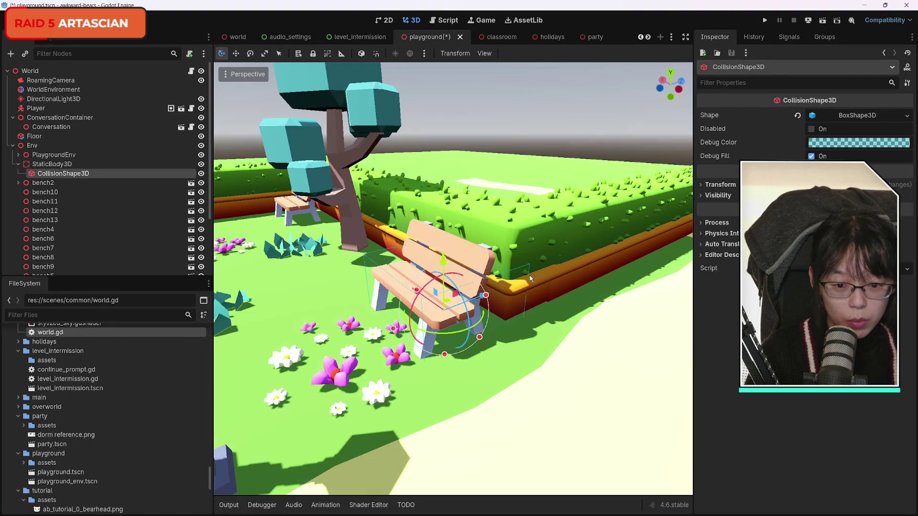
{"action": "key", "text": "ctrl+d"}
{"action": "key", "text": "w"}
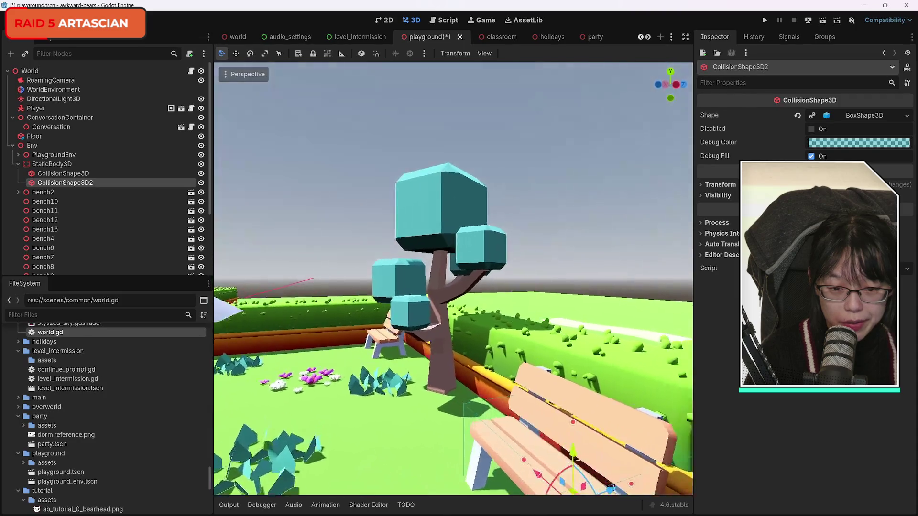
{"action": "key", "text": "s"}
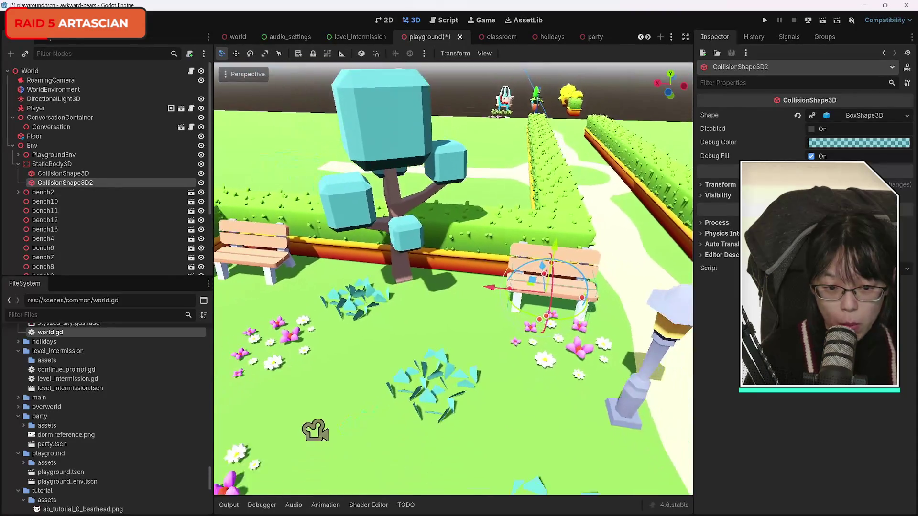
{"action": "key", "text": "w"}
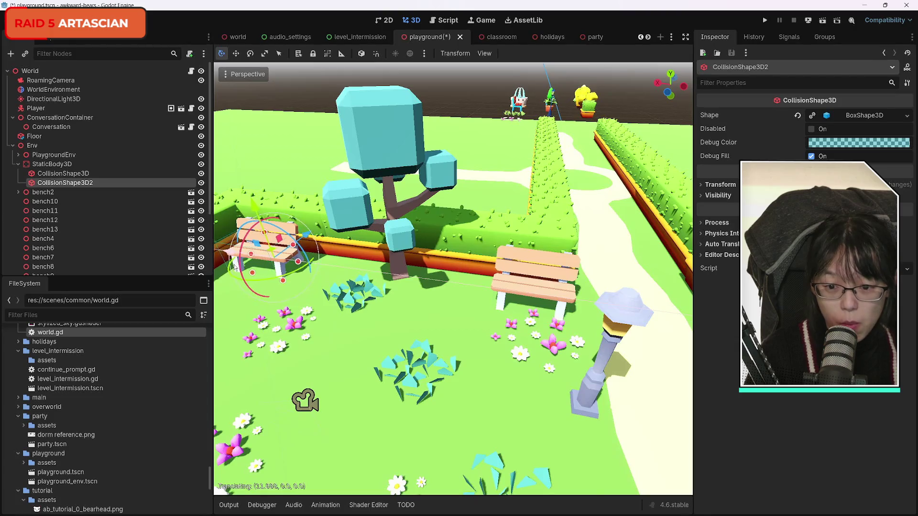
Duplicate the collision shape twice more, giving copies up to CollisionShape3D4.
{"action": "key", "text": "ctrl+d"}
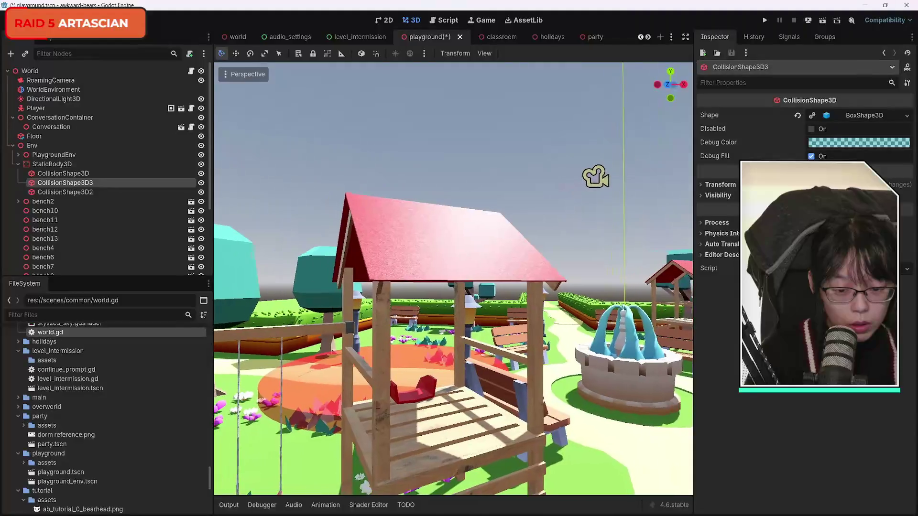
{"action": "key", "text": "s"}
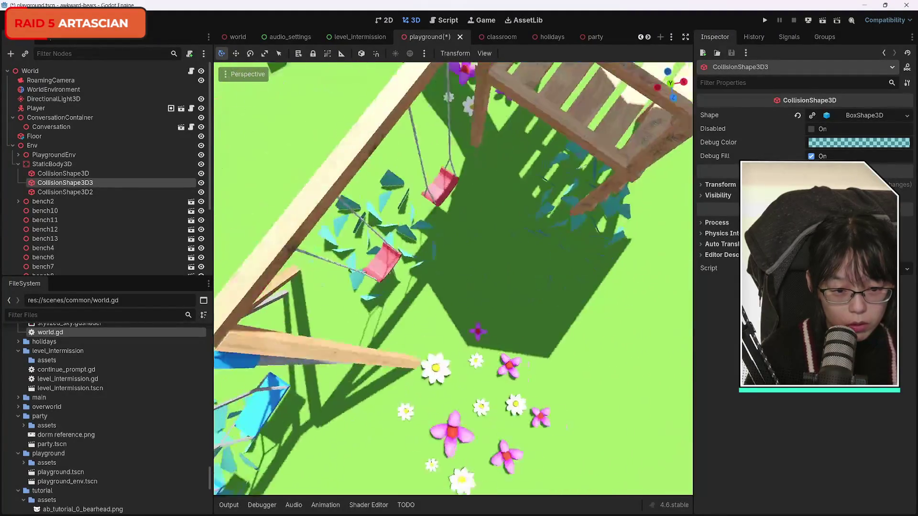
{"action": "key", "text": "w"}
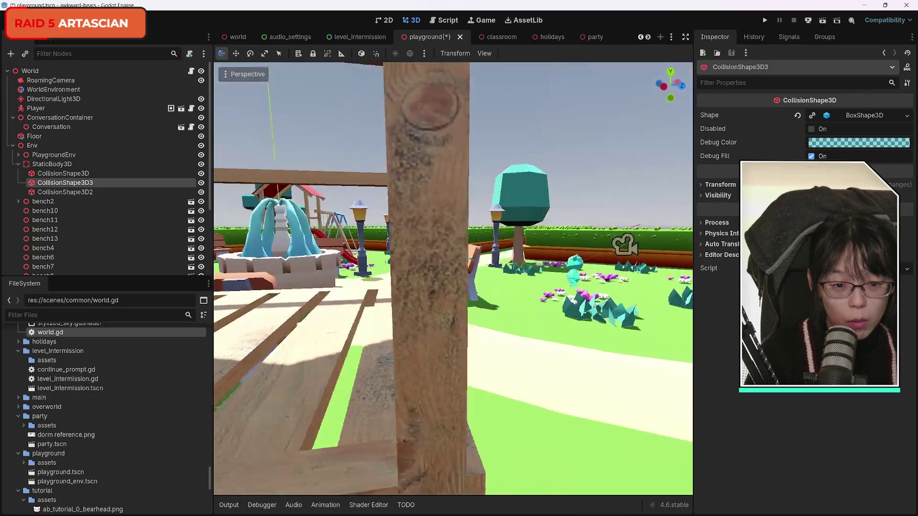
{"action": "key", "text": "w"}
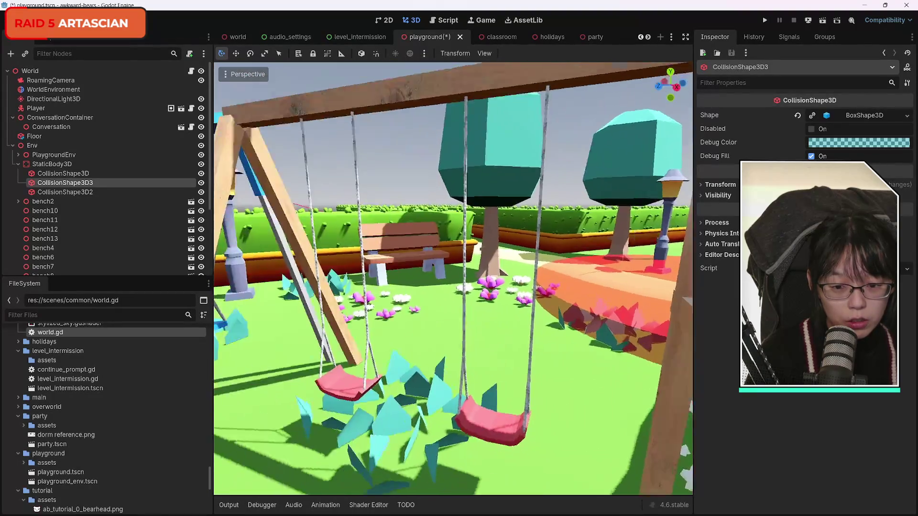
{"action": "key", "text": "s"}
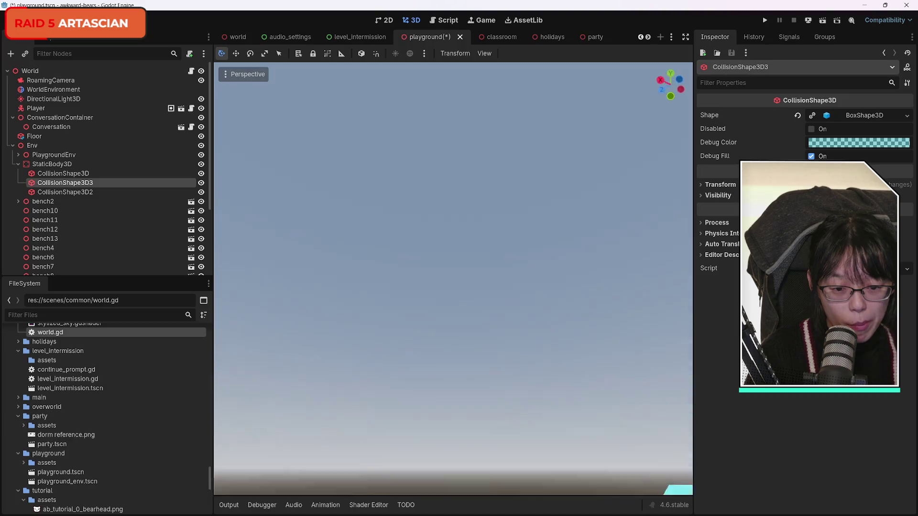
{"action": "key", "text": "s"}
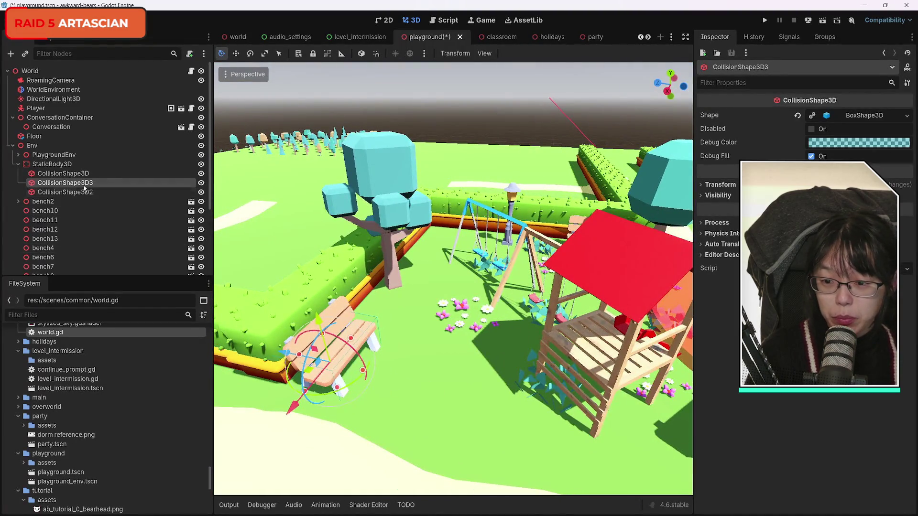
{"action": "key", "text": "ctrl+d"}
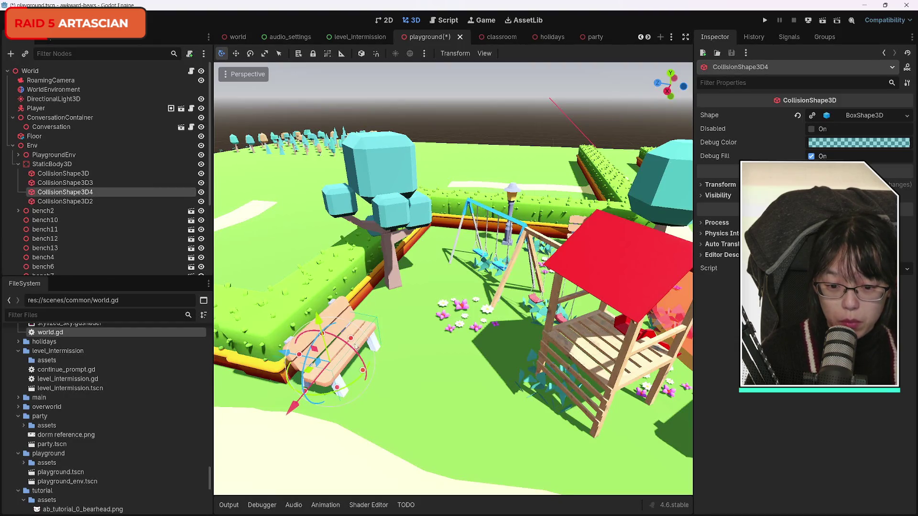
Rotate CollisionShape3D4, move it onto a bench and lengthen it to cover the bench.
{"action": "mouse_move", "coordinate": [356, 382]}
{"action": "left_mouse_down"}
{"action": "mouse_move", "coordinate": [311, 385]}
{"action": "mouse_move", "coordinate": [364, 268]}
{"action": "mouse_move", "coordinate": [455, 191]}
{"action": "mouse_move", "coordinate": [454, 335]}
{"action": "mouse_move", "coordinate": [506, 335]}
{"action": "left_mouse_up"}
{"action": "left_click_drag", "start_coordinate": [265, 232], "coordinate": [231, 271]}
{"action": "mouse_move", "coordinate": [230, 211]}
{"action": "left_mouse_down"}
{"action": "mouse_move", "coordinate": [521, 258]}
{"action": "mouse_move", "coordinate": [501, 256]}
{"action": "mouse_move", "coordinate": [513, 261]}
{"action": "left_mouse_up"}
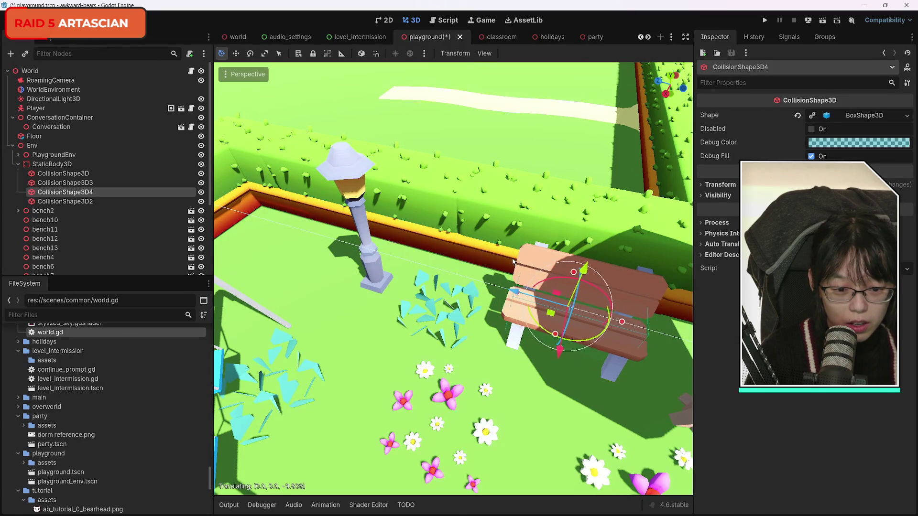
{"action": "left_click_drag", "start_coordinate": [560, 357], "coordinate": [561, 368]}
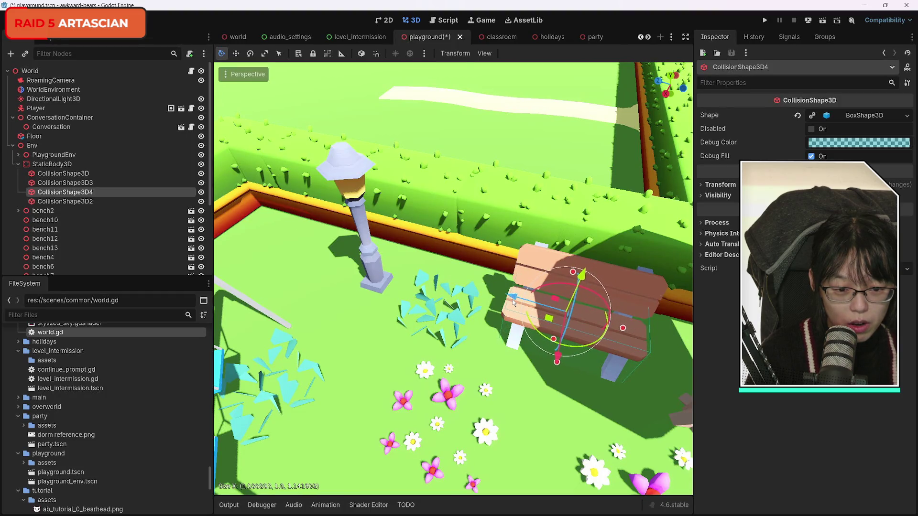
Fly over to the benches by the hedges and select CollisionShape3D3.
{"action": "key", "text": "s"}
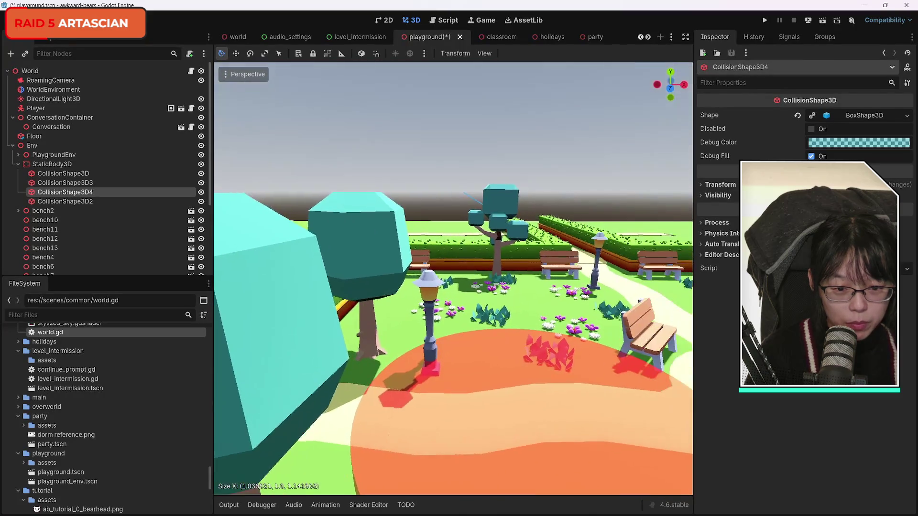
{"action": "key", "text": "w"}
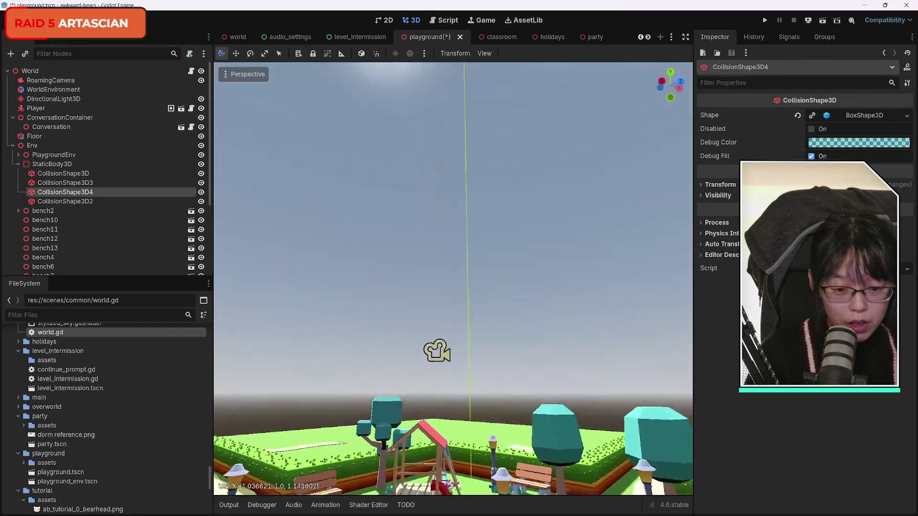
{"action": "key", "text": "s"}
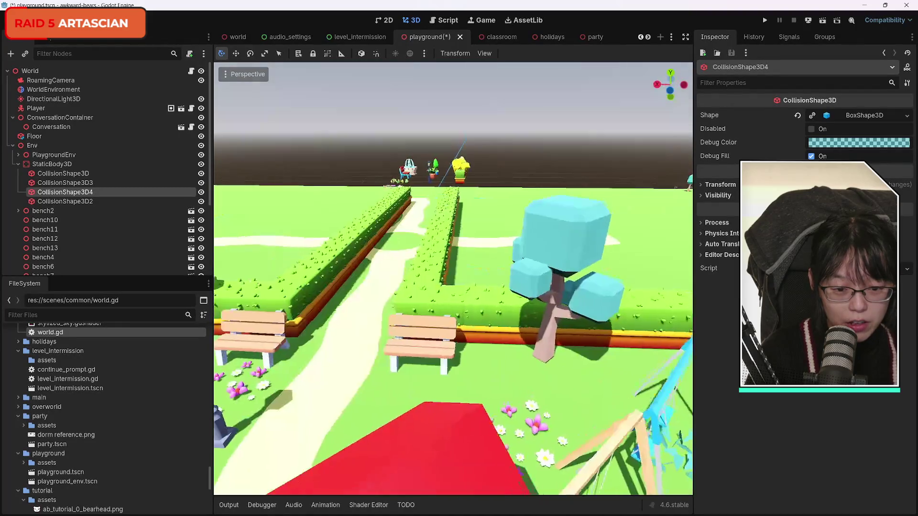
{"action": "key", "text": "w"}
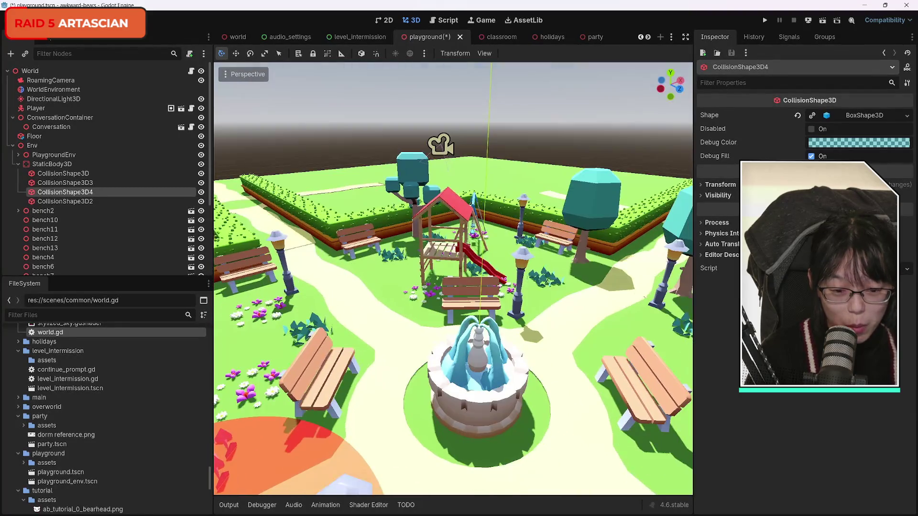
{"action": "key", "text": "d"}
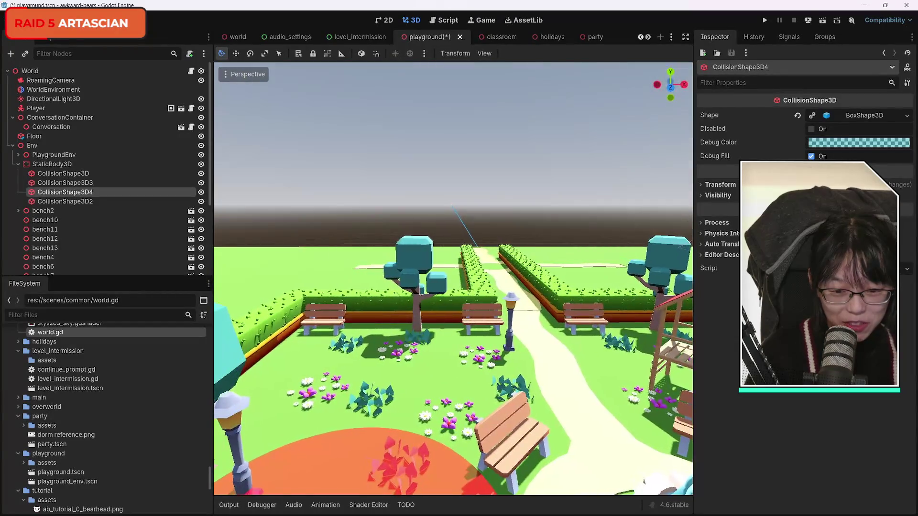
{"action": "key", "text": "a"}
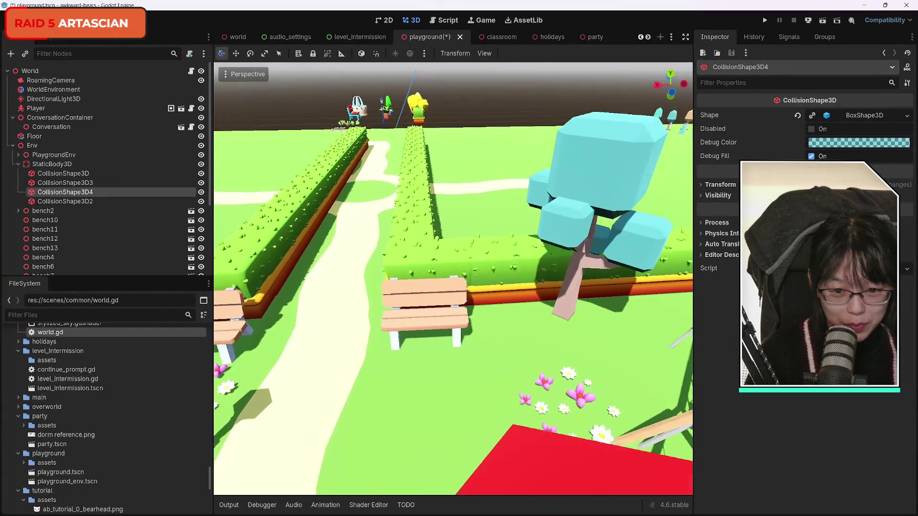
{"action": "left_click", "coordinate": [89, 184]}
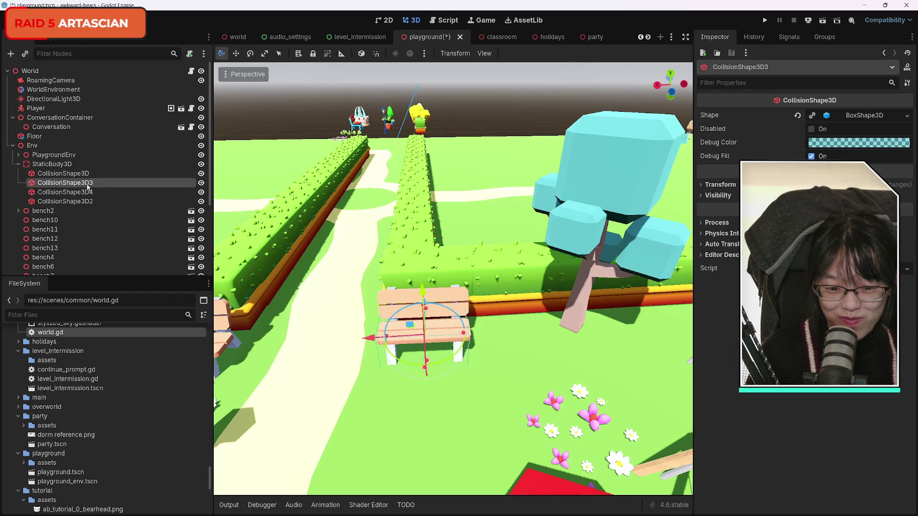
Duplicate CollisionShape3D3 and slide the new CollisionShape3D5 onto a bench.
{"action": "key", "text": "ctrl+d"}
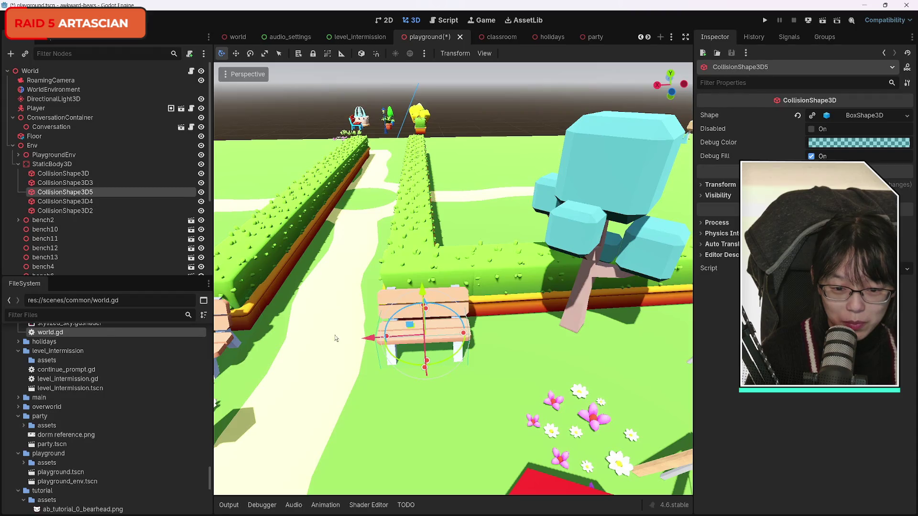
{"action": "key", "text": "s"}
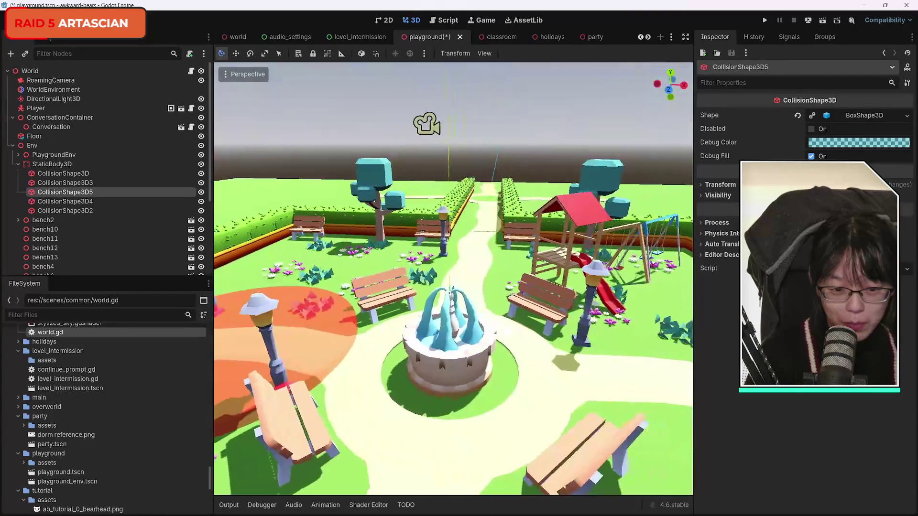
{"action": "key", "text": "w"}
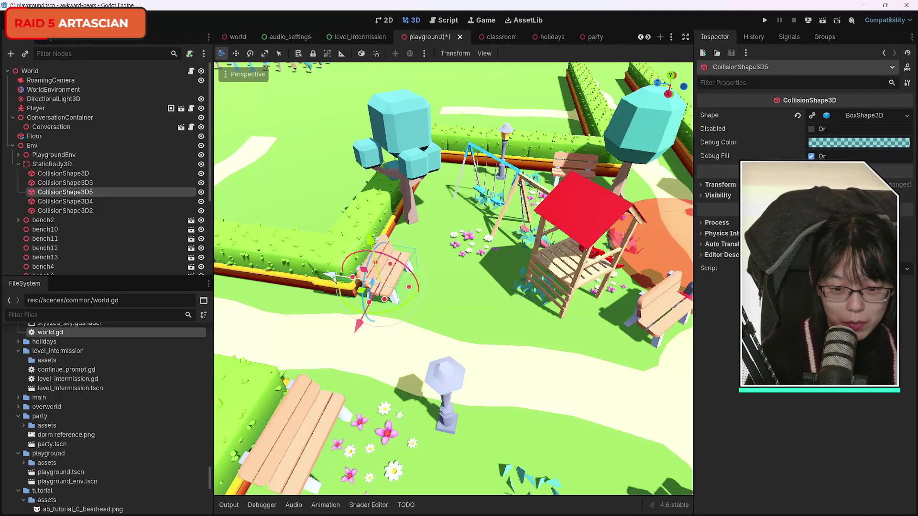
{"action": "key", "text": "s"}
{"action": "key", "text": "d"}
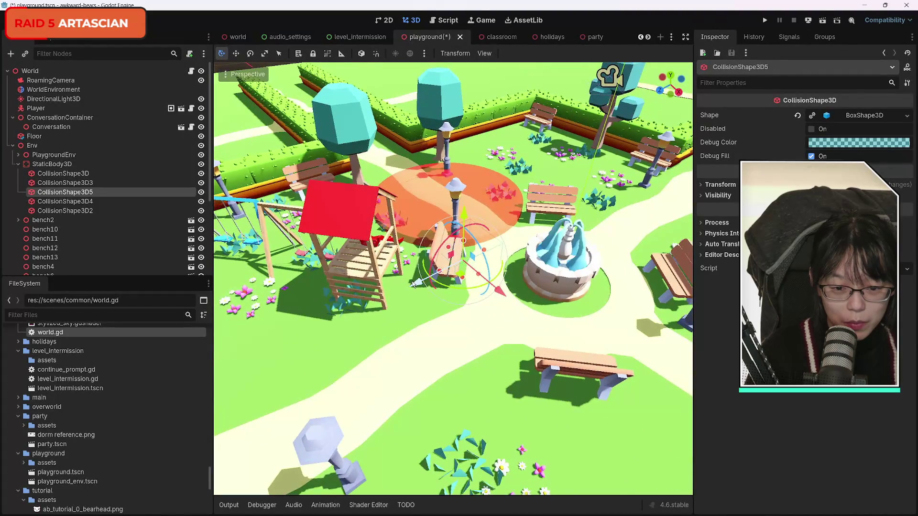
{"action": "key", "text": "s"}
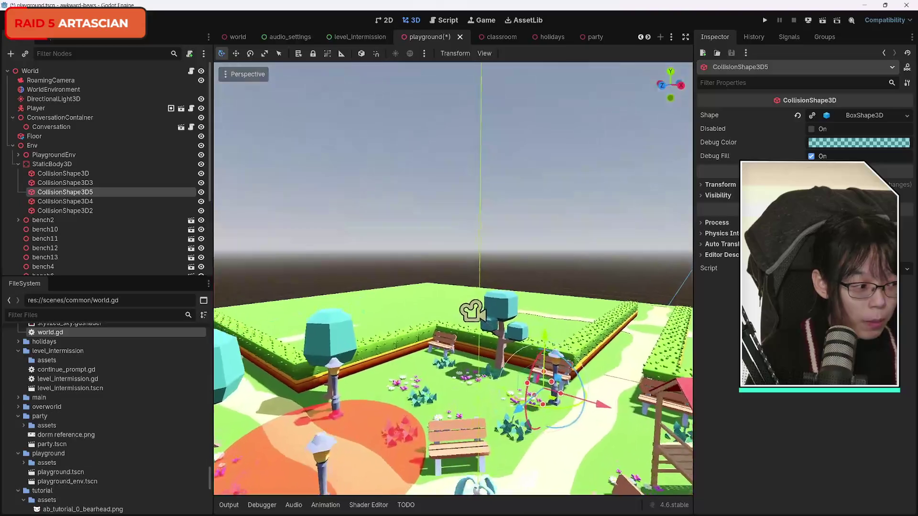
{"action": "key", "text": "w"}
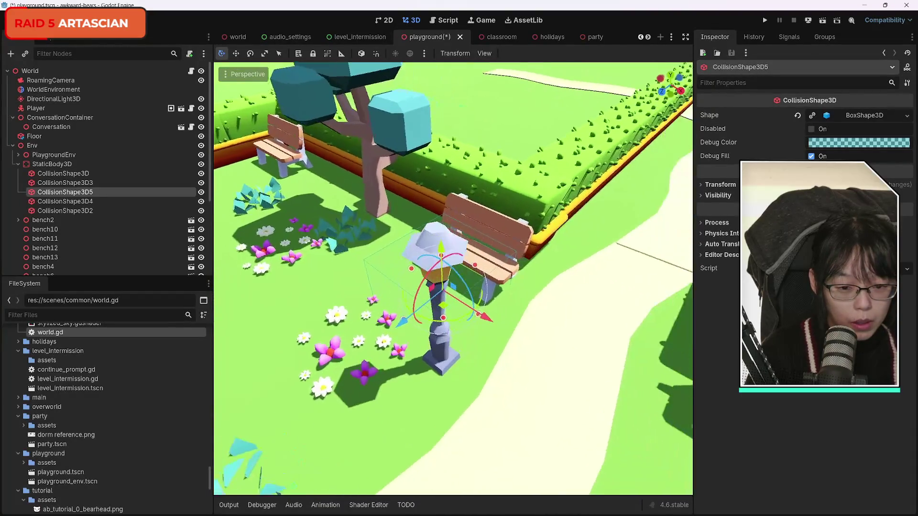
{"action": "key", "text": "w"}
{"action": "left_click_drag", "start_coordinate": [368, 292], "coordinate": [471, 294]}
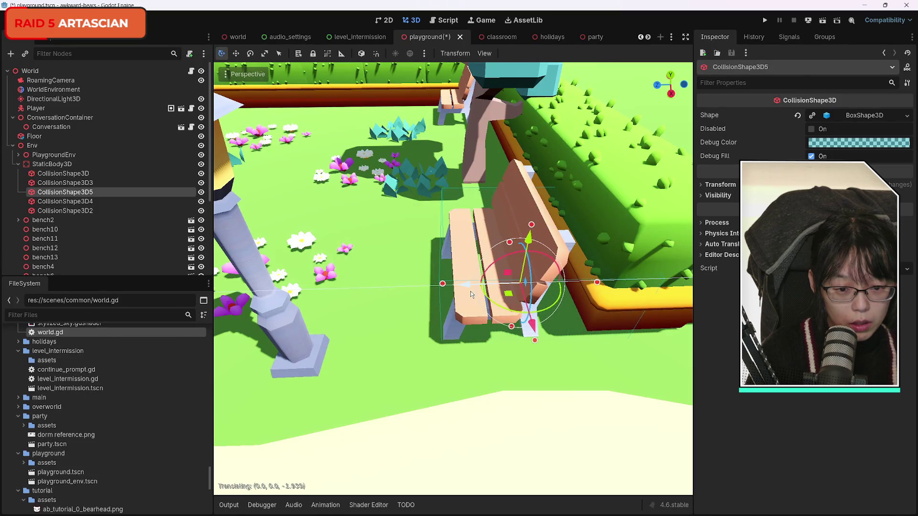
{"action": "left_click_drag", "start_coordinate": [470, 291], "coordinate": [470, 291]}
Nudge CollisionShape3D5 so it is centred on the bench.
{"action": "key", "text": "w"}
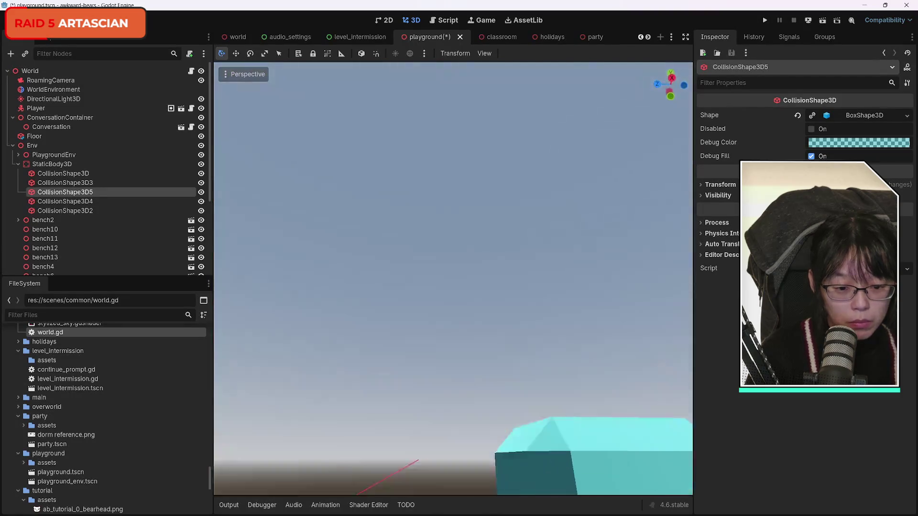
{"action": "key", "text": "w"}
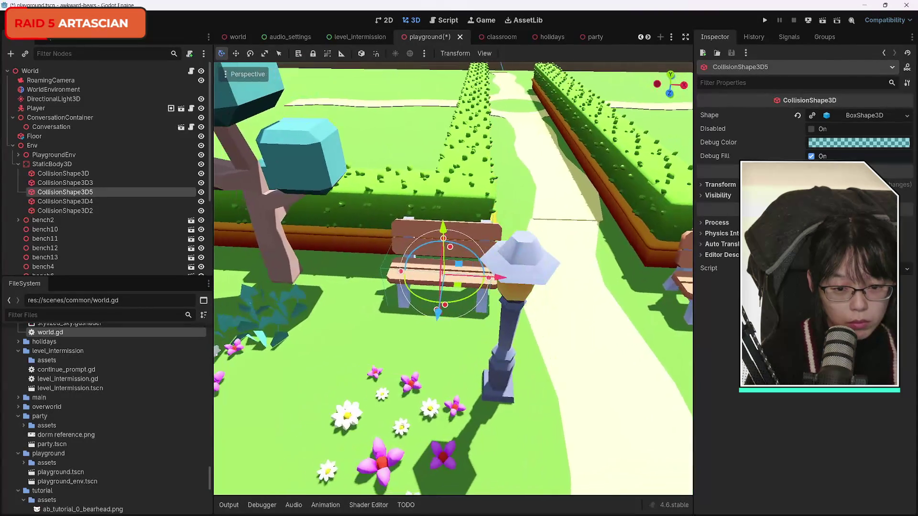
{"action": "left_click_drag", "start_coordinate": [541, 279], "coordinate": [545, 279]}
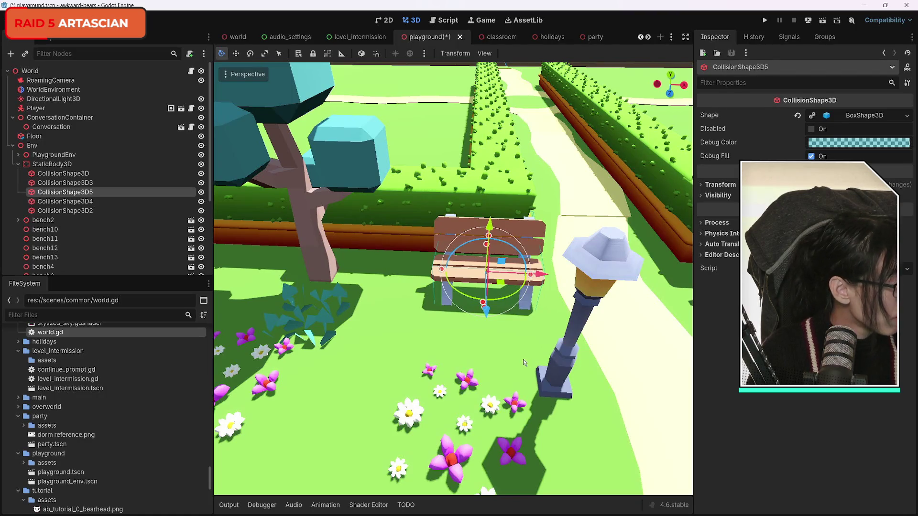
{"action": "key", "text": "s"}
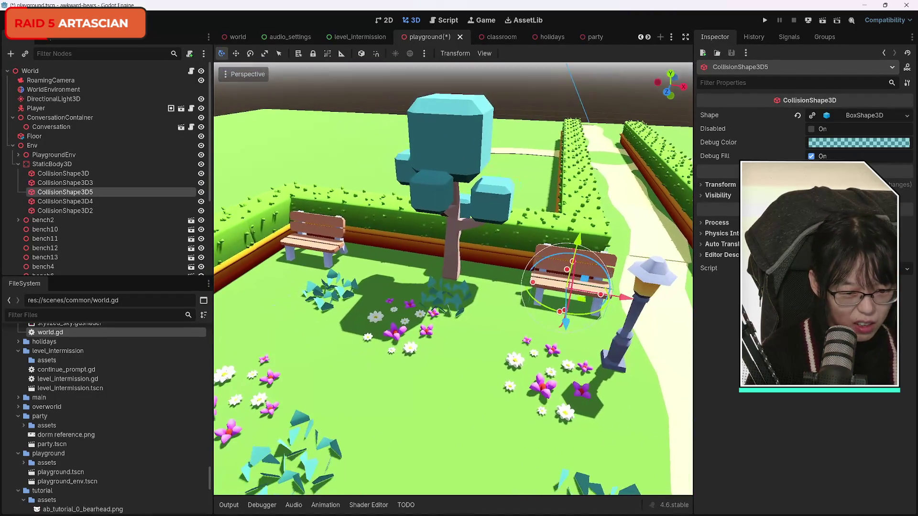
Duplicate the box and line the copy up on the left bench.
{"action": "key", "text": "ctrl+d"}
{"action": "mouse_move", "coordinate": [568, 287]}
{"action": "left_mouse_down"}
{"action": "mouse_move", "coordinate": [307, 256]}
{"action": "mouse_move", "coordinate": [318, 245]}
{"action": "left_mouse_up"}
{"action": "key", "text": "w"}
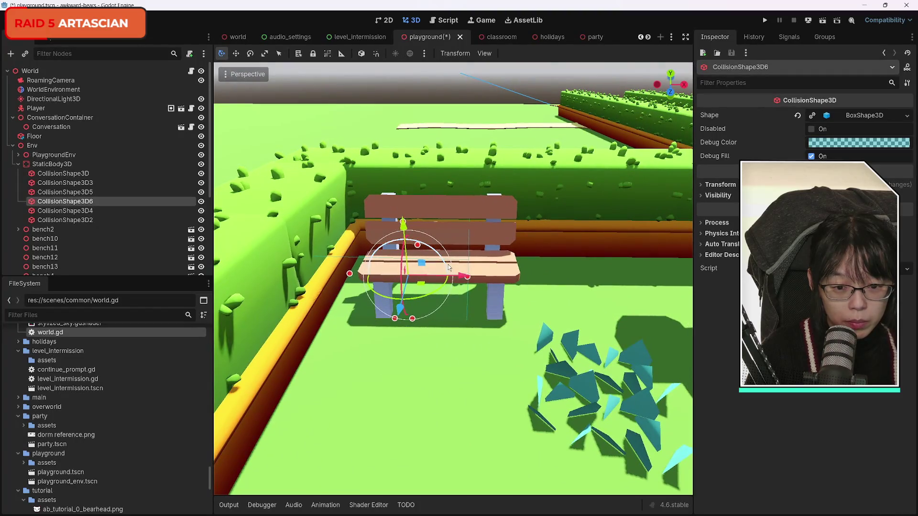
{"action": "mouse_move", "coordinate": [463, 281]}
{"action": "left_mouse_down"}
{"action": "mouse_move", "coordinate": [500, 281]}
{"action": "mouse_move", "coordinate": [453, 286]}
{"action": "mouse_move", "coordinate": [453, 325]}
{"action": "mouse_move", "coordinate": [395, 334]}
{"action": "left_mouse_up"}
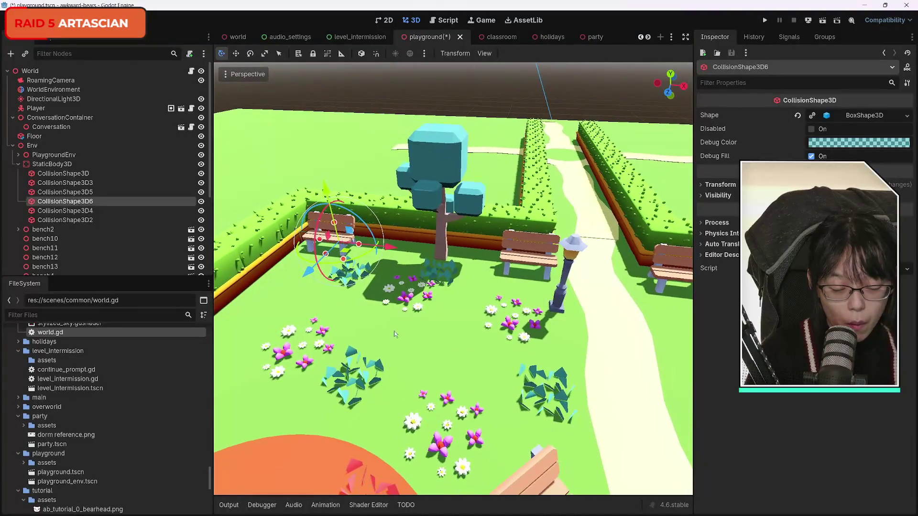
Fit another copy onto the right bench and duplicate the box once more.
{"action": "key", "text": "ctrl+d"}
{"action": "left_click_drag", "start_coordinate": [337, 244], "coordinate": [657, 265]}
{"action": "key", "text": "f"}
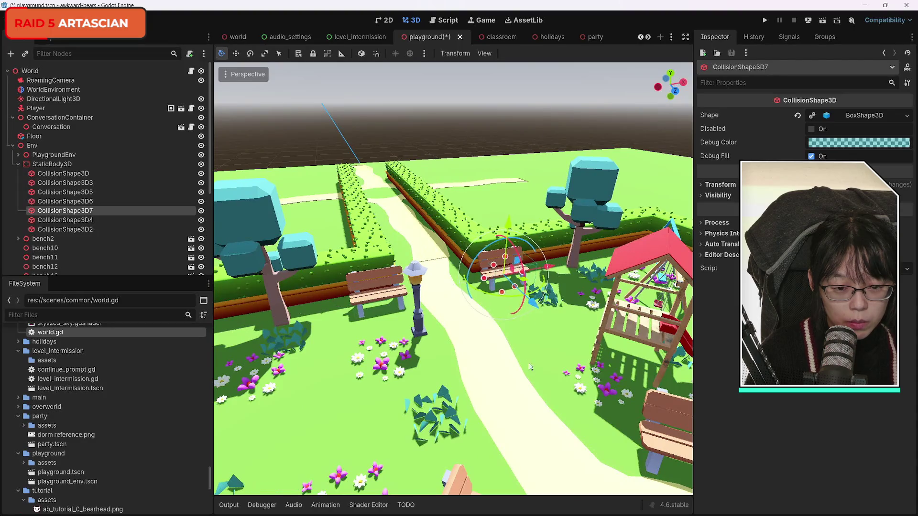
{"action": "scroll", "coordinate": [528, 364], "scroll_direction": "up", "scroll_amount": 5}
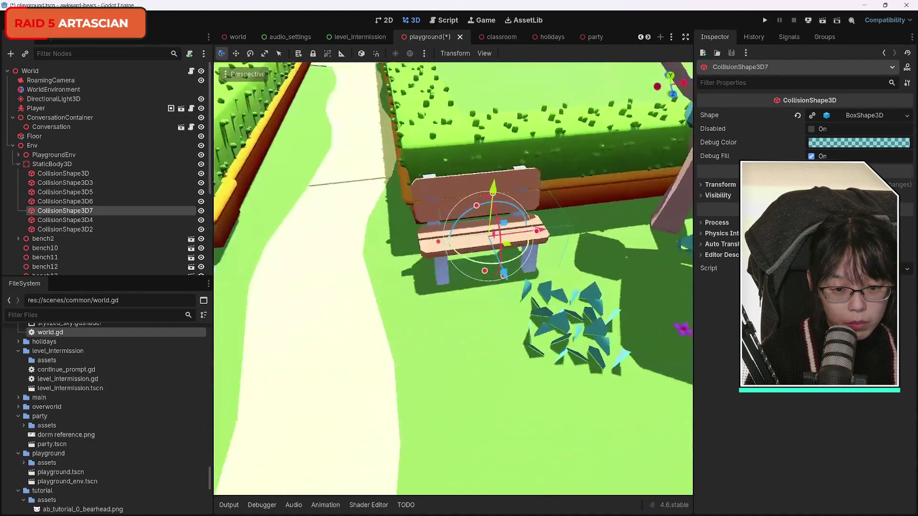
{"action": "scroll", "coordinate": [562, 340], "scroll_direction": "up", "scroll_amount": 5}
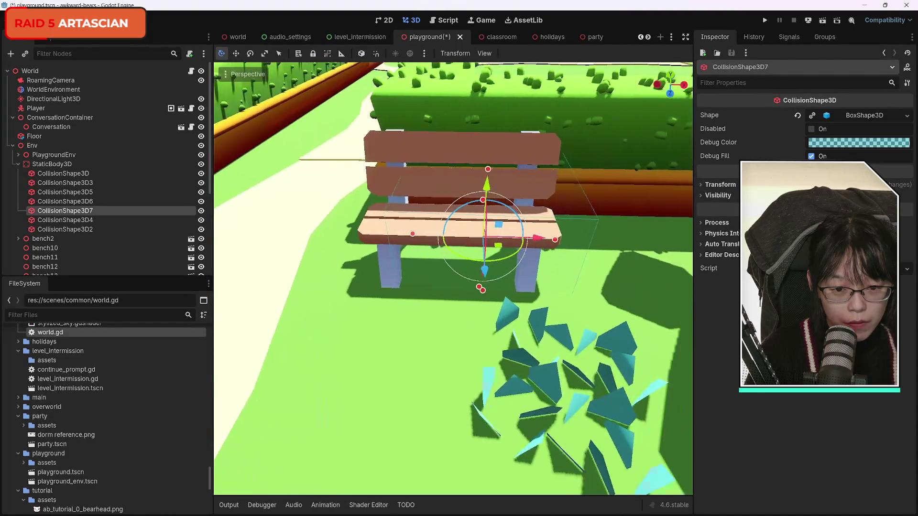
{"action": "left_click_drag", "start_coordinate": [577, 240], "coordinate": [553, 239]}
{"action": "scroll", "coordinate": [397, 385], "scroll_direction": "down", "scroll_amount": 10}
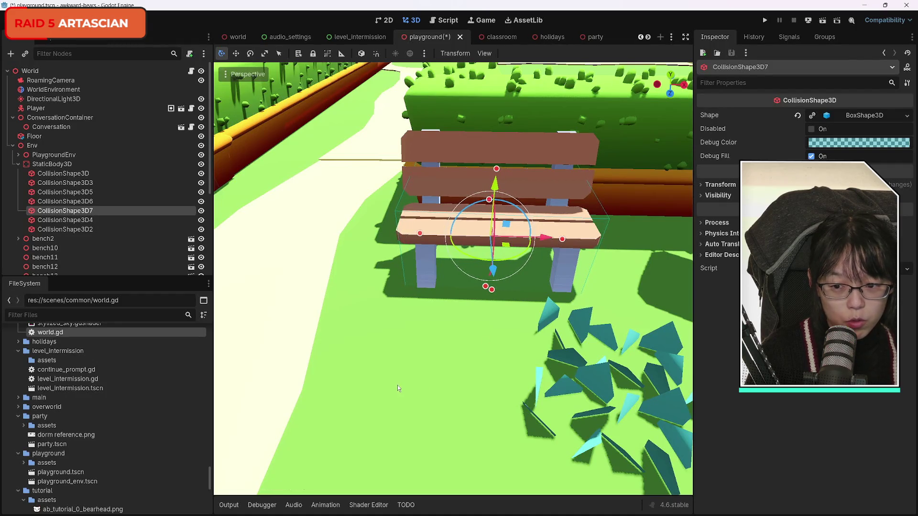
{"action": "key", "text": "f"}
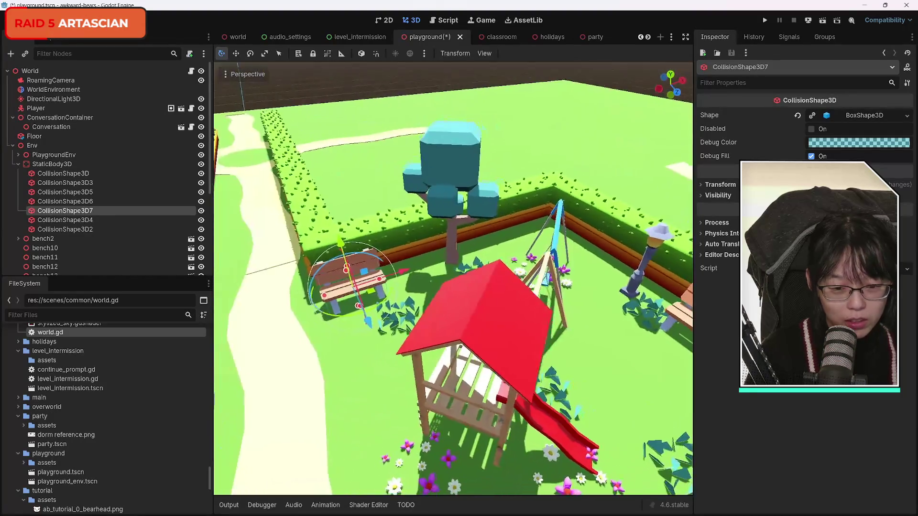
{"action": "key", "text": "ctrl+d"}
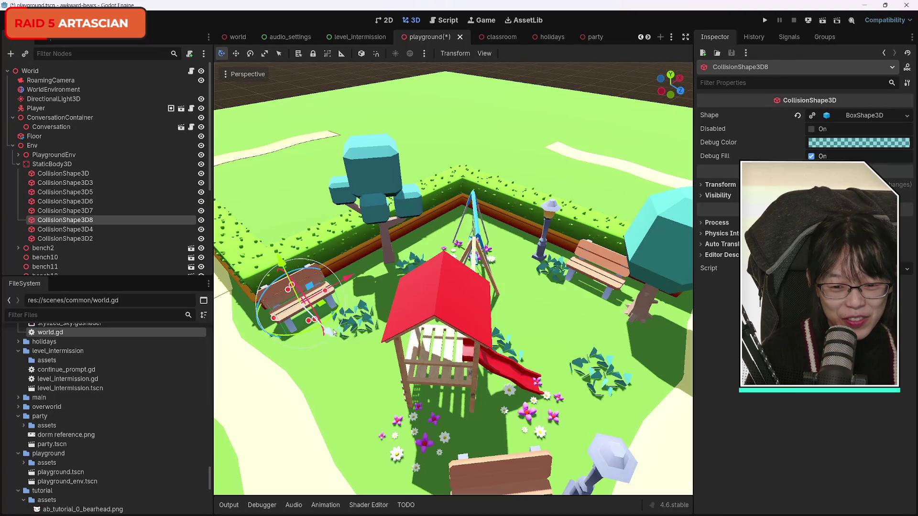
Rotate the copy about 90 degrees and position it over the right bench.
{"action": "left_click_drag", "start_coordinate": [305, 334], "coordinate": [224, 312]}
{"action": "key", "text": "g"}
{"action": "left_click", "coordinate": [523, 246]}
{"action": "key", "text": "g"}
{"action": "left_click", "coordinate": [667, 309]}
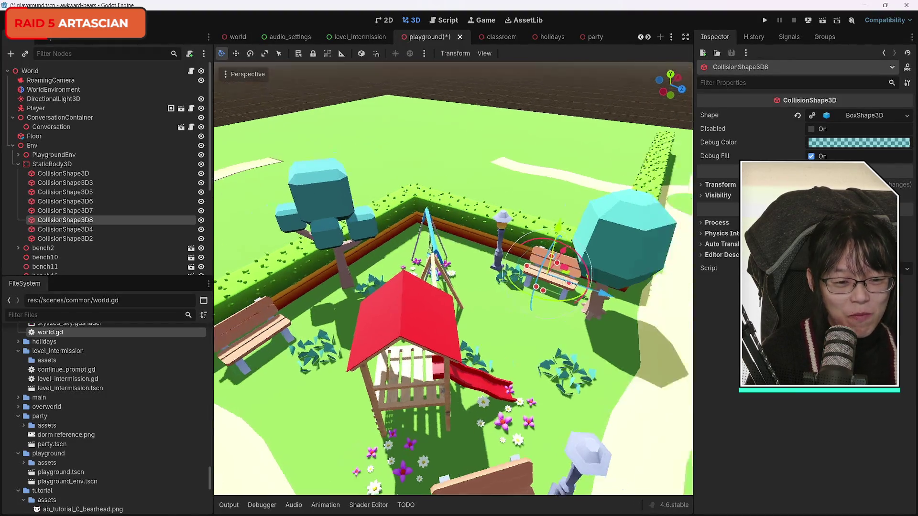
{"action": "scroll", "coordinate": [601, 390], "scroll_direction": "up", "scroll_amount": 5}
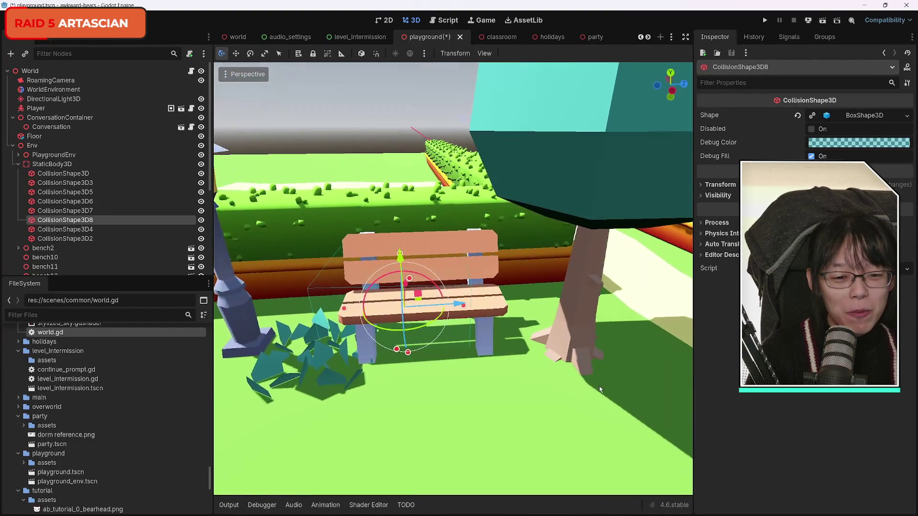
{"action": "mouse_move", "coordinate": [455, 306]}
{"action": "left_mouse_down"}
{"action": "mouse_move", "coordinate": [492, 312]}
{"action": "mouse_move", "coordinate": [478, 315]}
{"action": "left_mouse_up"}
{"action": "left_click_drag", "start_coordinate": [424, 290], "coordinate": [428, 296]}
{"action": "scroll", "coordinate": [428, 297], "scroll_direction": "down", "scroll_amount": 6}
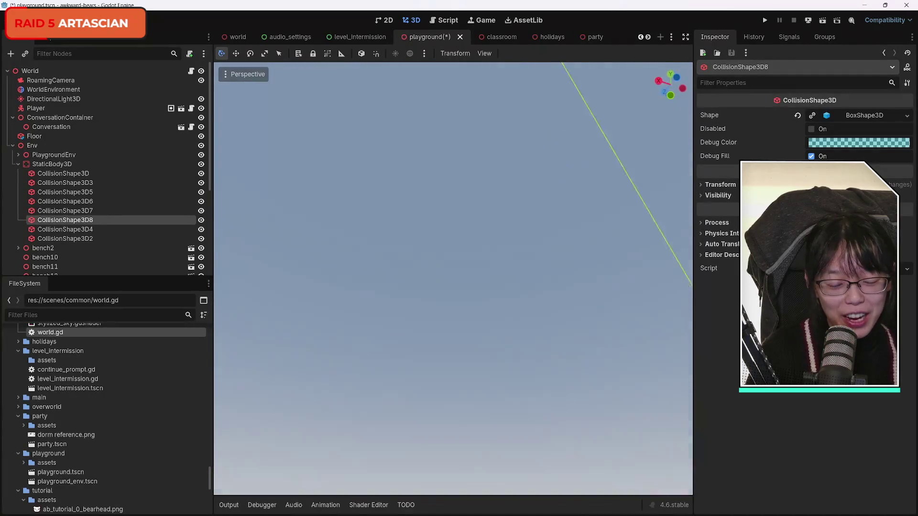
Place a new copy on the lower-left bench, rotated to match its angle.
{"action": "left_click_drag", "start_coordinate": [453, 239], "coordinate": [453, 335]}
{"action": "mouse_move", "coordinate": [453, 287]}
{"action": "left_mouse_down"}
{"action": "mouse_move", "coordinate": [453, 248]}
{"action": "mouse_move", "coordinate": [465, 248]}
{"action": "mouse_move", "coordinate": [465, 287]}
{"action": "mouse_move", "coordinate": [425, 292]}
{"action": "mouse_move", "coordinate": [354, 258]}
{"action": "left_mouse_up"}
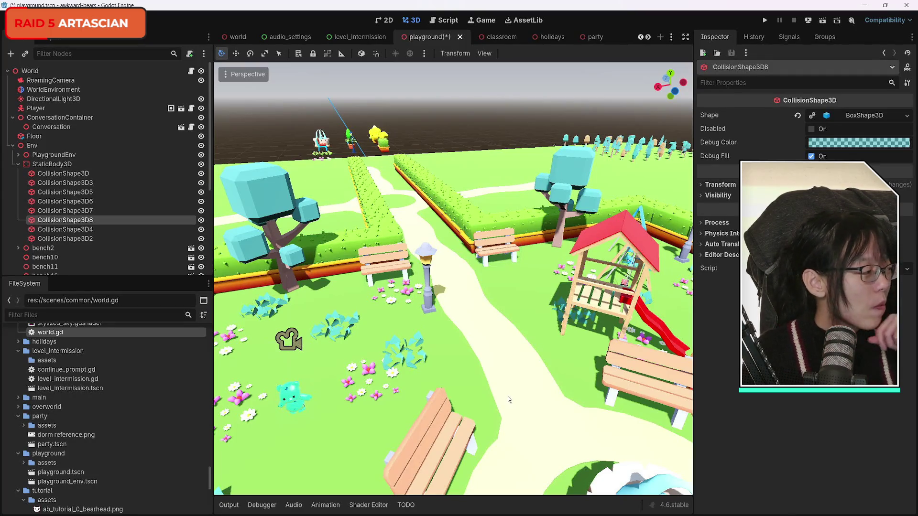
{"action": "mouse_move", "coordinate": [486, 361]}
{"action": "left_mouse_down"}
{"action": "mouse_move", "coordinate": [435, 320]}
{"action": "mouse_move", "coordinate": [559, 311]}
{"action": "left_mouse_up"}
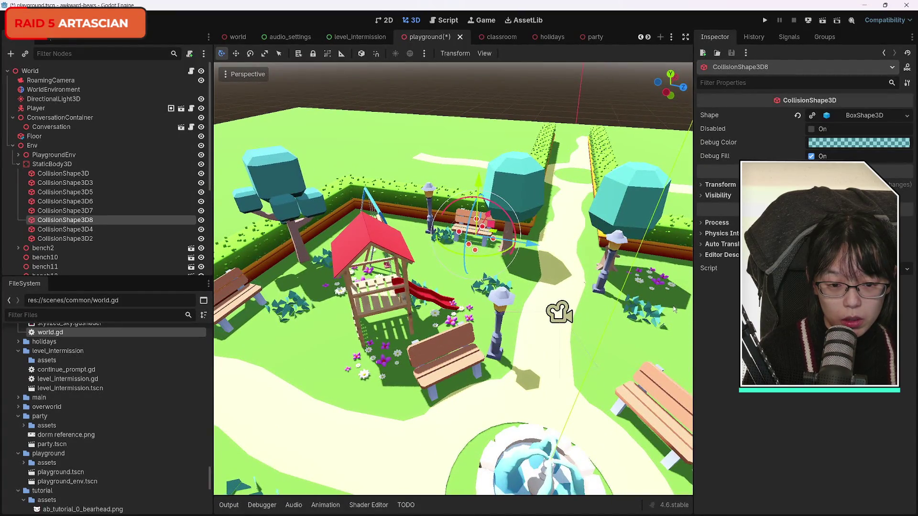
{"action": "key", "text": "ctrl+d"}
{"action": "mouse_move", "coordinate": [491, 220]}
{"action": "left_mouse_down"}
{"action": "mouse_move", "coordinate": [437, 330]}
{"action": "mouse_move", "coordinate": [448, 392]}
{"action": "left_mouse_up"}
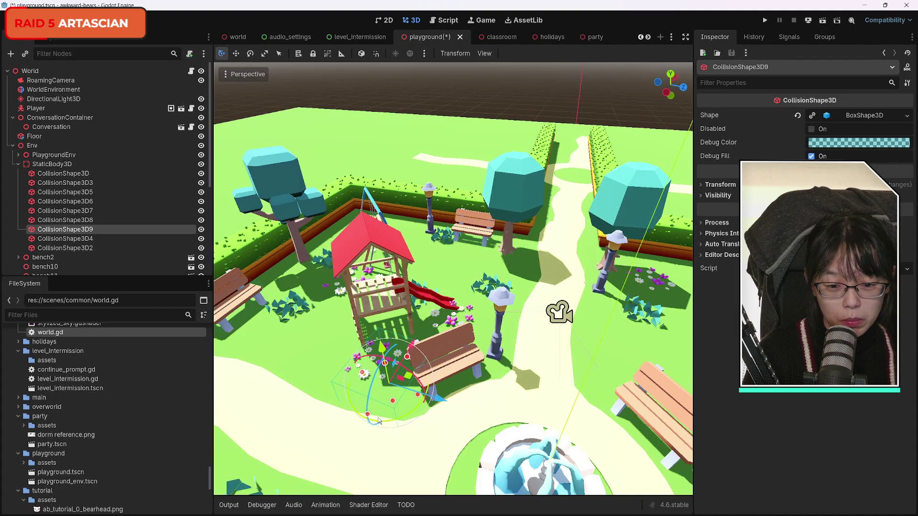
{"action": "mouse_move", "coordinate": [380, 422]}
{"action": "left_mouse_down"}
{"action": "mouse_move", "coordinate": [416, 412]}
{"action": "mouse_move", "coordinate": [409, 401]}
{"action": "mouse_move", "coordinate": [421, 382]}
{"action": "mouse_move", "coordinate": [459, 345]}
{"action": "mouse_move", "coordinate": [494, 386]}
{"action": "left_mouse_up"}
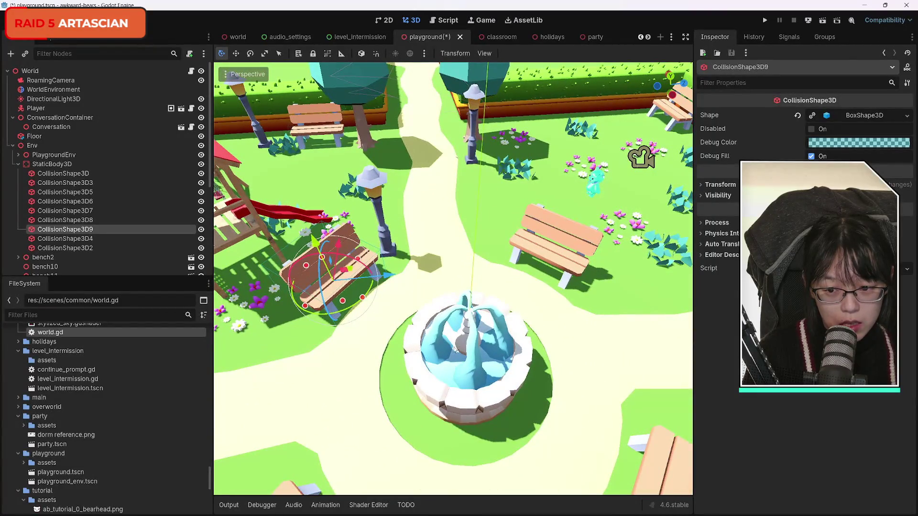
Duplicate, rotate and fit another copy onto the bench beside the fountain.
{"action": "key", "text": "ctrl+d"}
{"action": "left_click_drag", "start_coordinate": [372, 289], "coordinate": [326, 309]}
{"action": "mouse_move", "coordinate": [397, 278]}
{"action": "left_mouse_down"}
{"action": "mouse_move", "coordinate": [548, 258]}
{"action": "mouse_move", "coordinate": [602, 262]}
{"action": "left_mouse_up"}
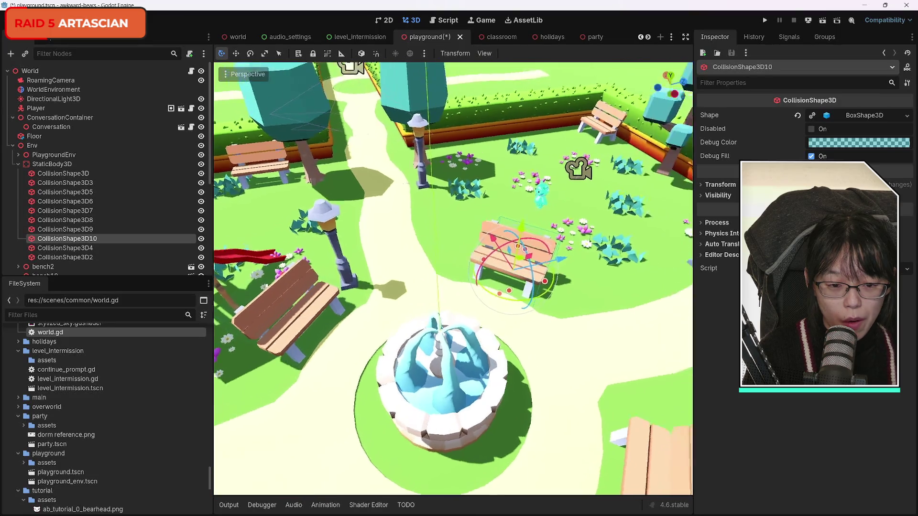
{"action": "key", "text": "w"}
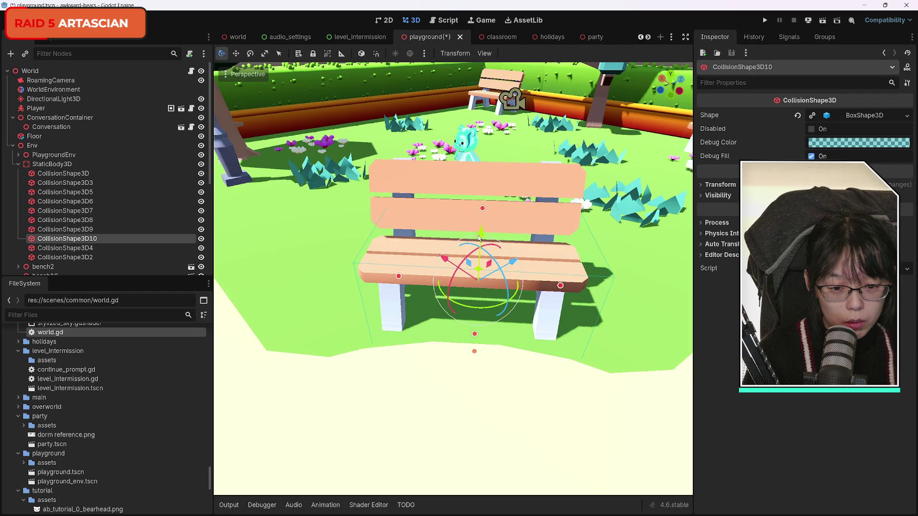
{"action": "left_click_drag", "start_coordinate": [444, 260], "coordinate": [440, 260]}
{"action": "left_click_drag", "start_coordinate": [500, 261], "coordinate": [502, 264]}
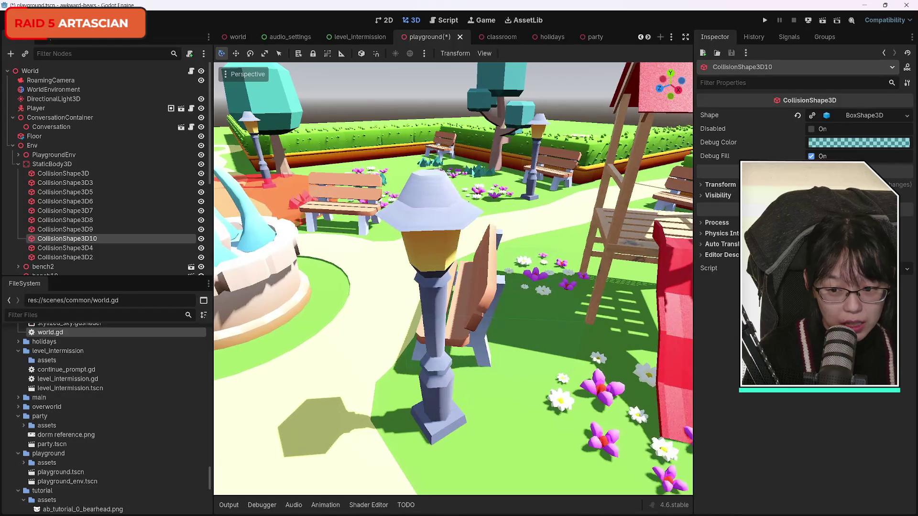
Multi-select CollisionShape3D9 and 3D10, drop them under CollisionShape3D2, then select only 3D9.
{"action": "left_click", "coordinate": [67, 230], "text": "ctrl"}
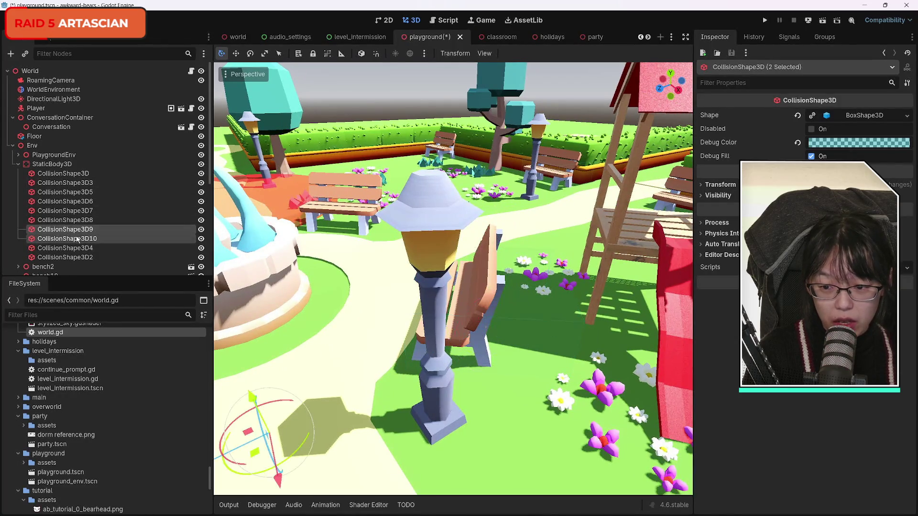
{"action": "mouse_move", "coordinate": [92, 242]}
{"action": "left_mouse_down"}
{"action": "mouse_move", "coordinate": [93, 261]}
{"action": "mouse_move", "coordinate": [93, 251]}
{"action": "left_mouse_up"}
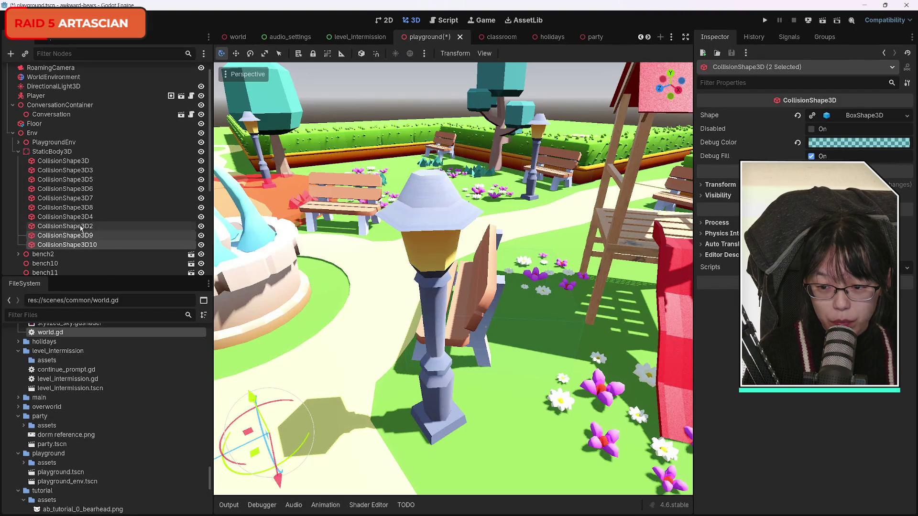
{"action": "left_click", "coordinate": [67, 235]}
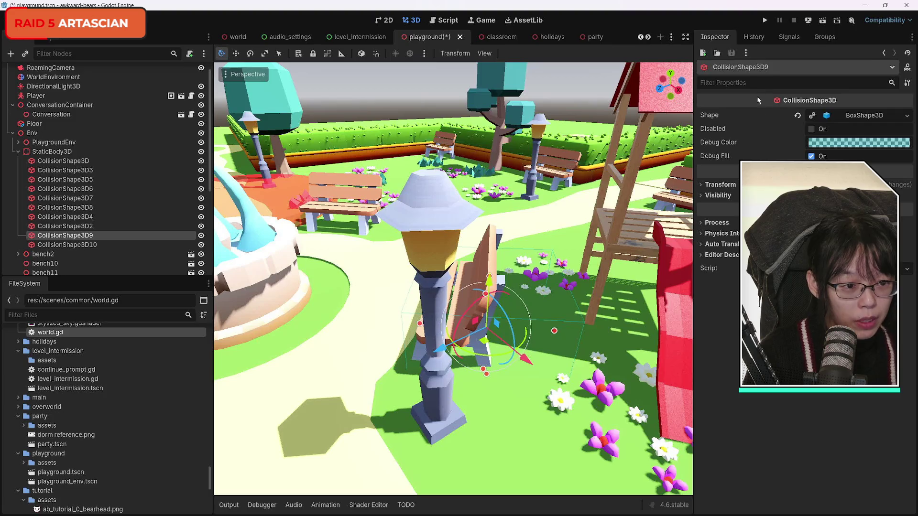
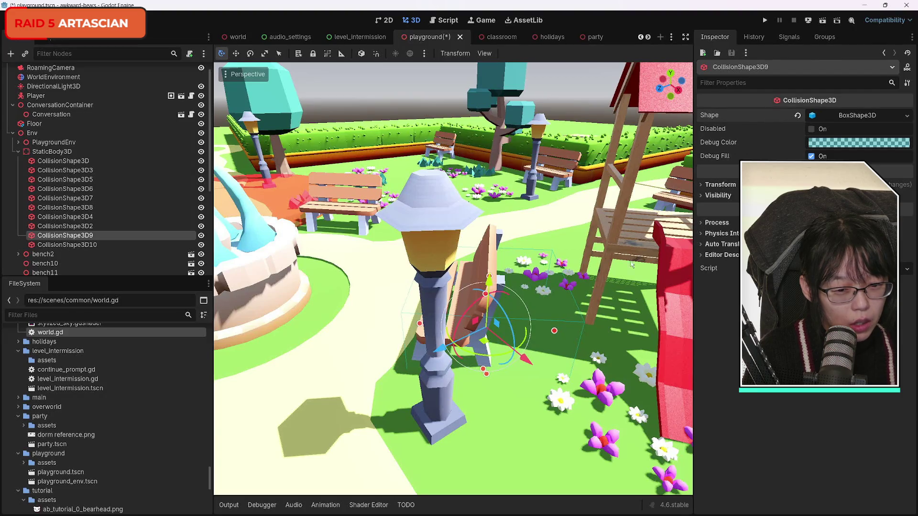
Select CollisionShape3D9 and adjust its BoxShape3D width, giving a 1.037 × 1.0 × 0.707 box.
{"action": "double_click", "coordinate": [80, 236]}
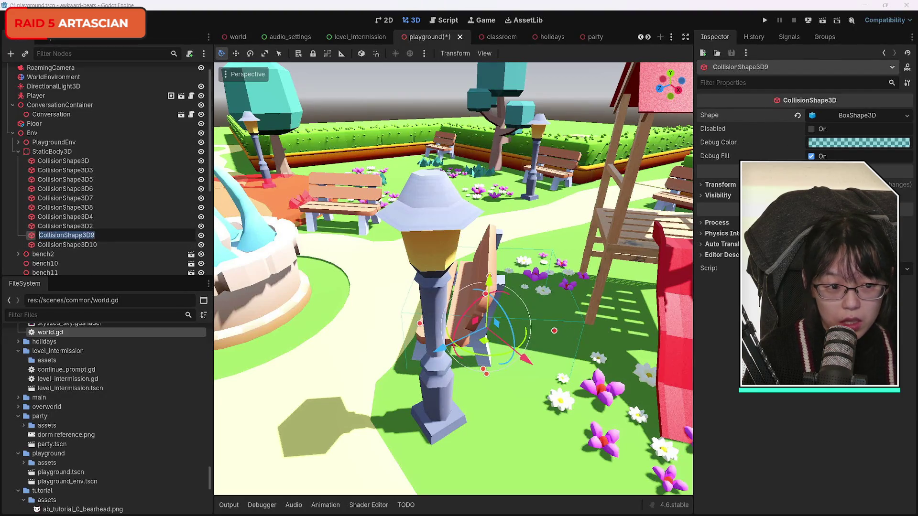
{"action": "left_click", "coordinate": [812, 116]}
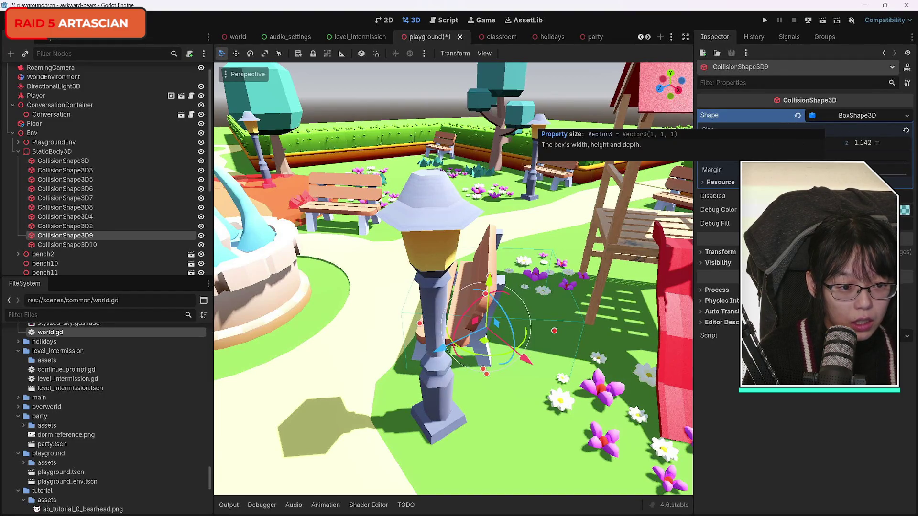
{"action": "left_click_drag", "start_coordinate": [725, 144], "coordinate": [702, 144]}
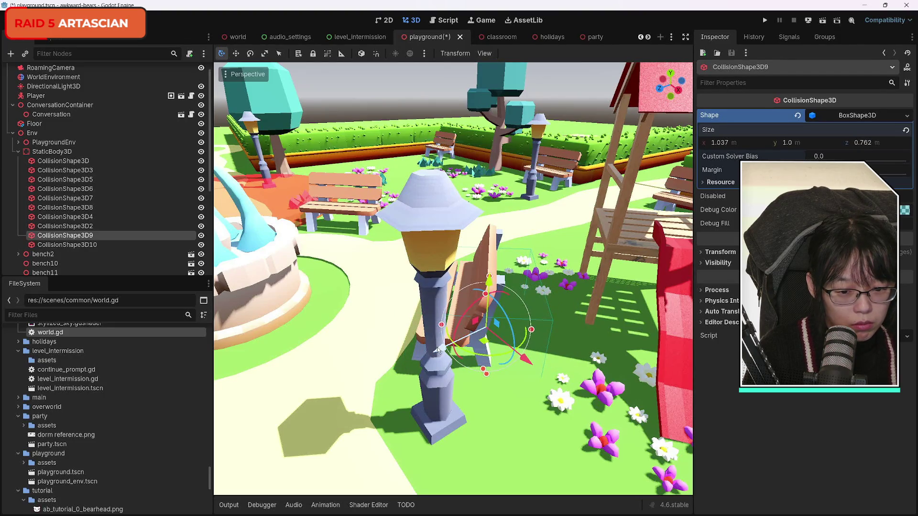
Slide the box along the bench beside the lamp post until it lines up with the seat.
{"action": "key", "text": "f"}
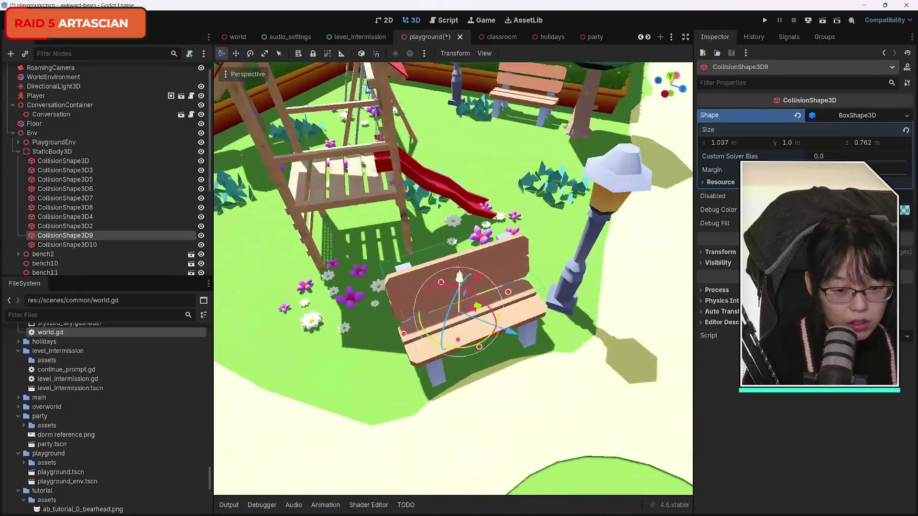
{"action": "left_click_drag", "start_coordinate": [388, 348], "coordinate": [388, 348]}
{"action": "mouse_move", "coordinate": [463, 256]}
{"action": "left_mouse_down"}
{"action": "mouse_move", "coordinate": [399, 243]}
{"action": "mouse_move", "coordinate": [403, 254]}
{"action": "left_mouse_up"}
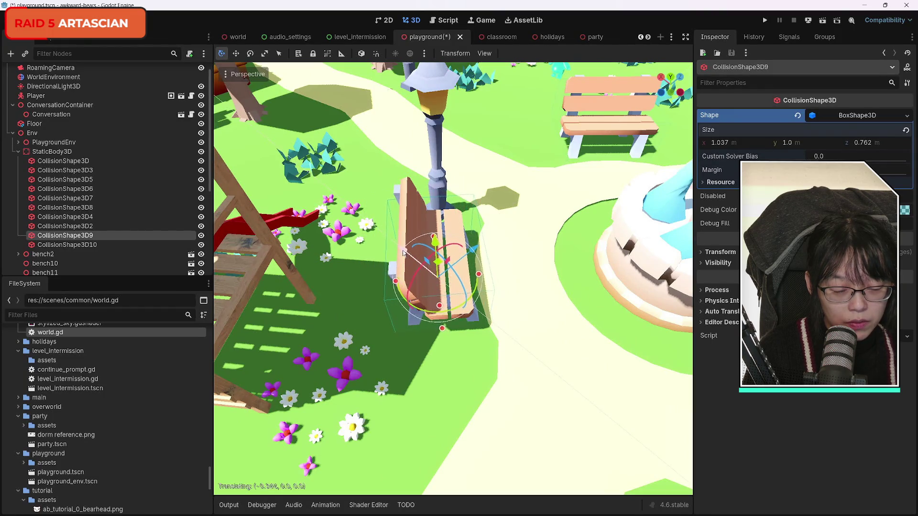
{"action": "left_click_drag", "start_coordinate": [529, 281], "coordinate": [529, 281]}
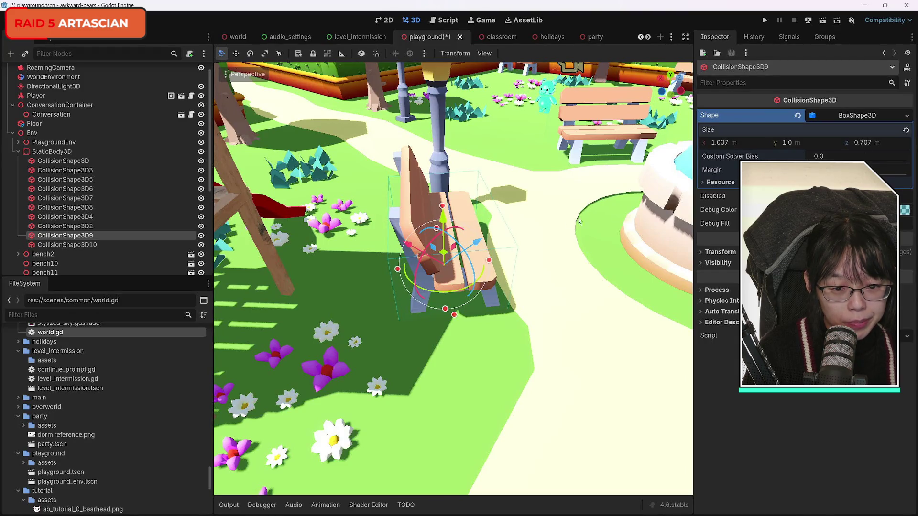
{"action": "left_click_drag", "start_coordinate": [471, 240], "coordinate": [584, 232]}
{"action": "left_click_drag", "start_coordinate": [556, 272], "coordinate": [548, 270]}
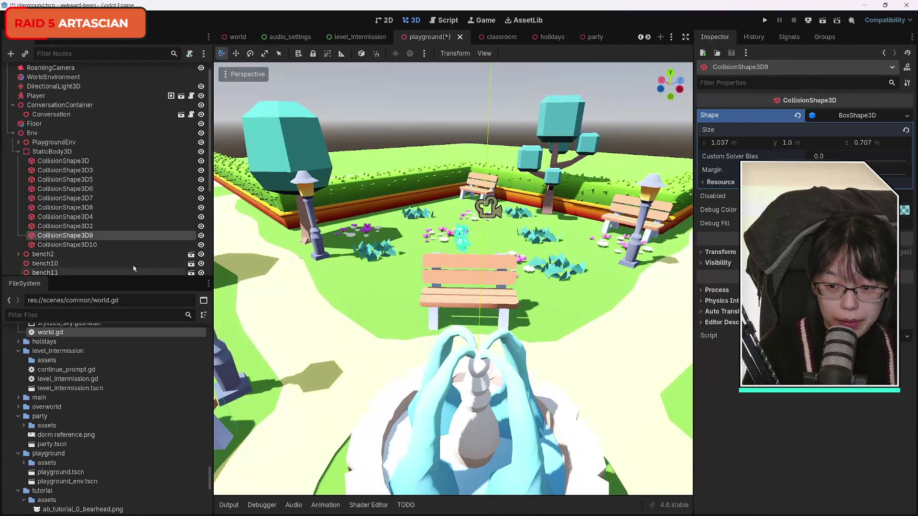
{"action": "left_click", "coordinate": [93, 245]}
Delete the old CollisionShape3D10 and duplicate the fitted CollisionShape3D9 bench box.
{"action": "key", "text": "Delete"}
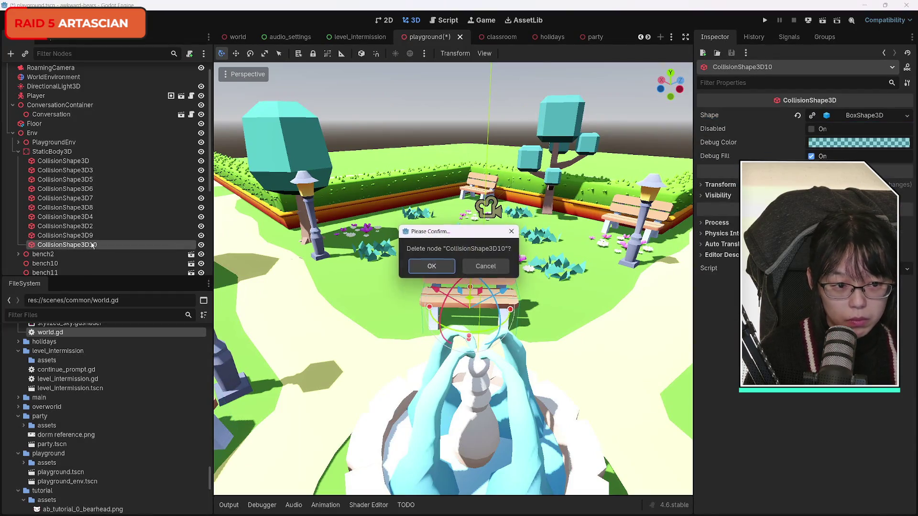
{"action": "key", "text": "Return"}
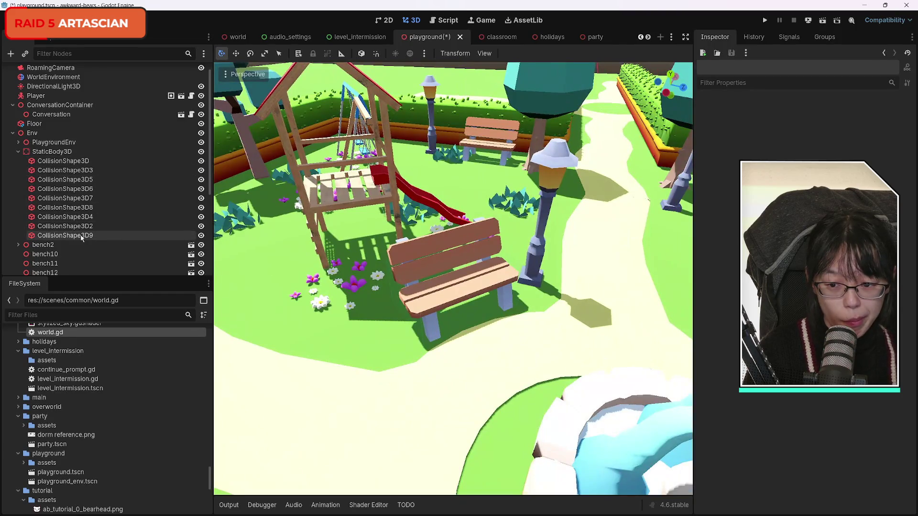
{"action": "left_click", "coordinate": [86, 236]}
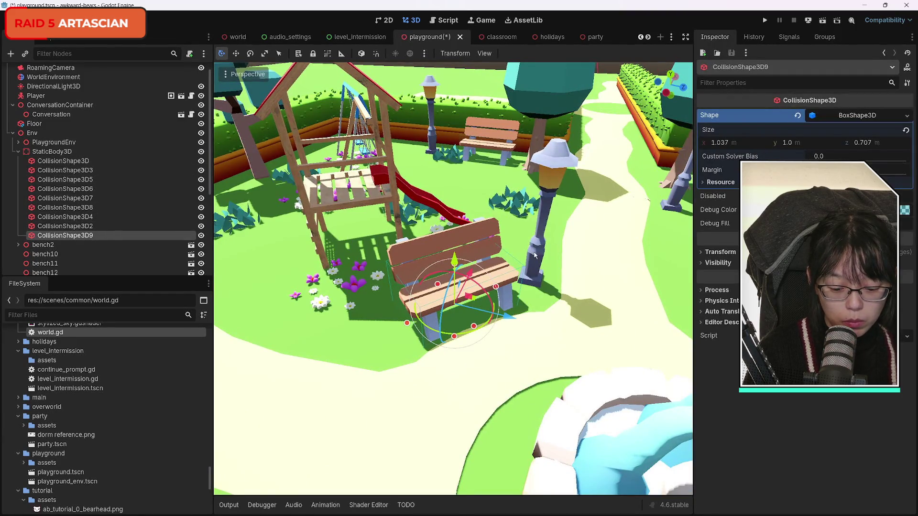
{"action": "key", "text": "ctrl+d"}
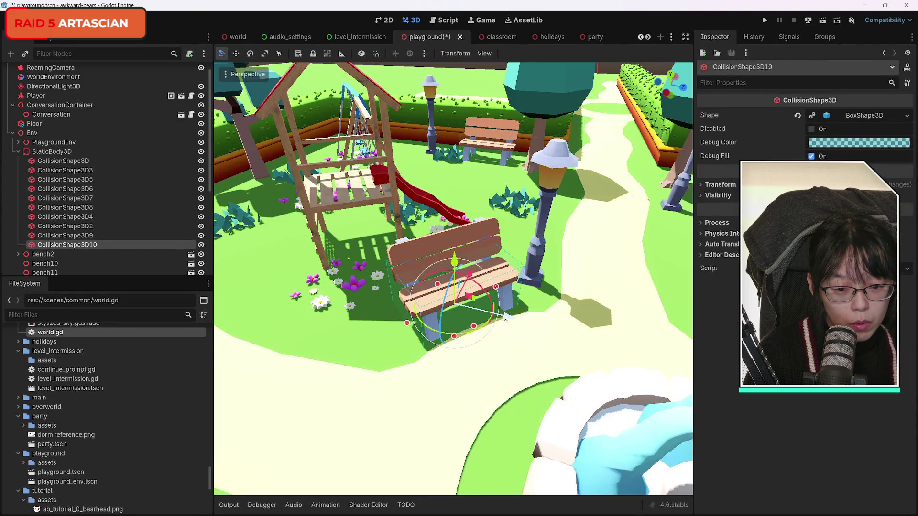
Rotate the copy and fit it over the bench beside the fountain.
{"action": "mouse_move", "coordinate": [505, 318]}
{"action": "left_mouse_down"}
{"action": "mouse_move", "coordinate": [442, 335]}
{"action": "mouse_move", "coordinate": [416, 327]}
{"action": "left_mouse_up"}
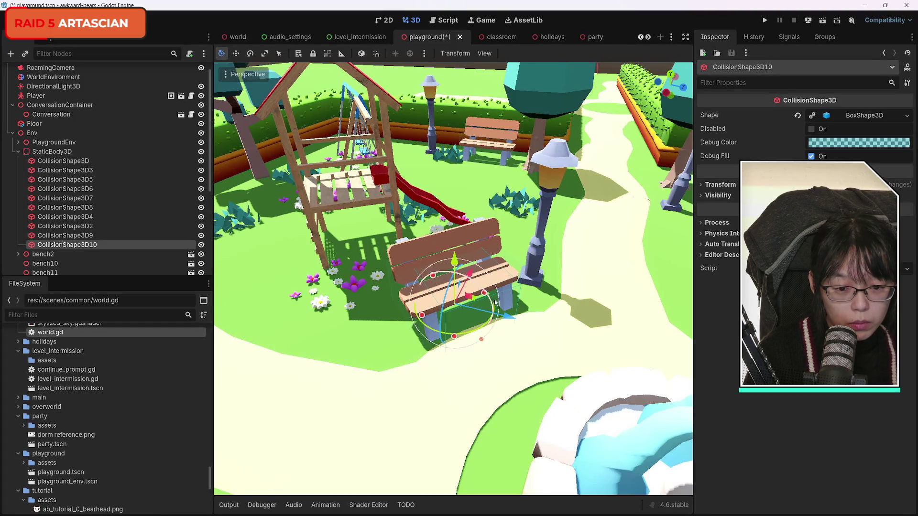
{"action": "mouse_move", "coordinate": [477, 285]}
{"action": "left_mouse_down"}
{"action": "mouse_move", "coordinate": [514, 317]}
{"action": "mouse_move", "coordinate": [602, 342]}
{"action": "left_mouse_up"}
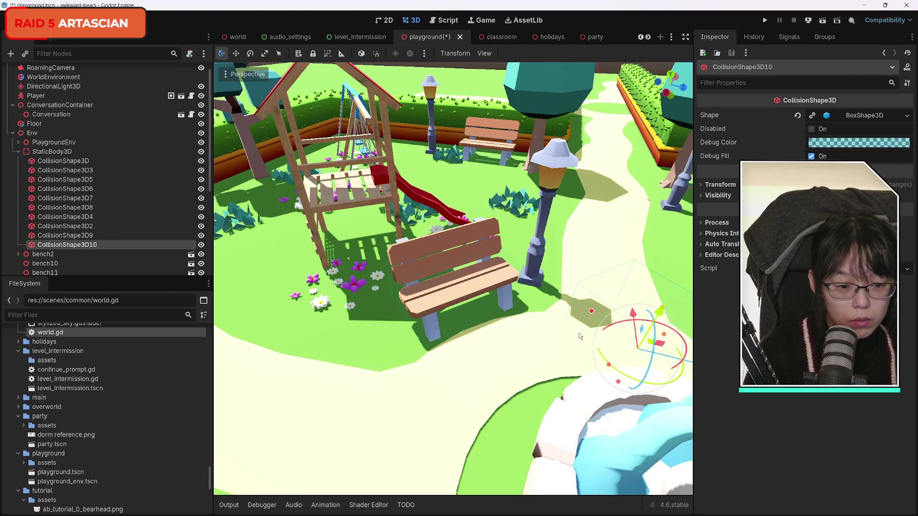
{"action": "mouse_move", "coordinate": [401, 301]}
{"action": "left_mouse_down"}
{"action": "mouse_move", "coordinate": [499, 261]}
{"action": "mouse_move", "coordinate": [497, 253]}
{"action": "left_mouse_up"}
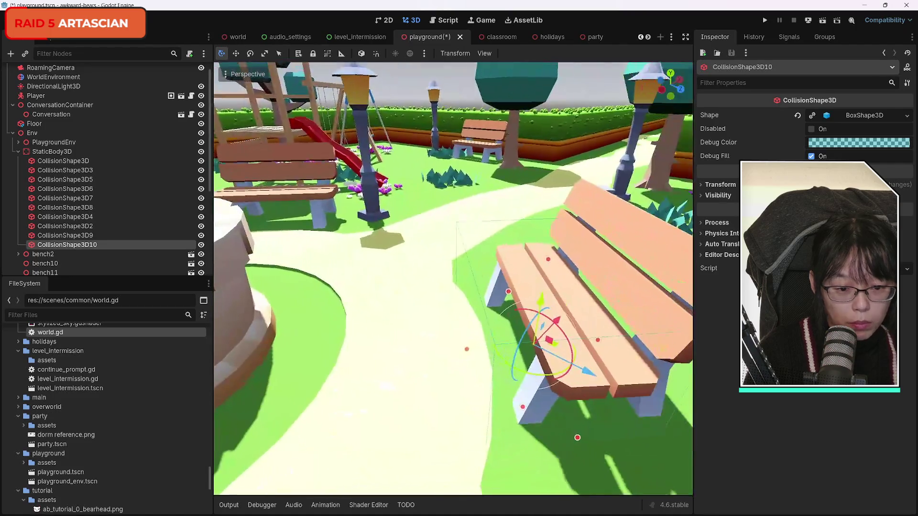
{"action": "key", "text": "f"}
{"action": "left_click_drag", "start_coordinate": [480, 276], "coordinate": [492, 278]}
{"action": "left_click_drag", "start_coordinate": [491, 315], "coordinate": [509, 320]}
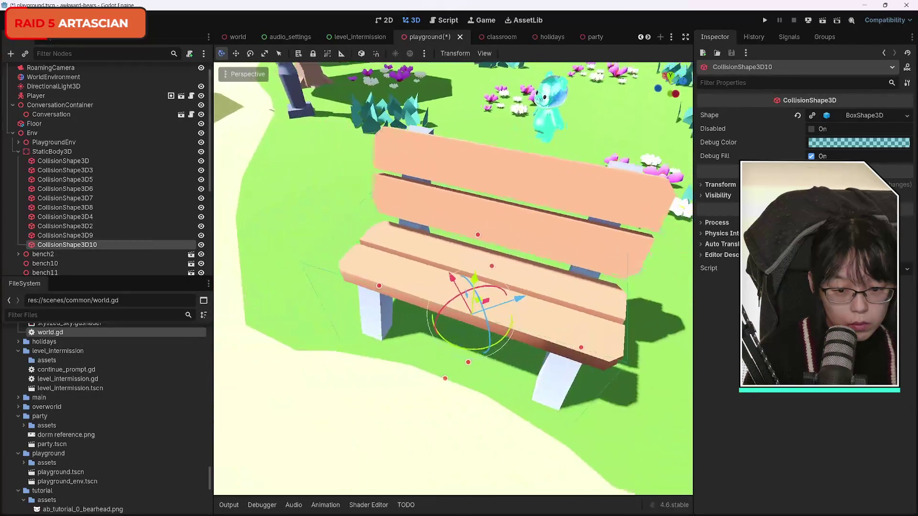
{"action": "mouse_move", "coordinate": [453, 280]}
{"action": "left_mouse_down"}
{"action": "mouse_move", "coordinate": [473, 296]}
{"action": "mouse_move", "coordinate": [488, 335]}
{"action": "mouse_move", "coordinate": [510, 443]}
{"action": "mouse_move", "coordinate": [378, 367]}
{"action": "left_mouse_up"}
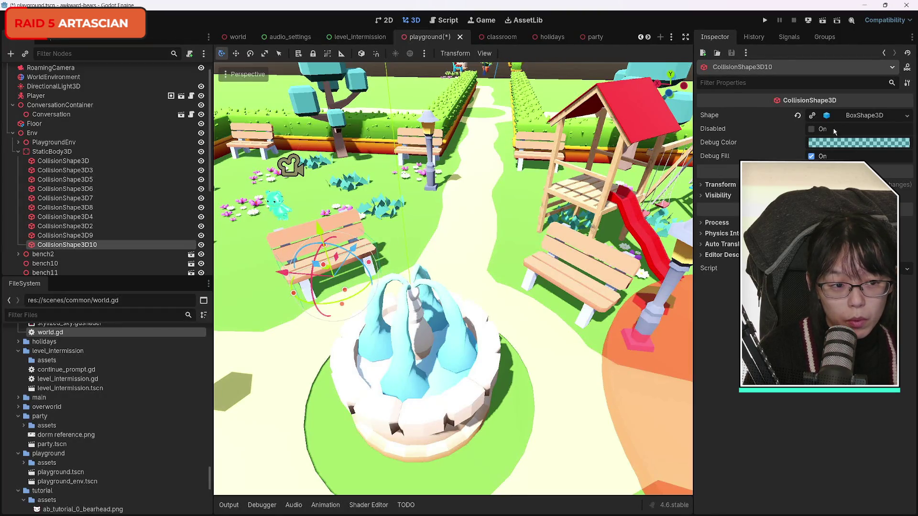
{"action": "key", "text": "ctrl+d"}
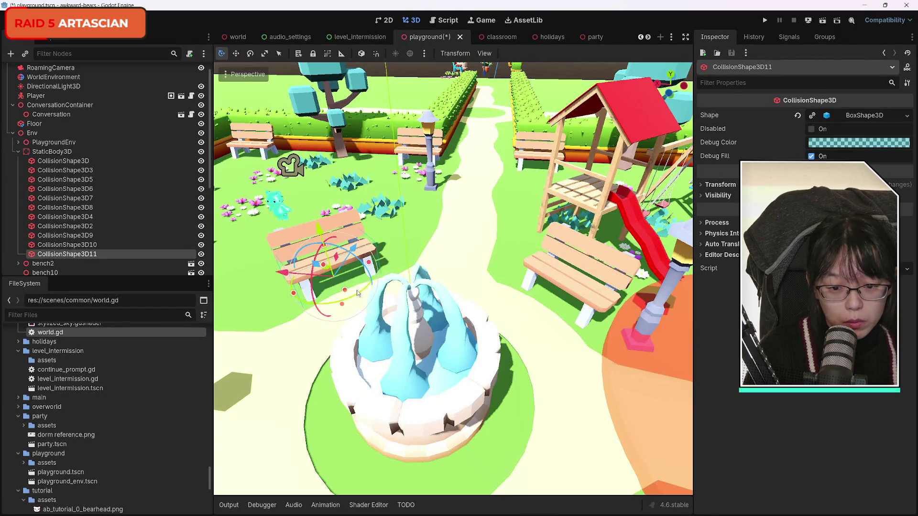
Rotate CollisionShape3D11 and place it on the bench between the slide and a lamp post.
{"action": "key", "text": "r"}
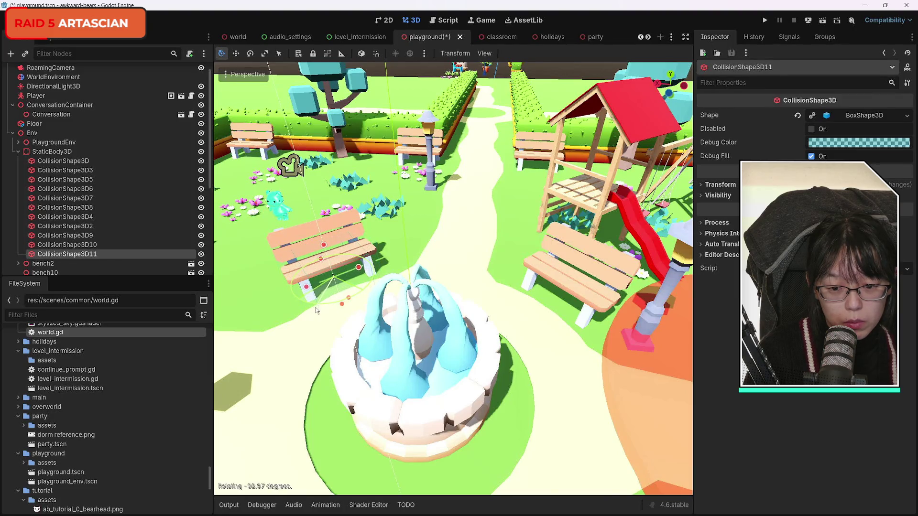
{"action": "left_click", "coordinate": [314, 310]}
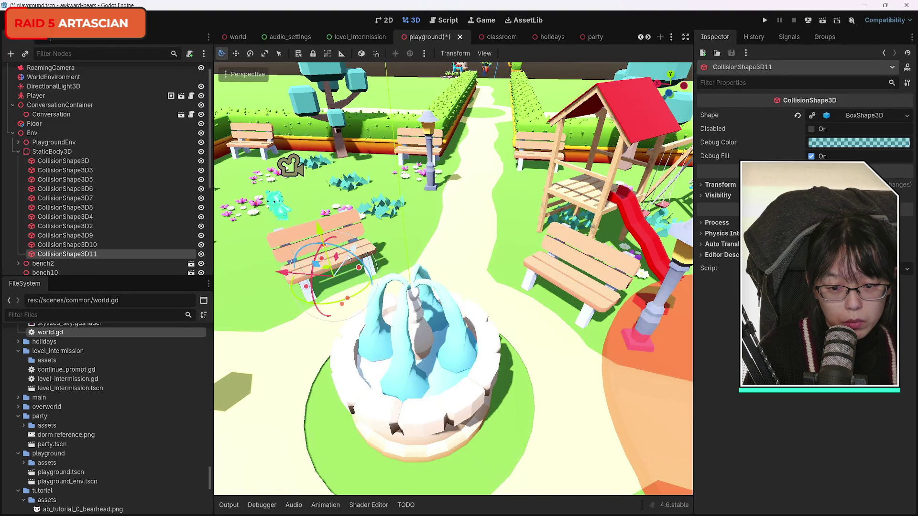
{"action": "key", "text": "g"}
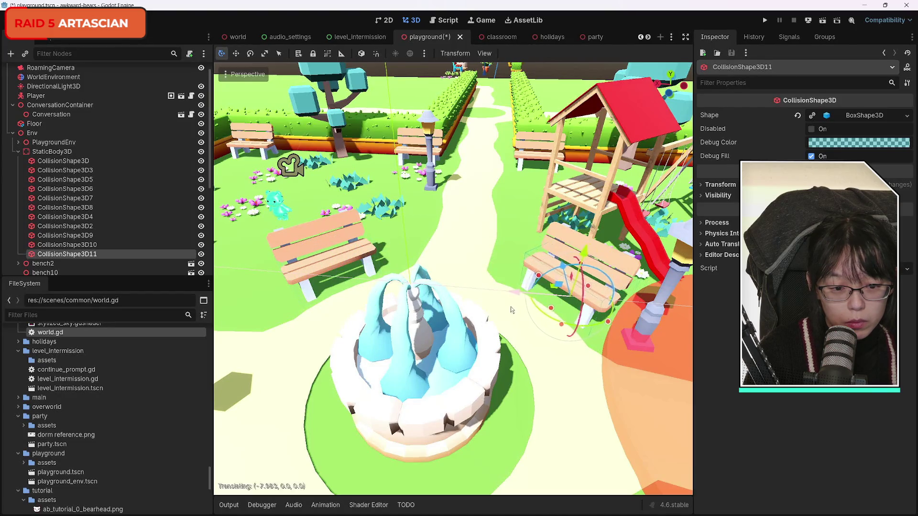
{"action": "left_click", "coordinate": [515, 310]}
{"action": "scroll", "coordinate": [515, 310], "scroll_direction": "up", "scroll_amount": 5}
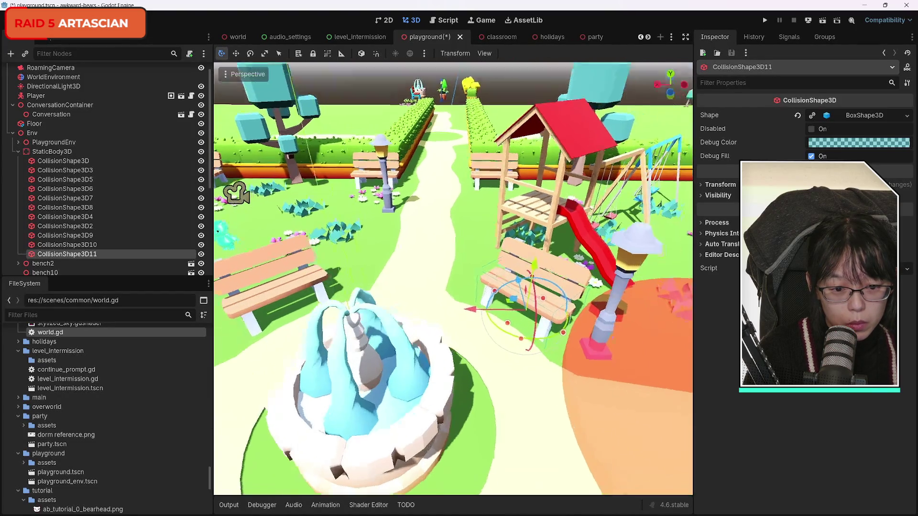
{"action": "scroll", "coordinate": [515, 311], "scroll_direction": "up", "scroll_amount": 5}
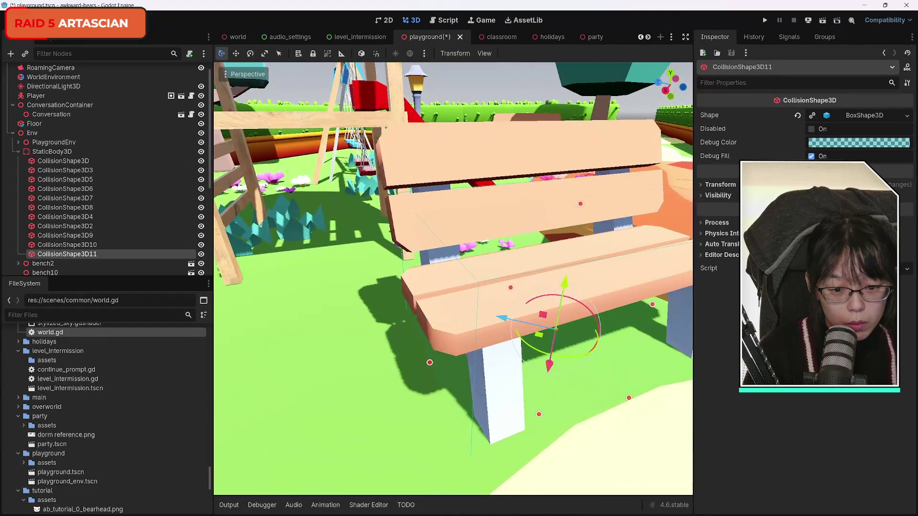
{"action": "scroll", "coordinate": [453, 278], "scroll_direction": "up", "scroll_amount": 5}
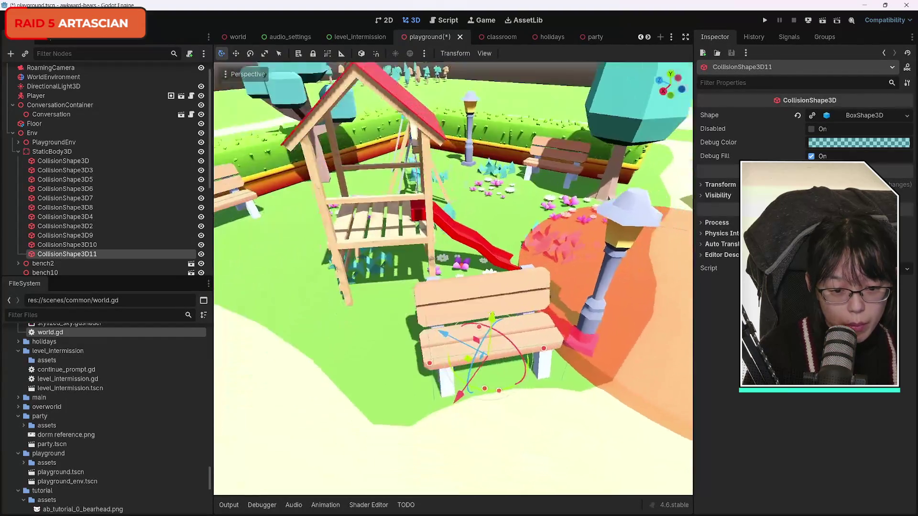
{"action": "key", "text": "f"}
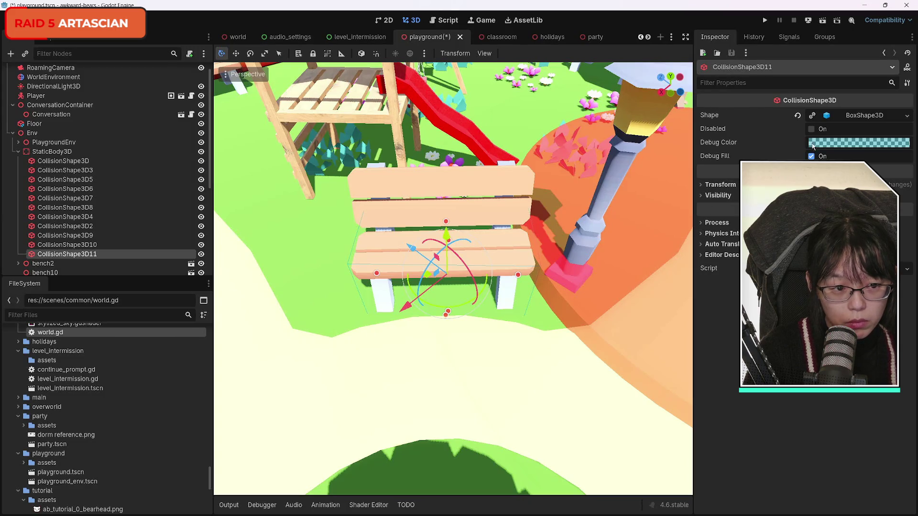
Duplicate the box, turn it about 90 degrees and fit it over the bench beyond the fountain.
{"action": "key", "text": "ctrl+d"}
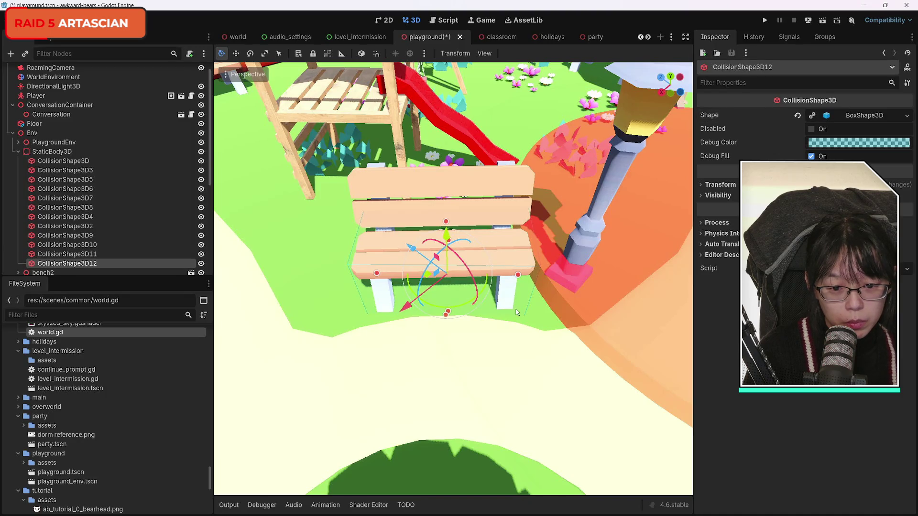
{"action": "left_click_drag", "start_coordinate": [471, 304], "coordinate": [419, 299]}
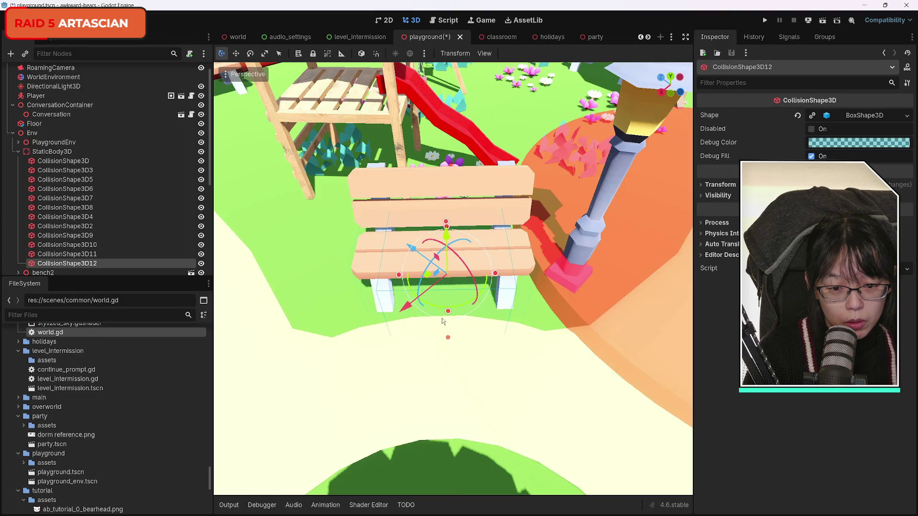
{"action": "mouse_move", "coordinate": [510, 342]}
{"action": "left_mouse_down"}
{"action": "mouse_move", "coordinate": [310, 366]}
{"action": "mouse_move", "coordinate": [521, 353]}
{"action": "mouse_move", "coordinate": [570, 336]}
{"action": "left_mouse_up"}
{"action": "key", "text": "f"}
{"action": "left_click_drag", "start_coordinate": [454, 293], "coordinate": [439, 293]}
{"action": "mouse_move", "coordinate": [503, 317]}
{"action": "left_mouse_down"}
{"action": "mouse_move", "coordinate": [460, 309]}
{"action": "mouse_move", "coordinate": [444, 277]}
{"action": "mouse_move", "coordinate": [368, 277]}
{"action": "mouse_move", "coordinate": [361, 248]}
{"action": "mouse_move", "coordinate": [361, 287]}
{"action": "mouse_move", "coordinate": [330, 286]}
{"action": "mouse_move", "coordinate": [463, 388]}
{"action": "left_mouse_up"}
Save the scene and make the new box's shape unique.
{"action": "key", "text": "ctrl+s"}
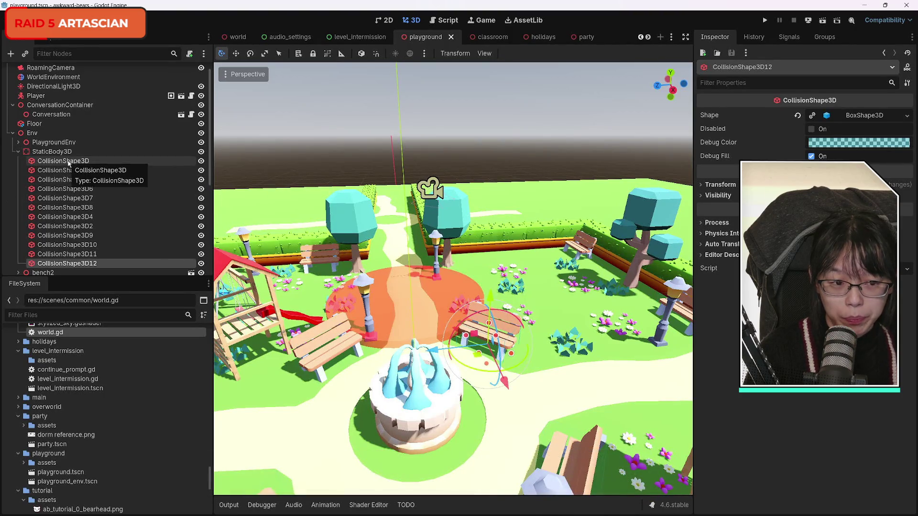
{"action": "scroll", "coordinate": [115, 199], "scroll_direction": "down", "scroll_amount": 2}
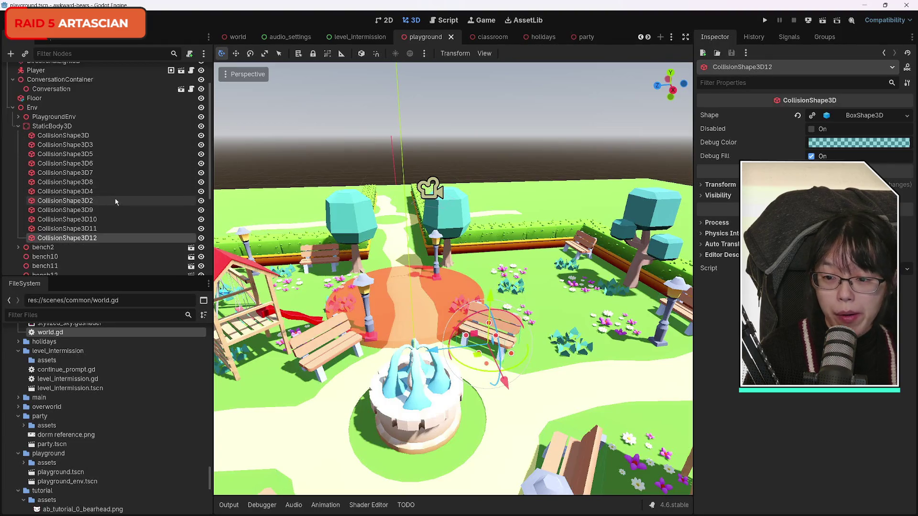
{"action": "left_click", "coordinate": [813, 116]}
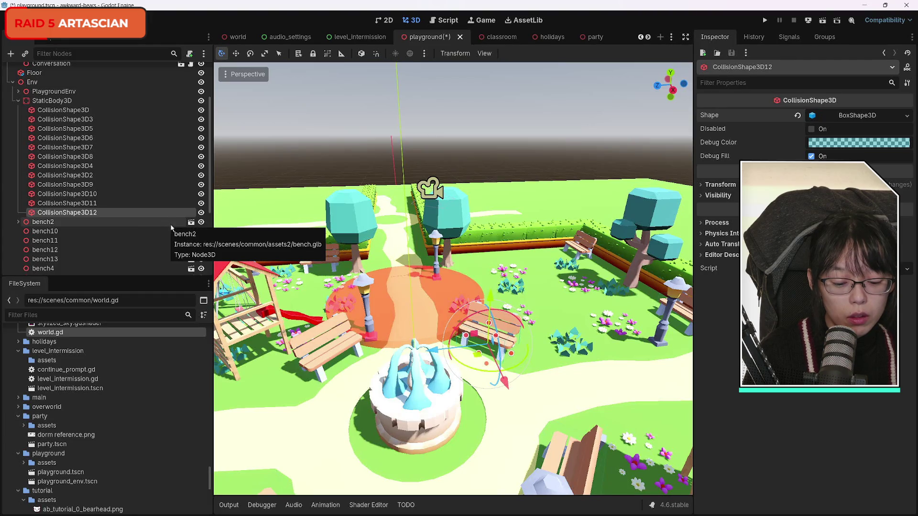
Duplicate the box as CollisionShape3D13 and move it up under the playhouse platform beside the slide.
{"action": "key", "text": "ctrl+d"}
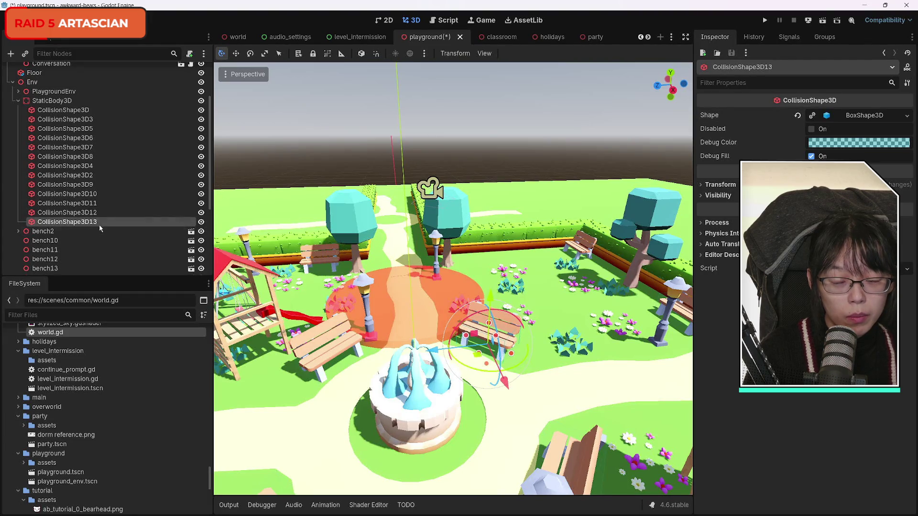
{"action": "key", "text": "w"}
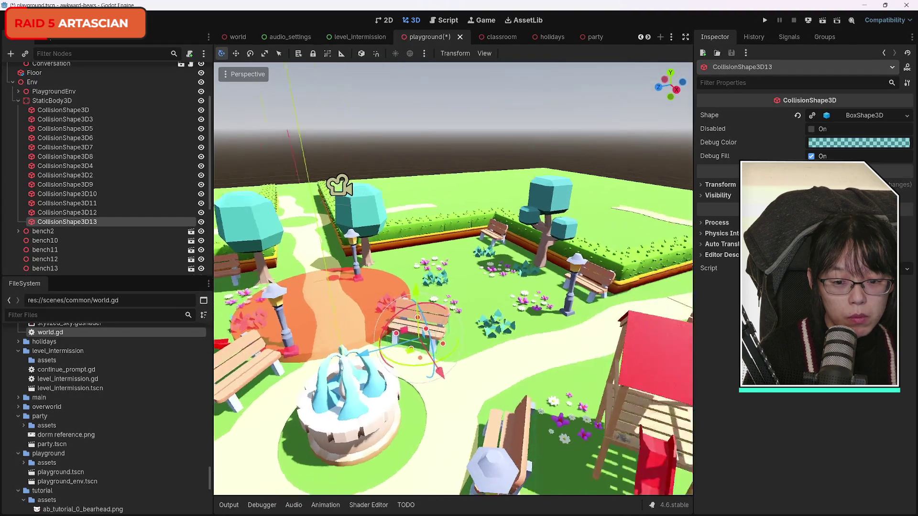
{"action": "key", "text": "s"}
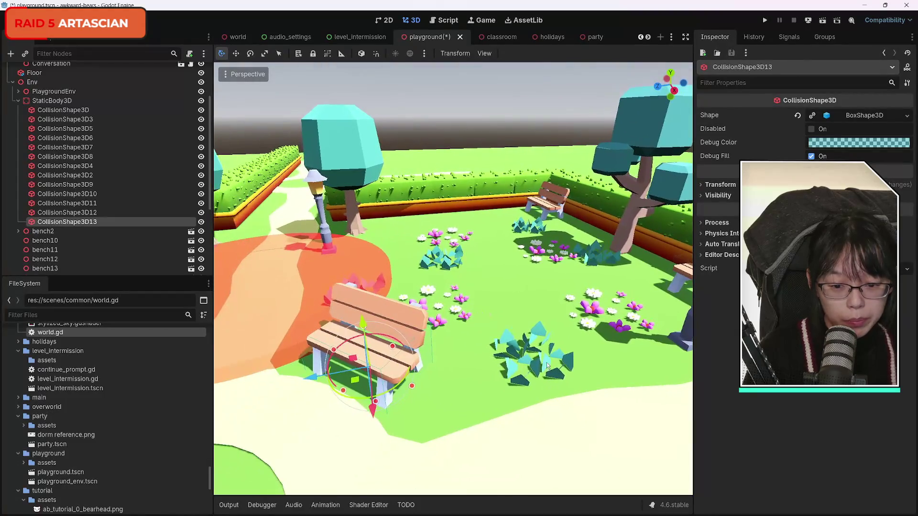
{"action": "mouse_move", "coordinate": [347, 356]}
{"action": "left_mouse_down"}
{"action": "mouse_move", "coordinate": [497, 317]}
{"action": "mouse_move", "coordinate": [573, 313]}
{"action": "mouse_move", "coordinate": [564, 333]}
{"action": "left_mouse_up"}
{"action": "key", "text": "w"}
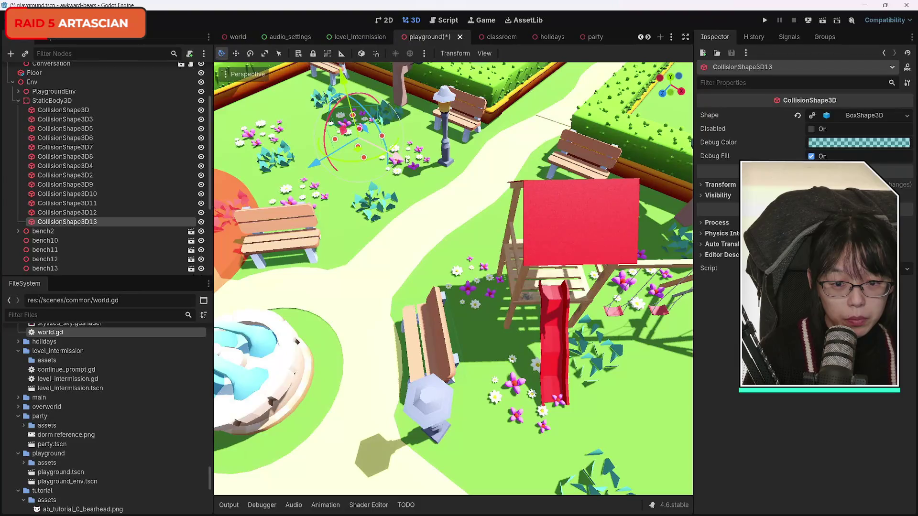
{"action": "mouse_move", "coordinate": [407, 161]}
{"action": "left_mouse_down"}
{"action": "mouse_move", "coordinate": [499, 263]}
{"action": "mouse_move", "coordinate": [455, 266]}
{"action": "mouse_move", "coordinate": [428, 299]}
{"action": "left_mouse_up"}
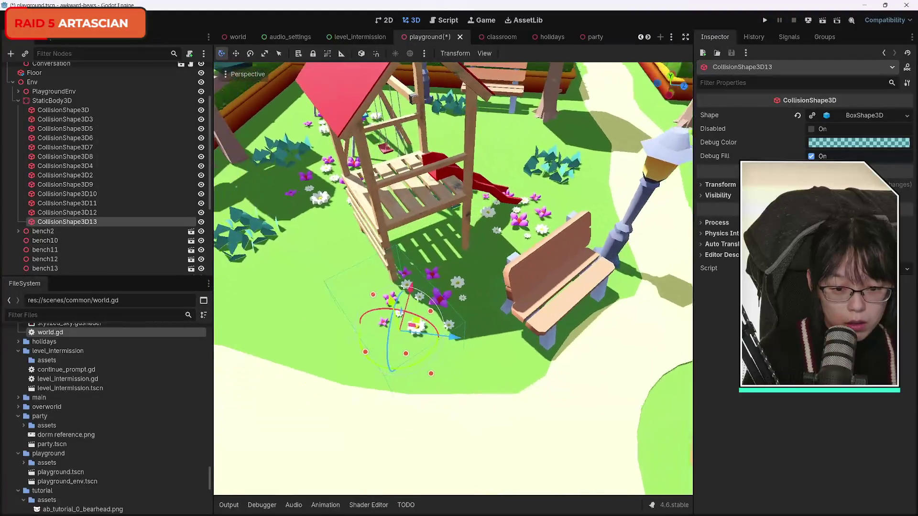
{"action": "left_click_drag", "start_coordinate": [420, 286], "coordinate": [445, 237]}
{"action": "key", "text": "z"}
{"action": "left_click", "coordinate": [428, 238]}
{"action": "key", "text": "g"}
{"action": "left_click", "coordinate": [426, 228]}
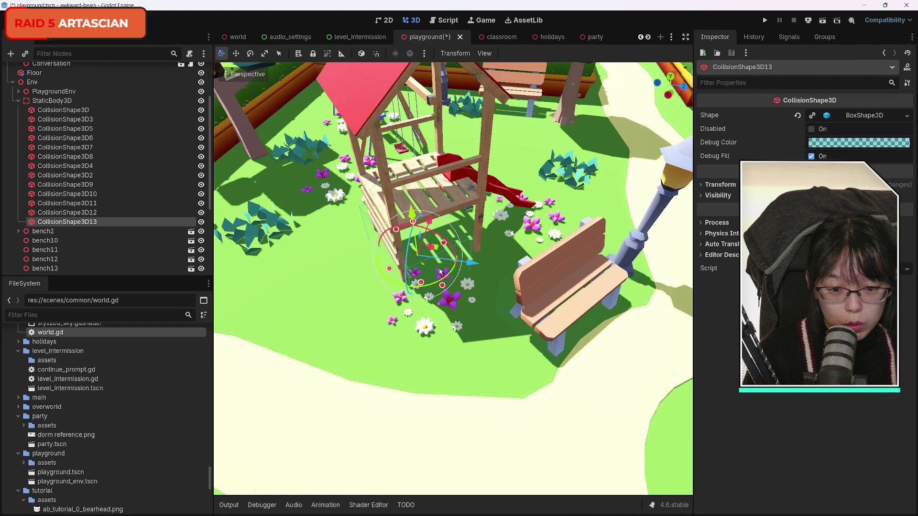
Rotate the box slightly and enlarge its depth along Z.
{"action": "key", "text": "r"}
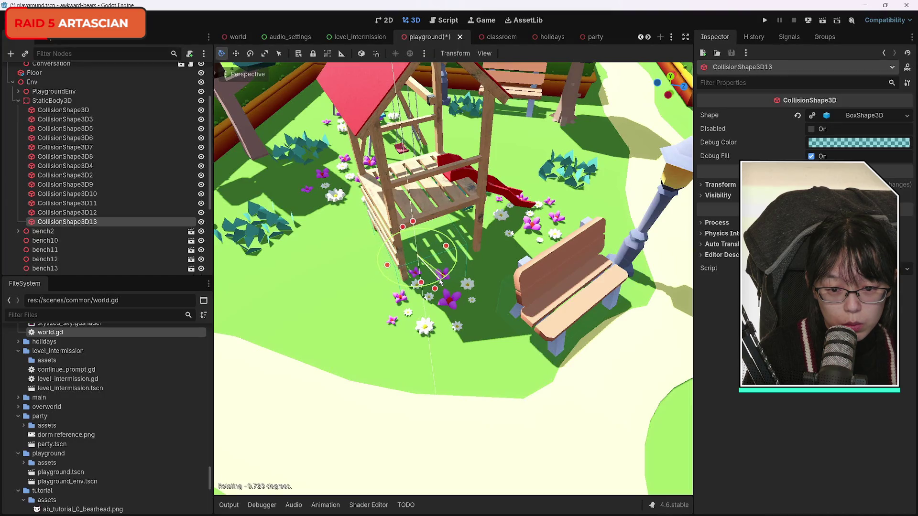
{"action": "left_click", "coordinate": [445, 281]}
{"action": "key", "text": "r"}
{"action": "left_click", "coordinate": [445, 277]}
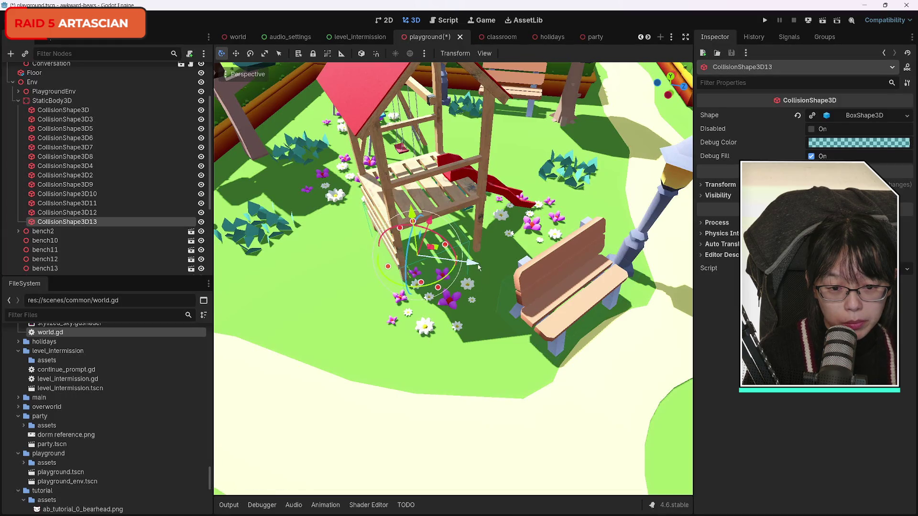
{"action": "left_click", "coordinate": [826, 117]}
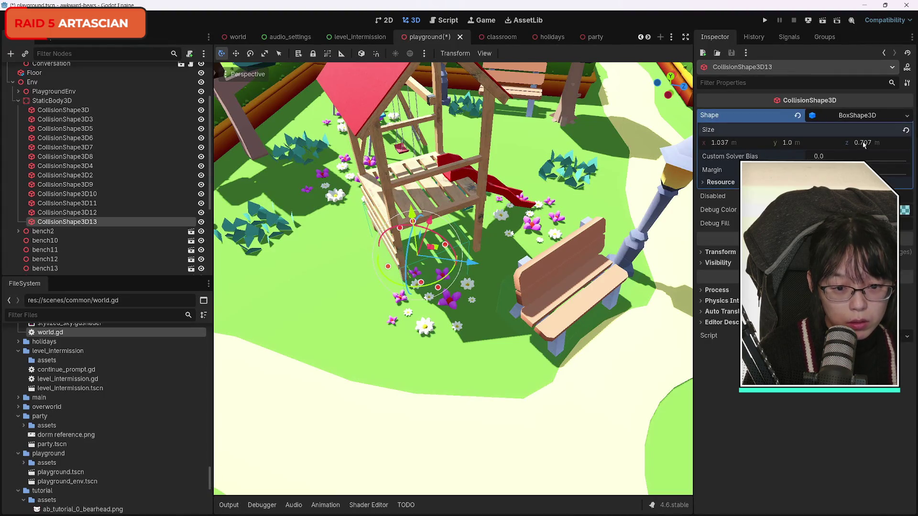
{"action": "left_click_drag", "start_coordinate": [433, 223], "coordinate": [464, 216]}
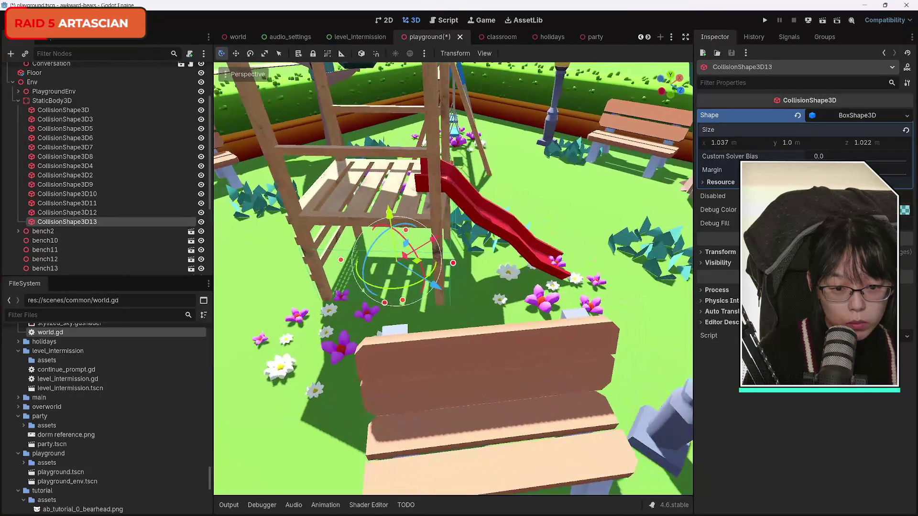
Shrink the box's depth so it measures 1.037 × 1.0 × 1.122 m.
{"action": "key", "text": "w"}
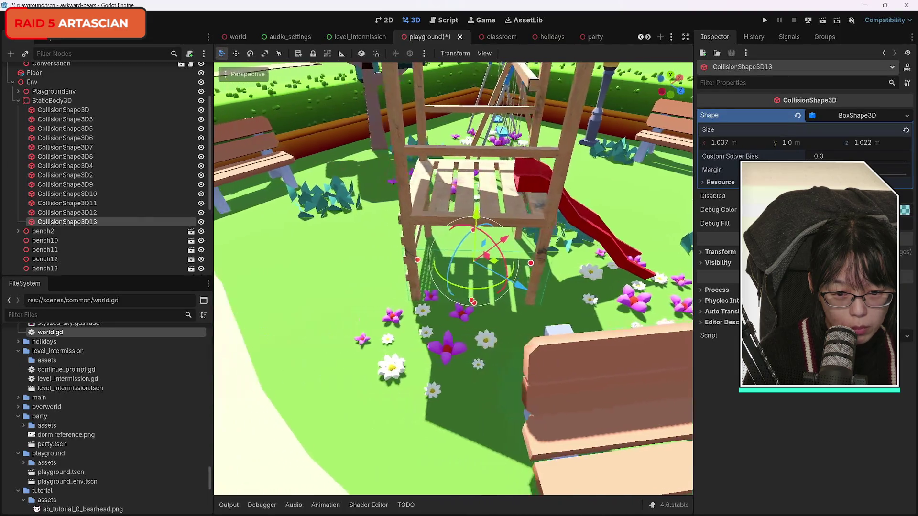
{"action": "key", "text": "s"}
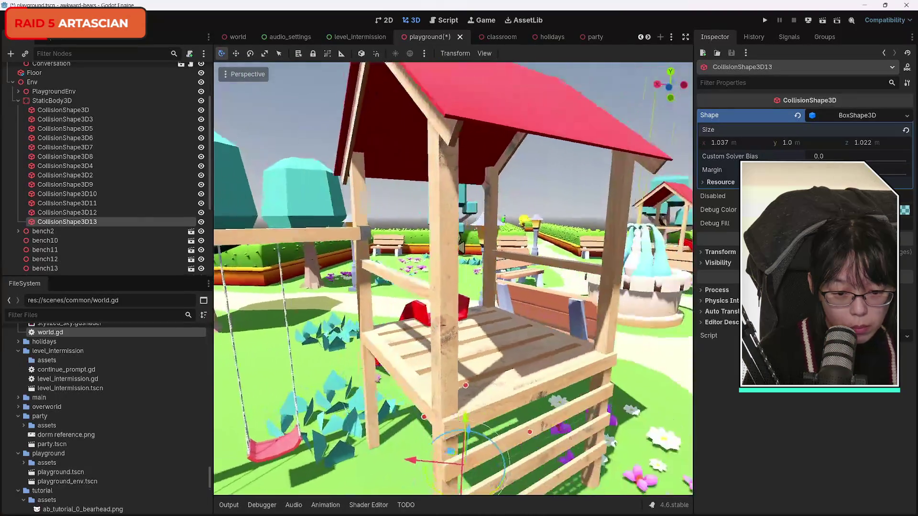
{"action": "key", "text": "a"}
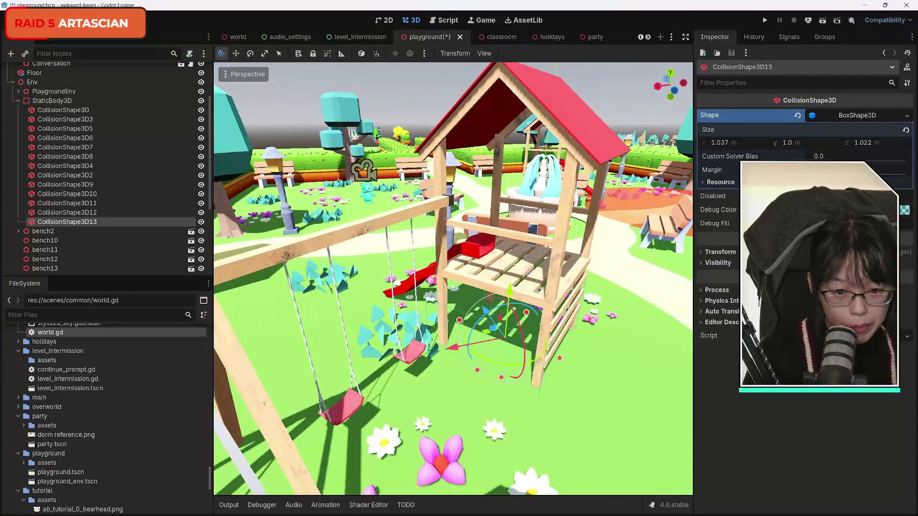
{"action": "key", "text": "a"}
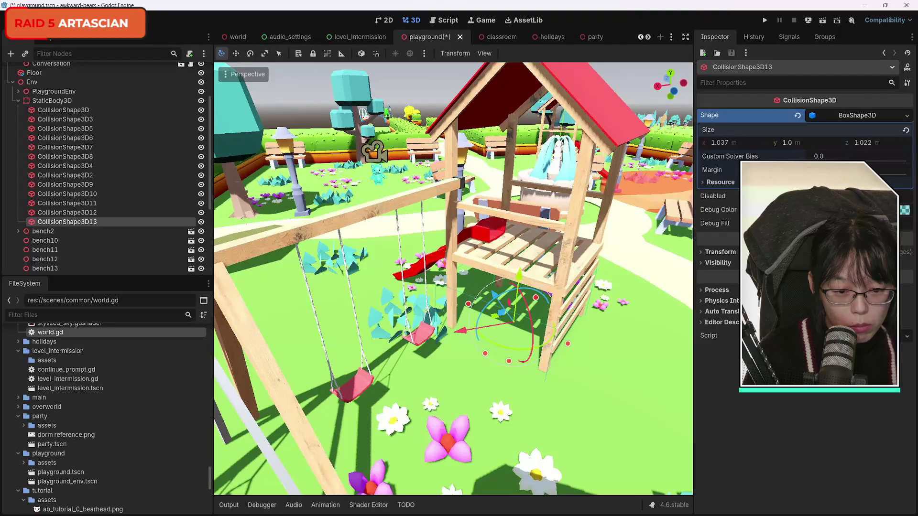
{"action": "key", "text": "d"}
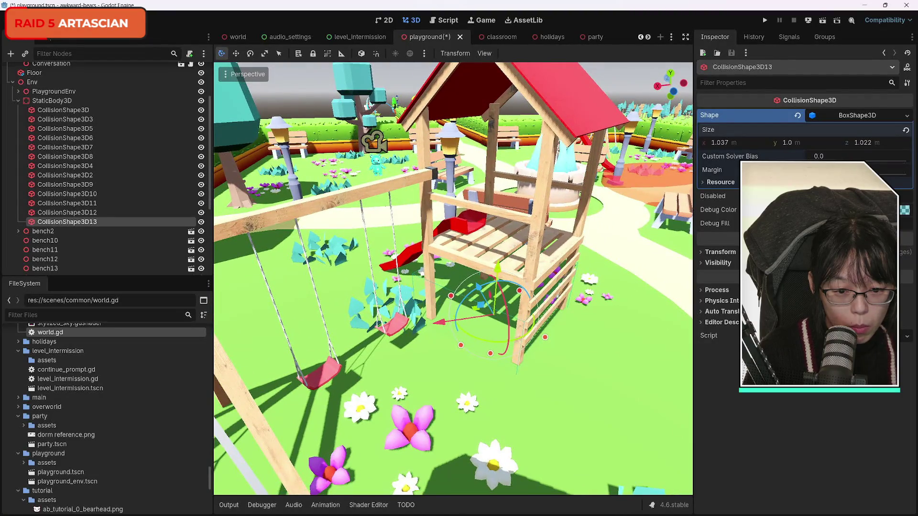
{"action": "key", "text": "w"}
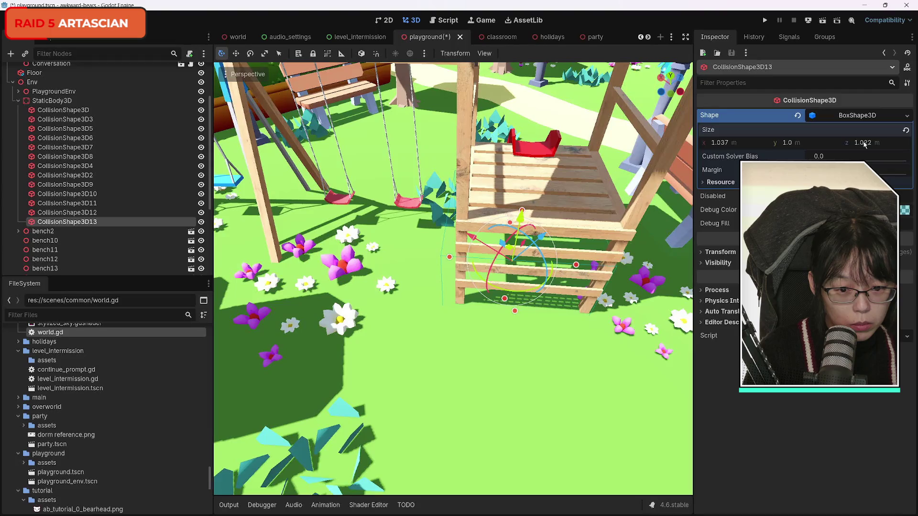
{"action": "left_click_drag", "start_coordinate": [862, 142], "coordinate": [851, 143]}
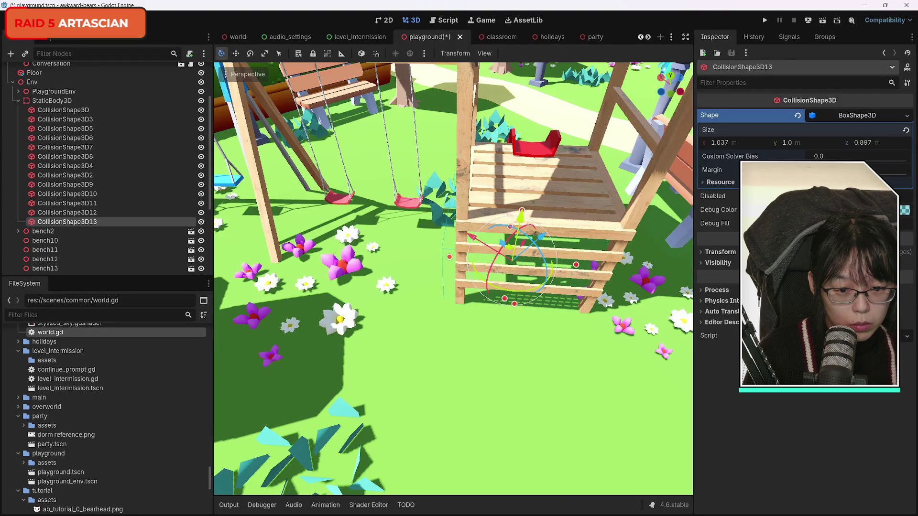
Reposition the box along Z and X so it sits beneath the slide tower's platform.
{"action": "key", "text": "shift+f"}
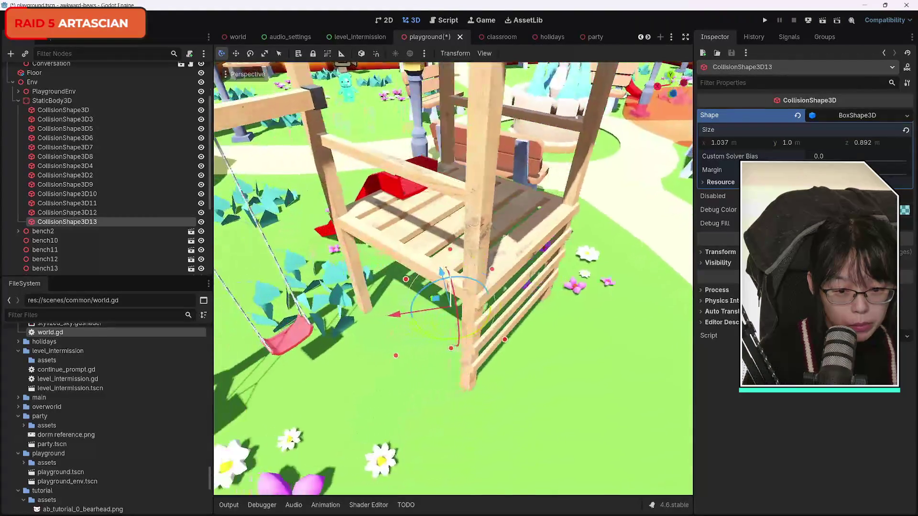
{"action": "key", "text": "shift+f"}
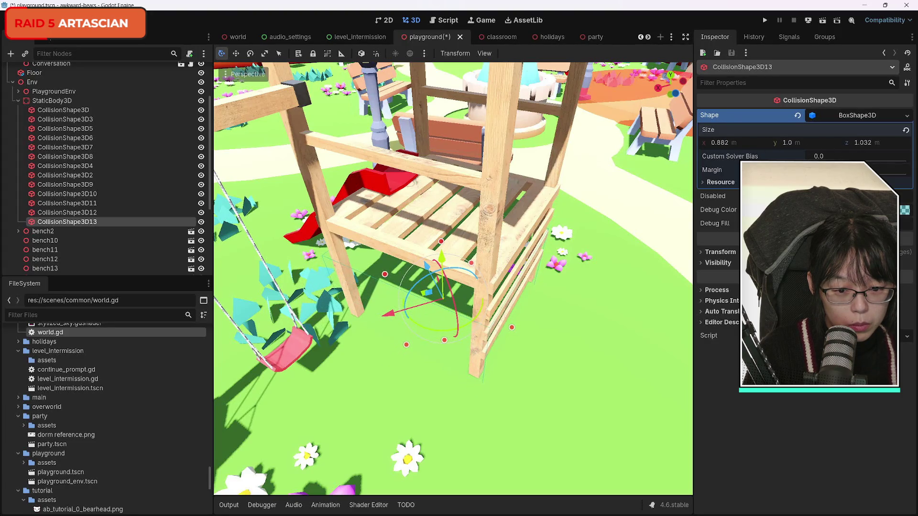
{"action": "key", "text": "shift+f"}
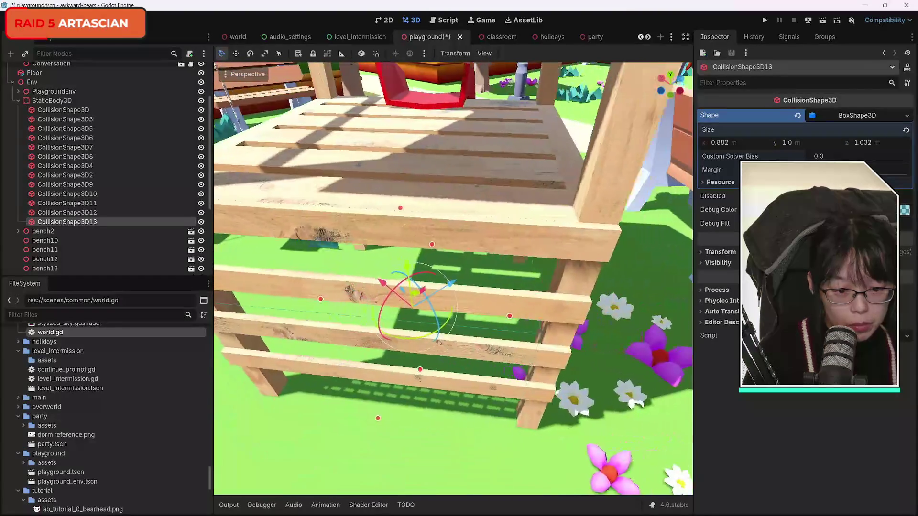
{"action": "key", "text": "s"}
{"action": "key", "text": "shift+f"}
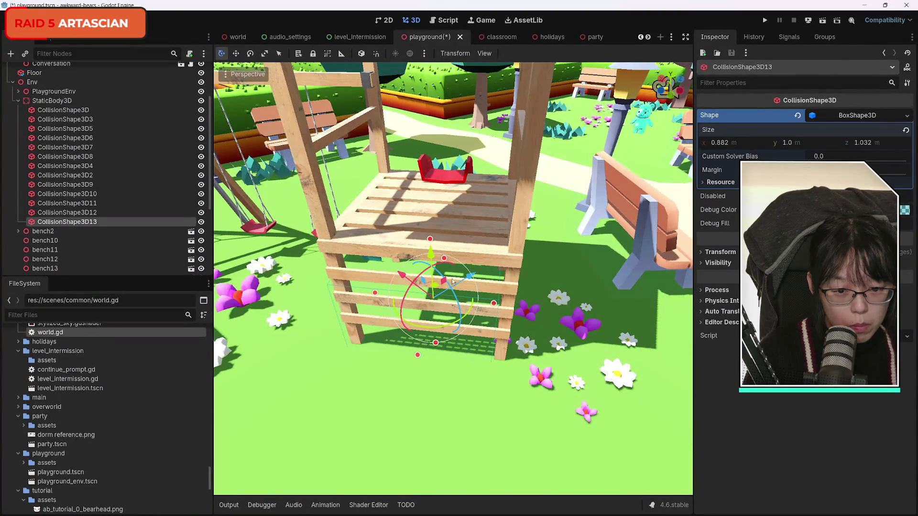
{"action": "mouse_move", "coordinate": [451, 290]}
{"action": "left_mouse_down"}
{"action": "mouse_move", "coordinate": [487, 280]}
{"action": "mouse_move", "coordinate": [481, 283]}
{"action": "left_mouse_up"}
{"action": "mouse_move", "coordinate": [412, 271]}
{"action": "left_mouse_down"}
{"action": "mouse_move", "coordinate": [423, 279]}
{"action": "mouse_move", "coordinate": [401, 264]}
{"action": "left_mouse_up"}
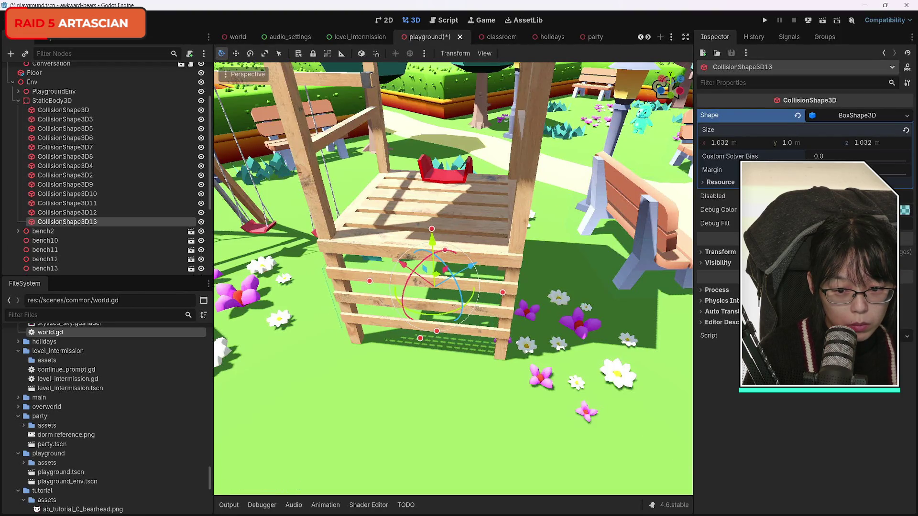
{"action": "left_click_drag", "start_coordinate": [399, 270], "coordinate": [405, 268]}
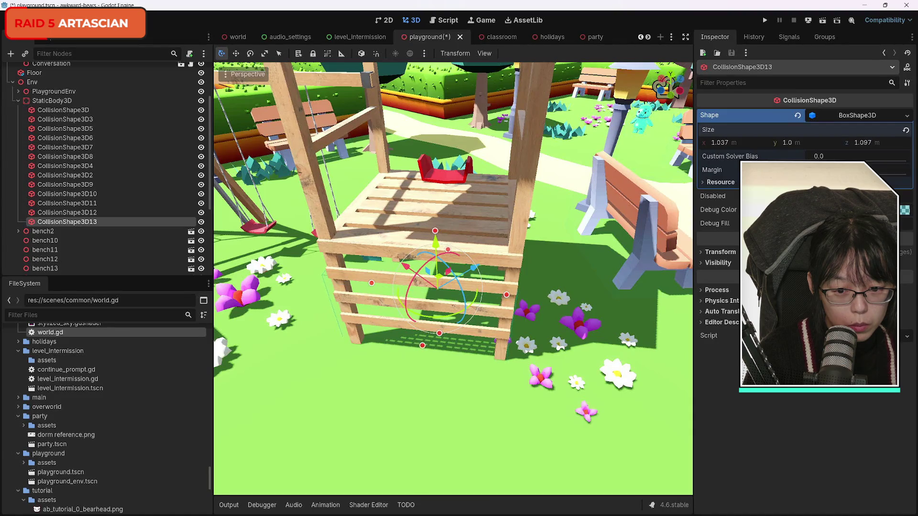
{"action": "key", "text": "w"}
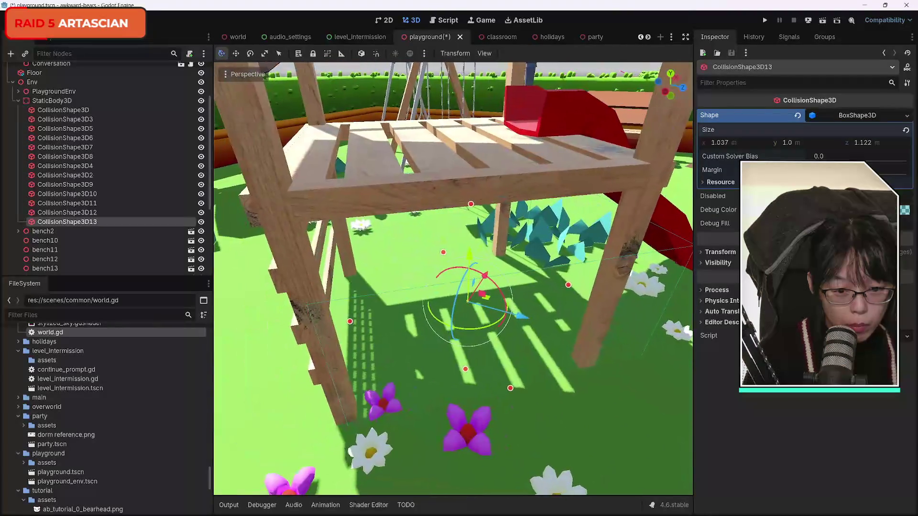
{"action": "key", "text": "s"}
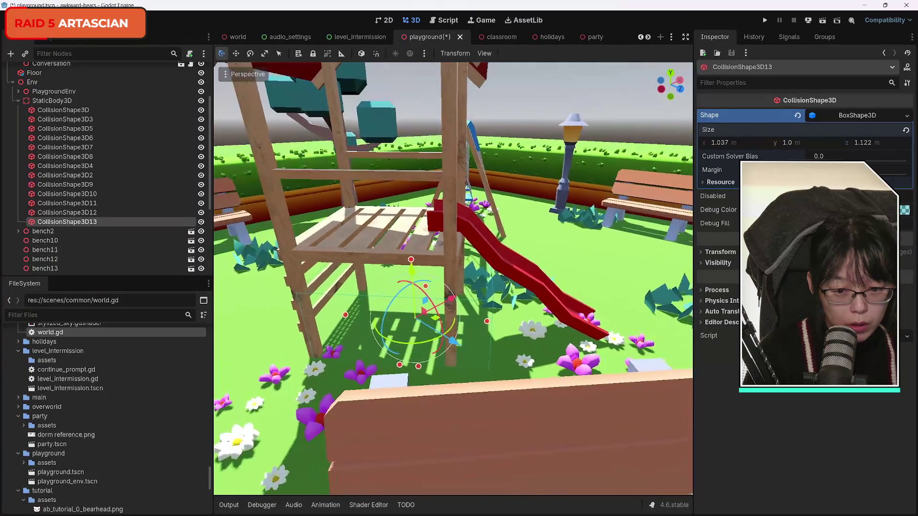
Move the box along X and Z so it fits against the play tower's leg.
{"action": "mouse_move", "coordinate": [526, 335]}
{"action": "left_mouse_down"}
{"action": "mouse_move", "coordinate": [480, 293]}
{"action": "mouse_move", "coordinate": [480, 314]}
{"action": "mouse_move", "coordinate": [490, 309]}
{"action": "left_mouse_up"}
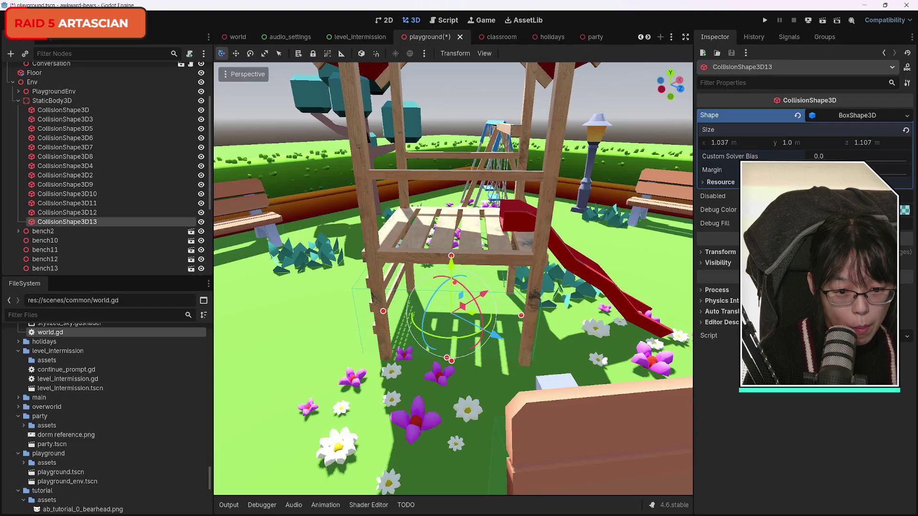
{"action": "left_click_drag", "start_coordinate": [485, 295], "coordinate": [489, 296]}
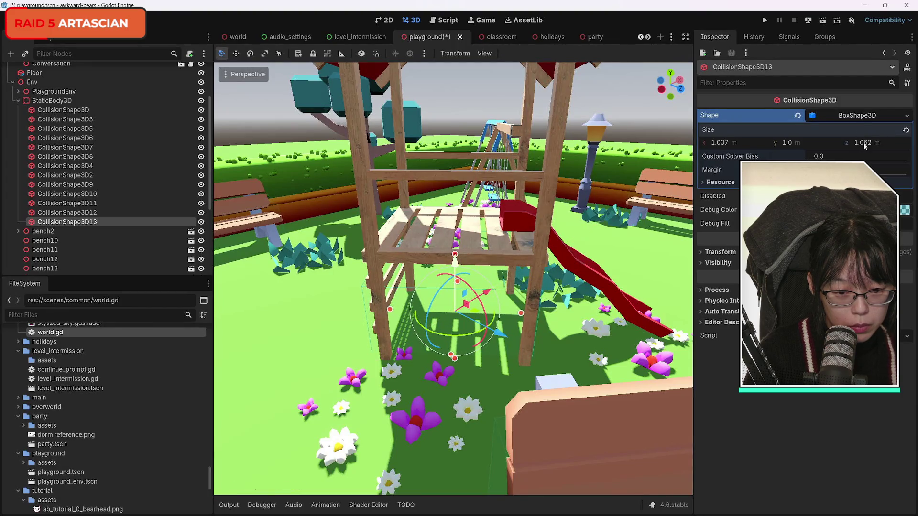
{"action": "key", "text": "w"}
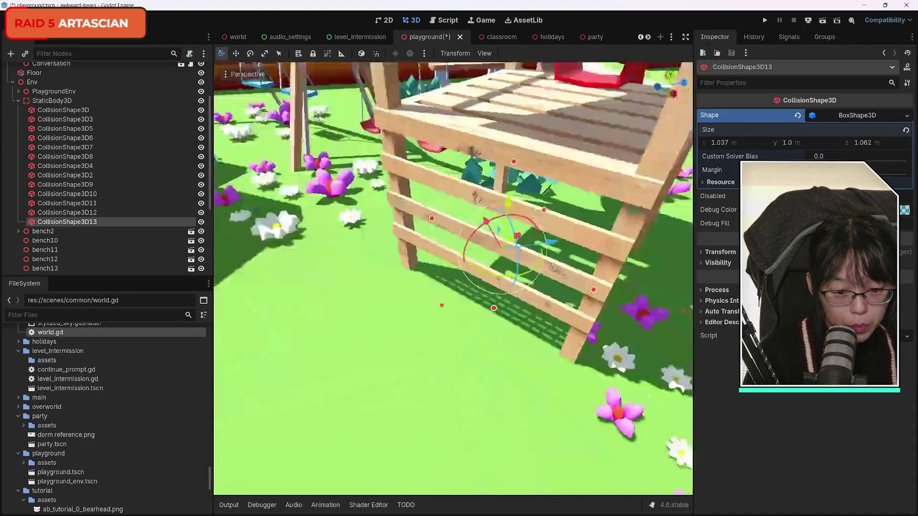
{"action": "key", "text": "s"}
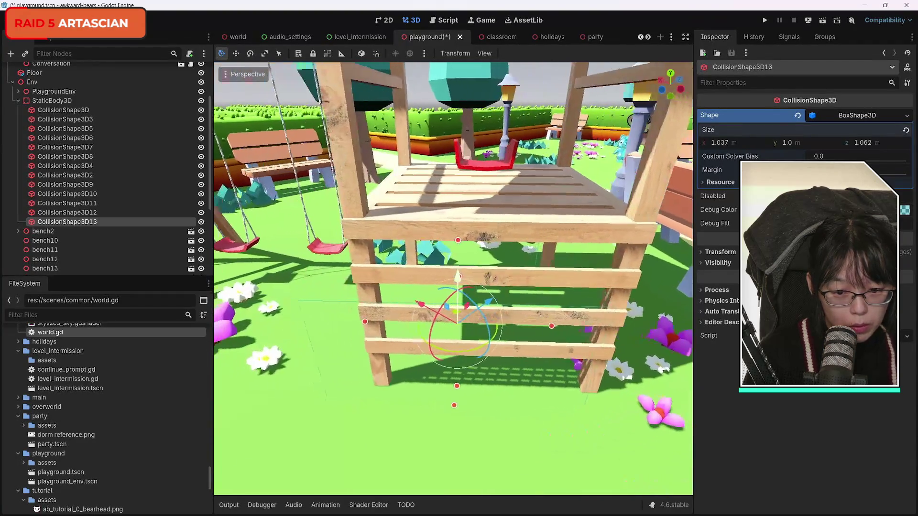
{"action": "mouse_move", "coordinate": [421, 294]}
{"action": "left_mouse_down"}
{"action": "mouse_move", "coordinate": [495, 288]}
{"action": "mouse_move", "coordinate": [467, 304]}
{"action": "mouse_move", "coordinate": [440, 298]}
{"action": "mouse_move", "coordinate": [448, 293]}
{"action": "left_mouse_up"}
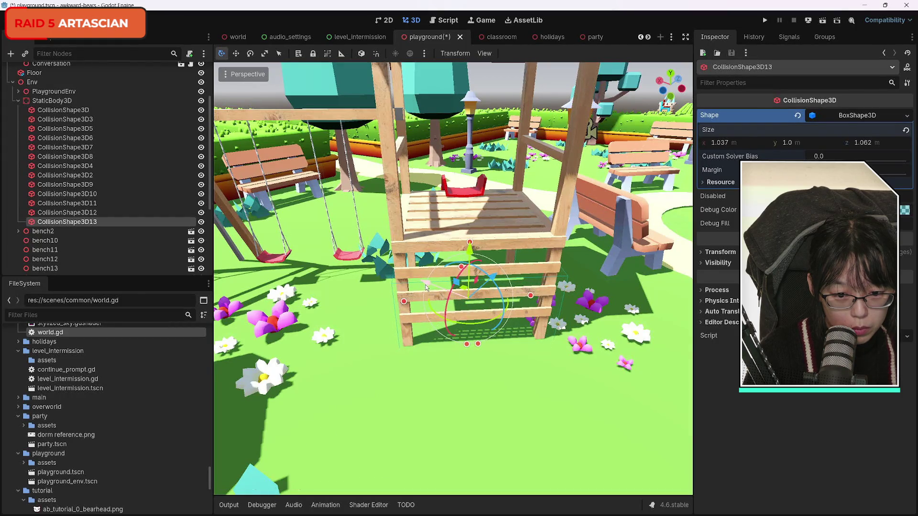
{"action": "scroll", "coordinate": [426, 288], "scroll_direction": "up", "scroll_amount": 5}
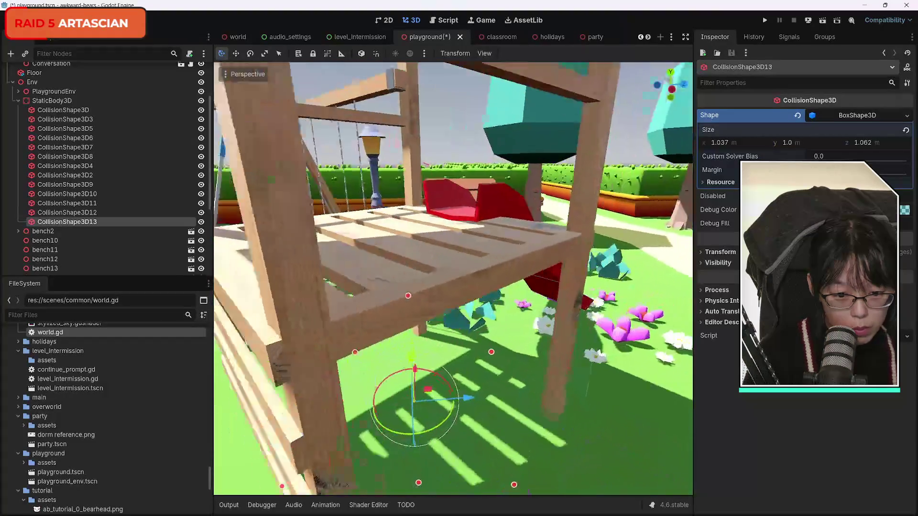
{"action": "scroll", "coordinate": [453, 279], "scroll_direction": "down", "scroll_amount": 5}
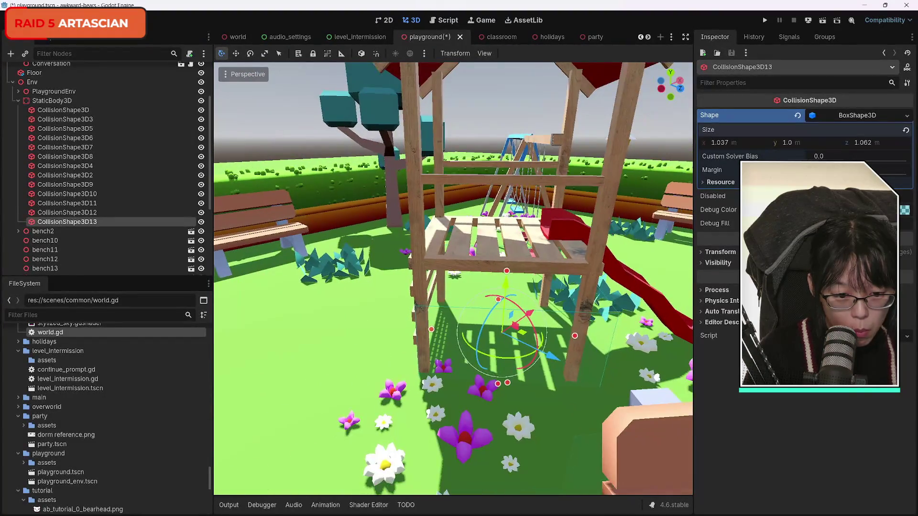
{"action": "left_click_drag", "start_coordinate": [616, 315], "coordinate": [591, 314]}
{"action": "left_click_drag", "start_coordinate": [507, 316], "coordinate": [512, 357]}
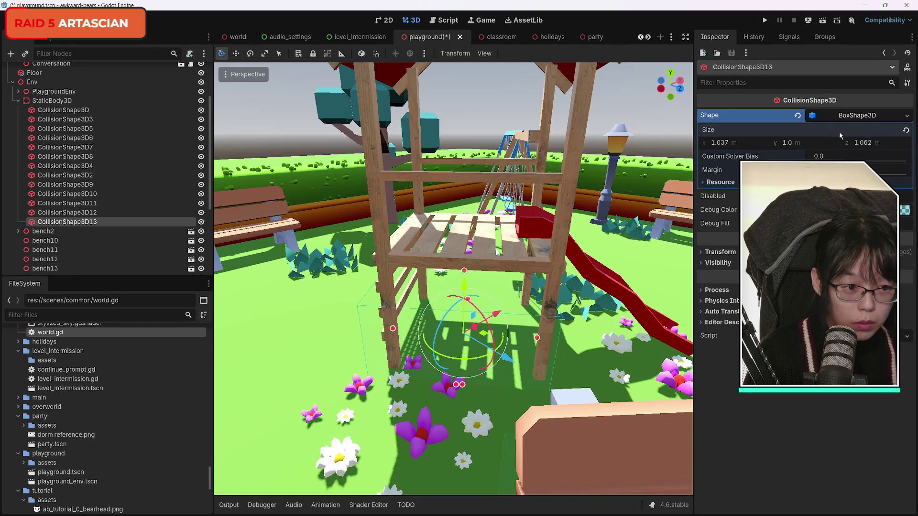
{"action": "left_click_drag", "start_coordinate": [497, 313], "coordinate": [498, 311]}
Check the box fit from around the slide and duplicate it as CollisionShape3D14.
{"action": "scroll", "coordinate": [498, 312], "scroll_direction": "up", "scroll_amount": 3}
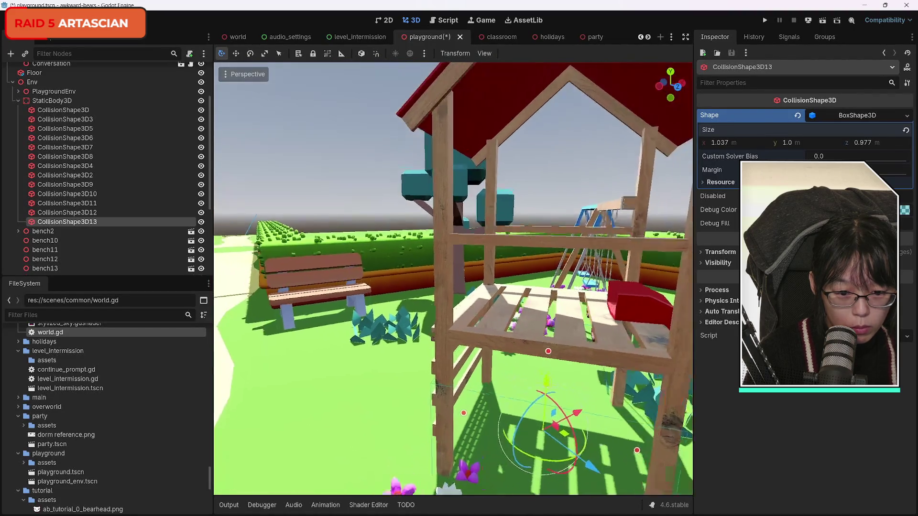
{"action": "key", "text": "w"}
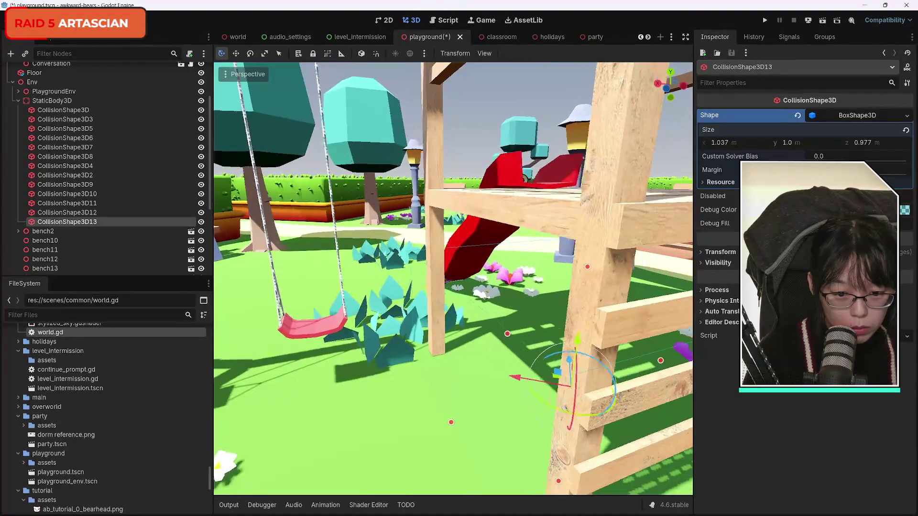
{"action": "key", "text": "d"}
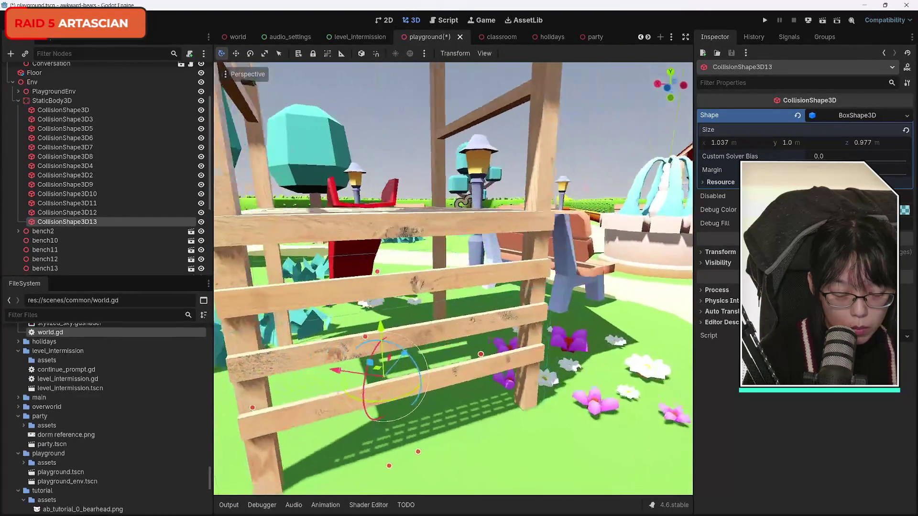
{"action": "key", "text": "e"}
{"action": "key", "text": "s"}
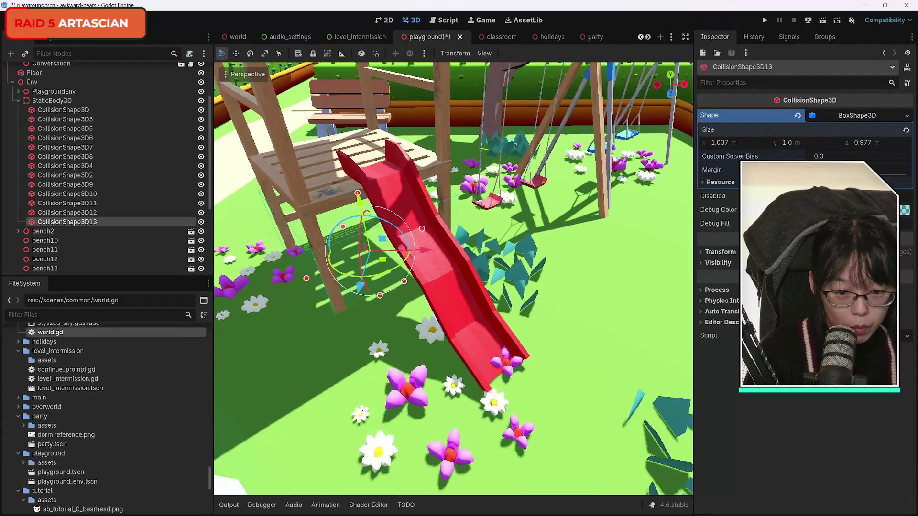
{"action": "key", "text": "w"}
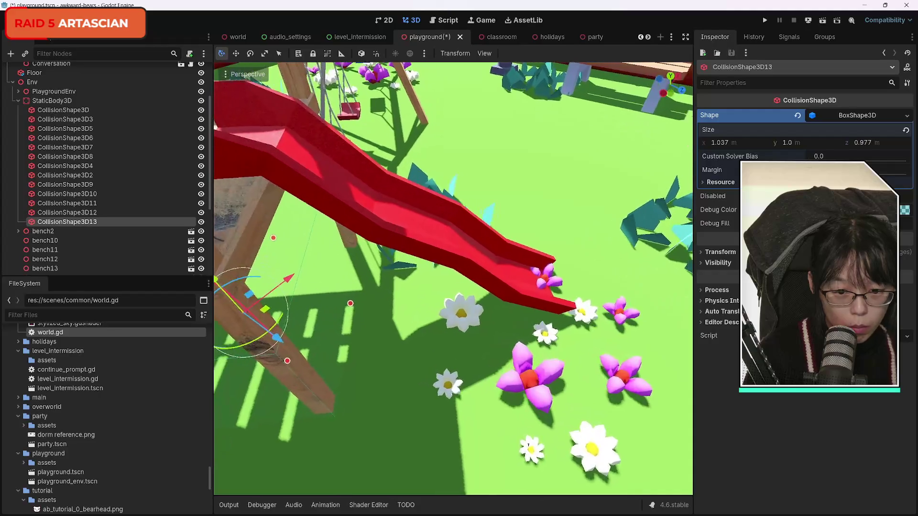
{"action": "key", "text": "s"}
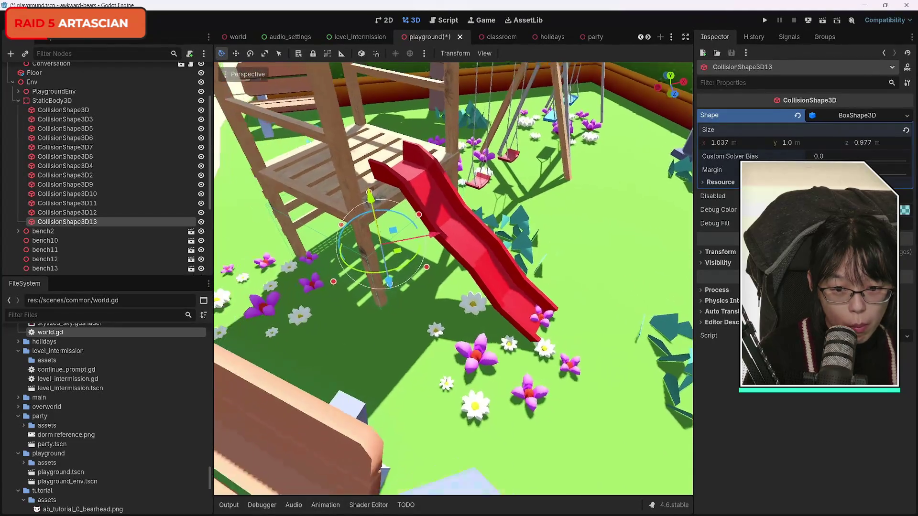
{"action": "key", "text": "s"}
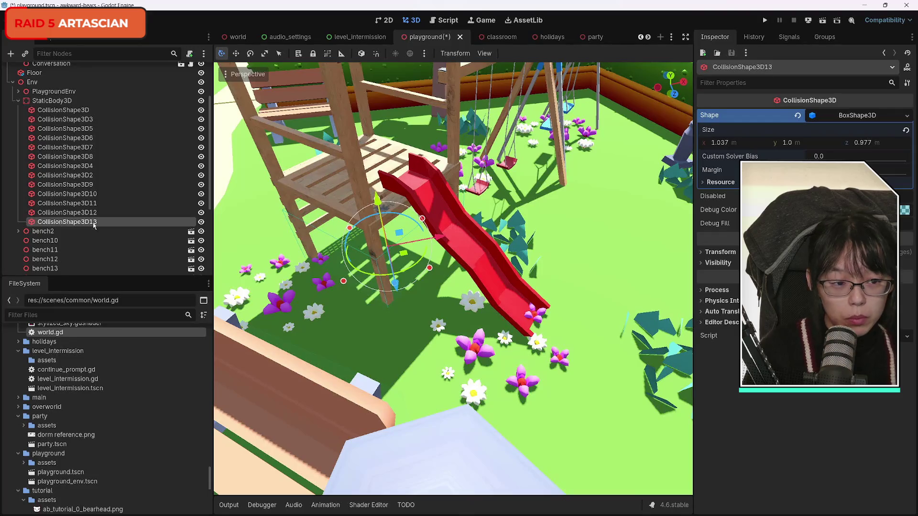
{"action": "key", "text": "ctrl+d"}
Try stretching the box's height, undo it, and move the box beside the slide's lower end.
{"action": "left_click_drag", "start_coordinate": [388, 289], "coordinate": [446, 375]}
{"action": "key", "text": "ctrl+z"}
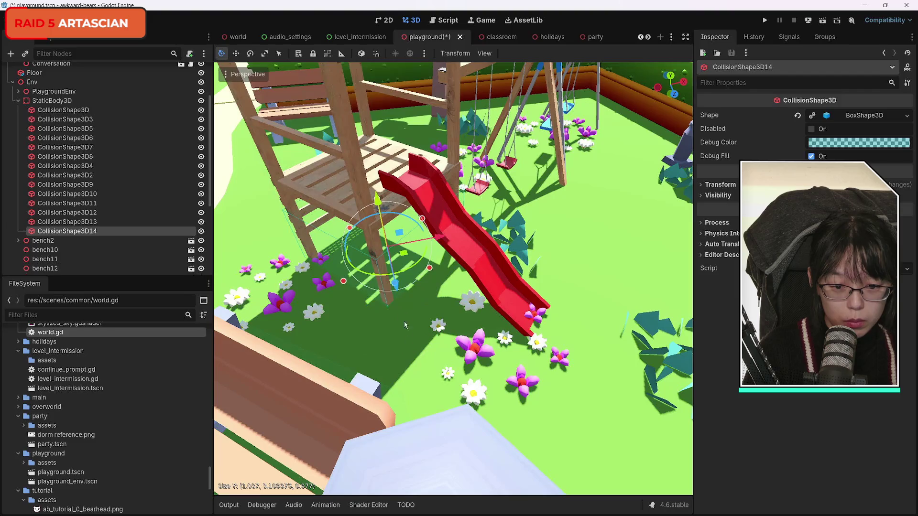
{"action": "left_click_drag", "start_coordinate": [397, 287], "coordinate": [469, 373]}
{"action": "key", "text": "ctrl+z"}
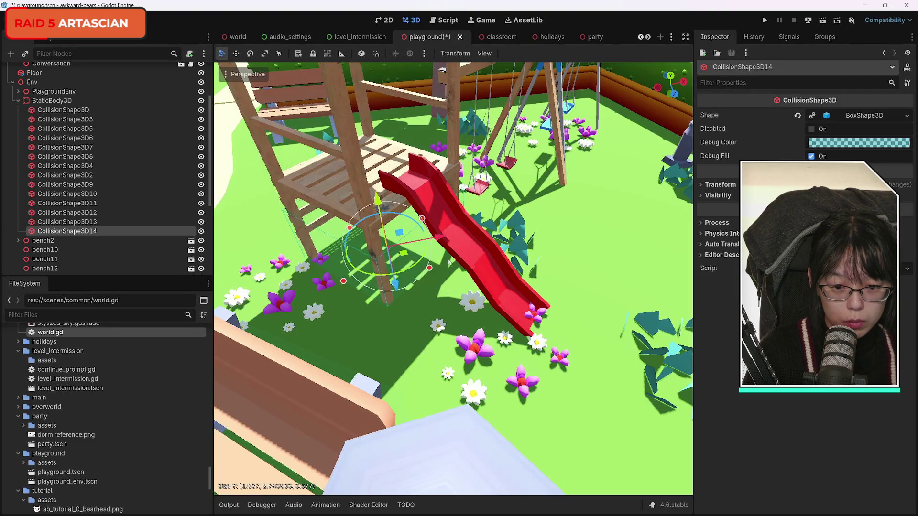
{"action": "mouse_move", "coordinate": [439, 239]}
{"action": "left_mouse_down"}
{"action": "mouse_move", "coordinate": [585, 251]}
{"action": "mouse_move", "coordinate": [607, 330]}
{"action": "mouse_move", "coordinate": [666, 341]}
{"action": "left_mouse_up"}
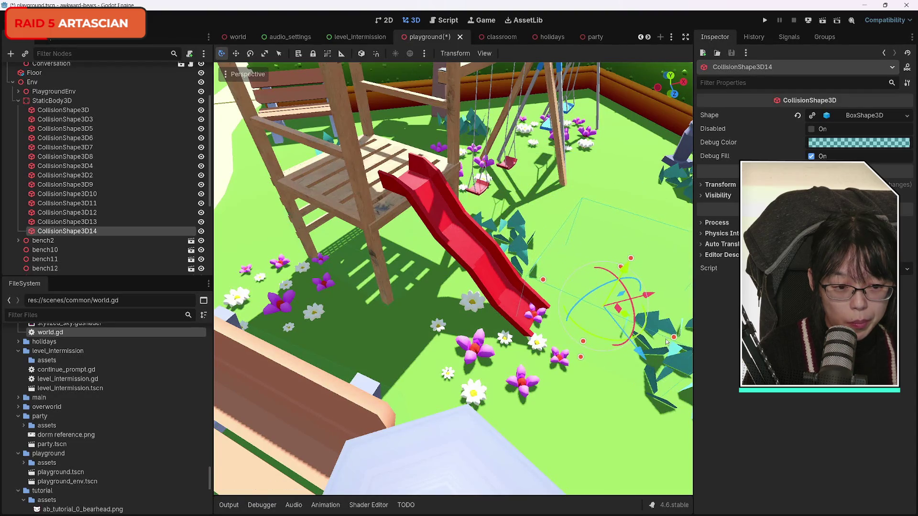
{"action": "mouse_move", "coordinate": [644, 293]}
{"action": "left_mouse_down"}
{"action": "mouse_move", "coordinate": [592, 302]}
{"action": "mouse_move", "coordinate": [607, 303]}
{"action": "left_mouse_up"}
Make the box's shape unique, shrink it to 0.487 × 1.0 × 0.422 m and place it on the slide end.
{"action": "left_click", "coordinate": [813, 116]}
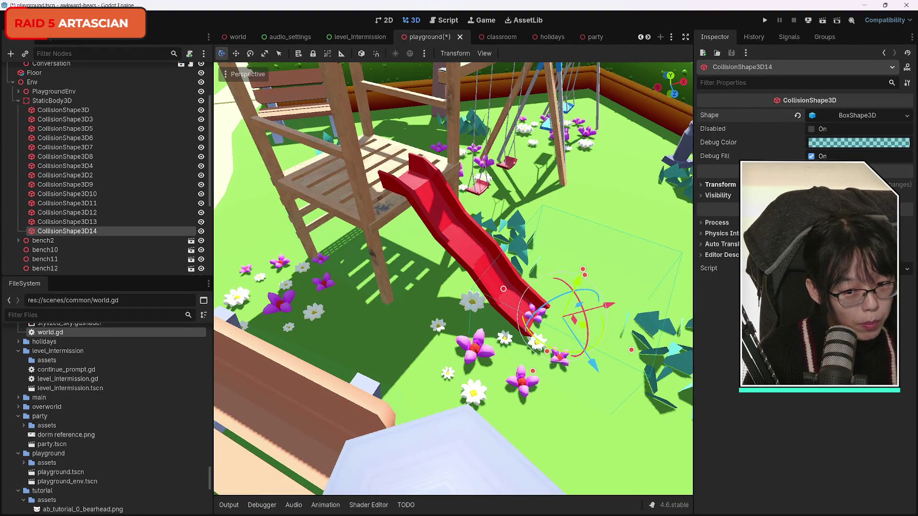
{"action": "left_click", "coordinate": [819, 120]}
{"action": "left_click", "coordinate": [822, 118]}
{"action": "left_click", "coordinate": [829, 117]}
{"action": "left_click_drag", "start_coordinate": [866, 144], "coordinate": [841, 144]}
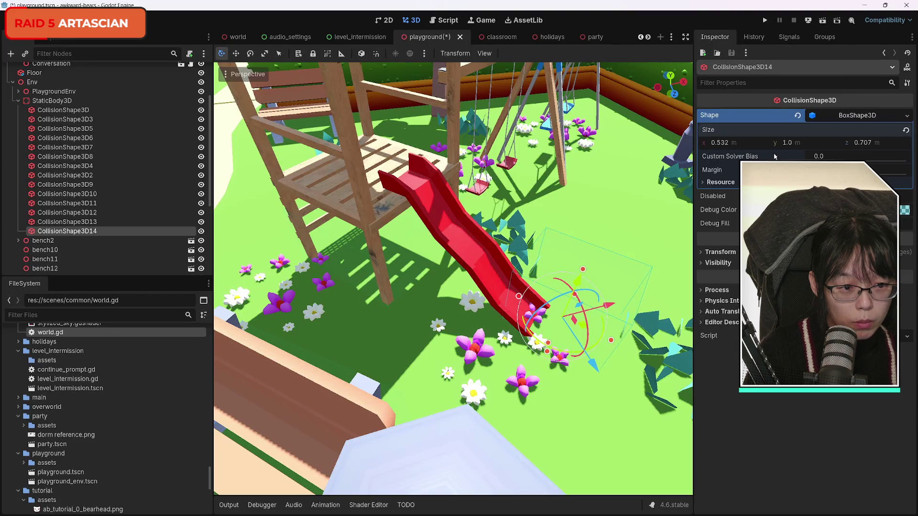
{"action": "mouse_move", "coordinate": [601, 313]}
{"action": "left_mouse_down"}
{"action": "mouse_move", "coordinate": [576, 362]}
{"action": "mouse_move", "coordinate": [559, 316]}
{"action": "mouse_move", "coordinate": [568, 314]}
{"action": "mouse_move", "coordinate": [547, 359]}
{"action": "left_mouse_up"}
Check the placement around the red slide, then duplicate the box as CollisionShape3D15 with a unique shape.
{"action": "scroll", "coordinate": [547, 359], "scroll_direction": "up", "scroll_amount": 5}
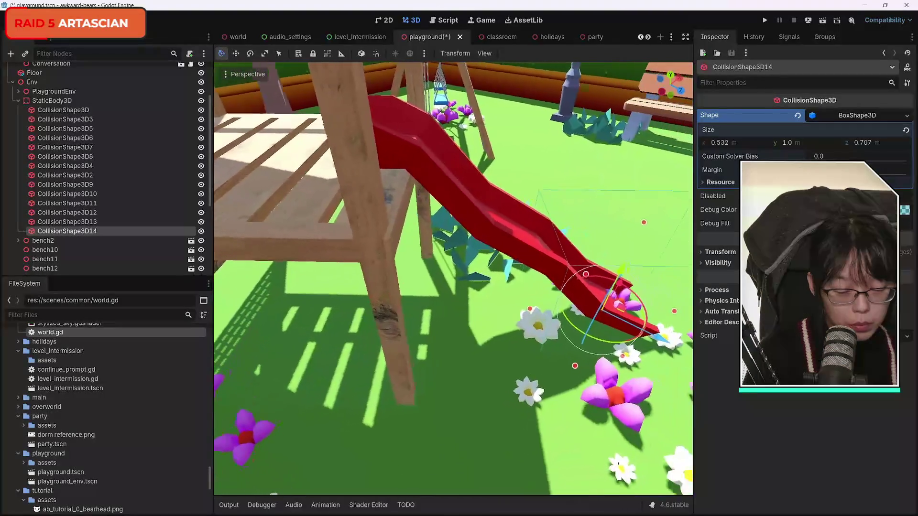
{"action": "scroll", "coordinate": [452, 278], "scroll_direction": "down", "scroll_amount": 5}
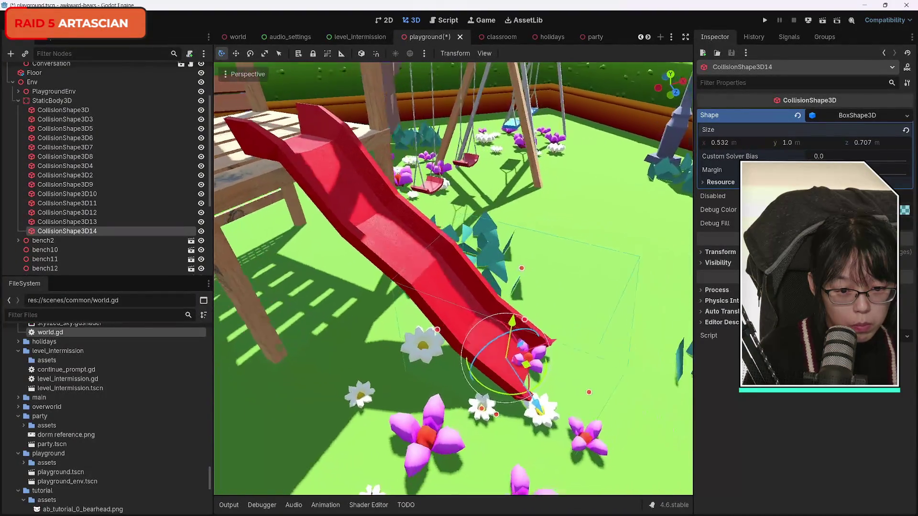
{"action": "scroll", "coordinate": [452, 279], "scroll_direction": "down", "scroll_amount": 3}
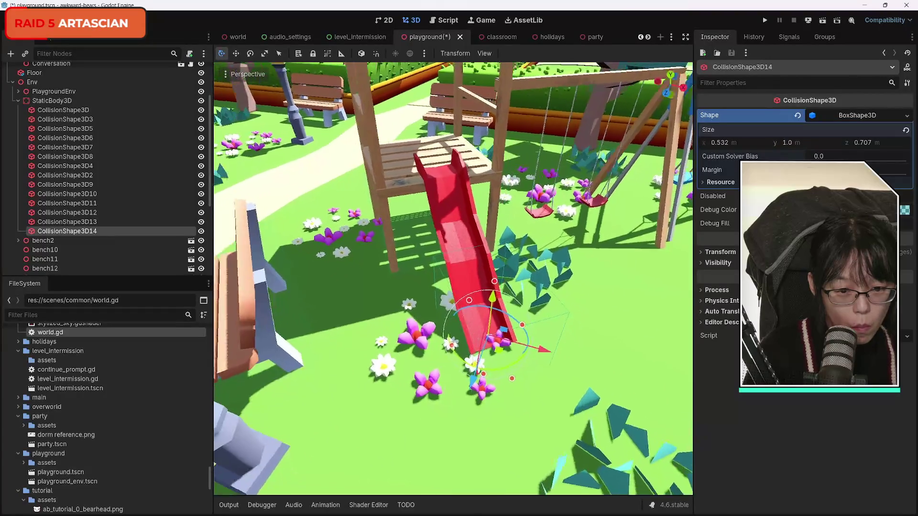
{"action": "scroll", "coordinate": [452, 278], "scroll_direction": "up", "scroll_amount": 5}
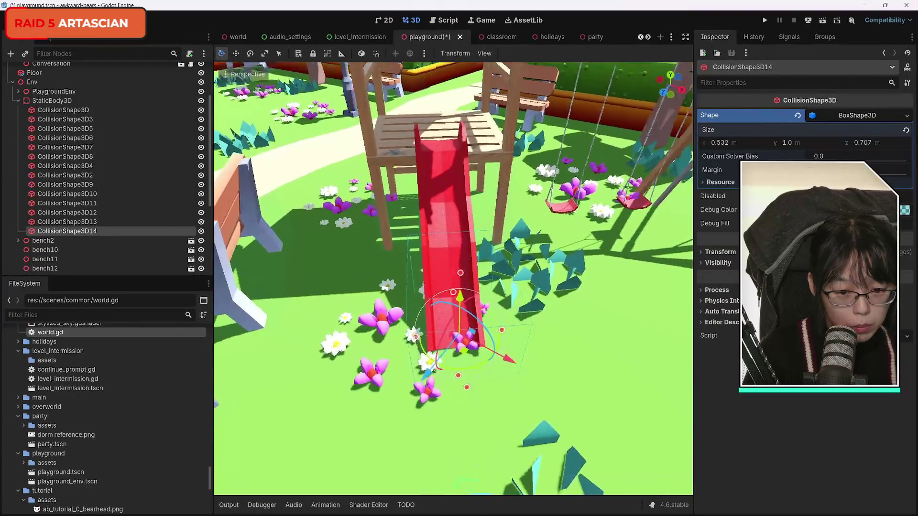
{"action": "scroll", "coordinate": [442, 361], "scroll_direction": "down", "scroll_amount": 3}
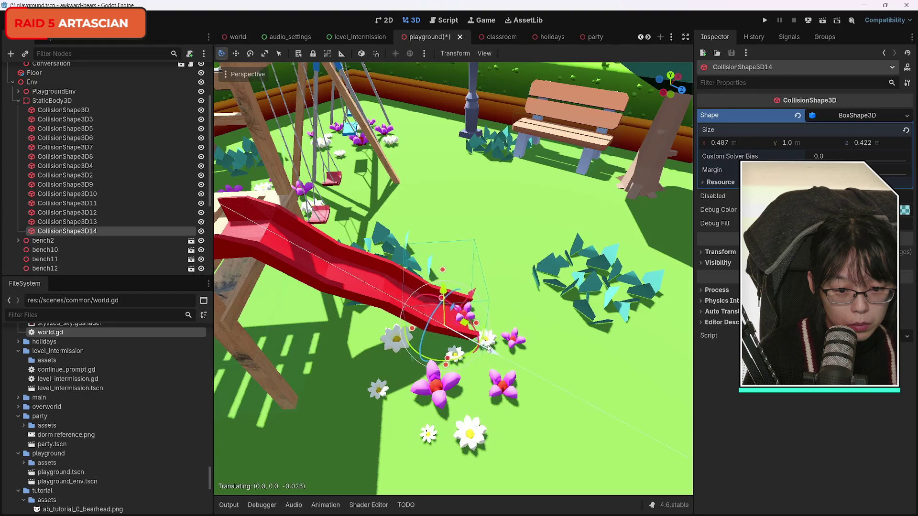
{"action": "mouse_move", "coordinate": [486, 347]}
{"action": "left_mouse_down"}
{"action": "mouse_move", "coordinate": [363, 316]}
{"action": "mouse_move", "coordinate": [234, 191]}
{"action": "left_mouse_up"}
{"action": "left_click_drag", "start_coordinate": [549, 336], "coordinate": [549, 336]}
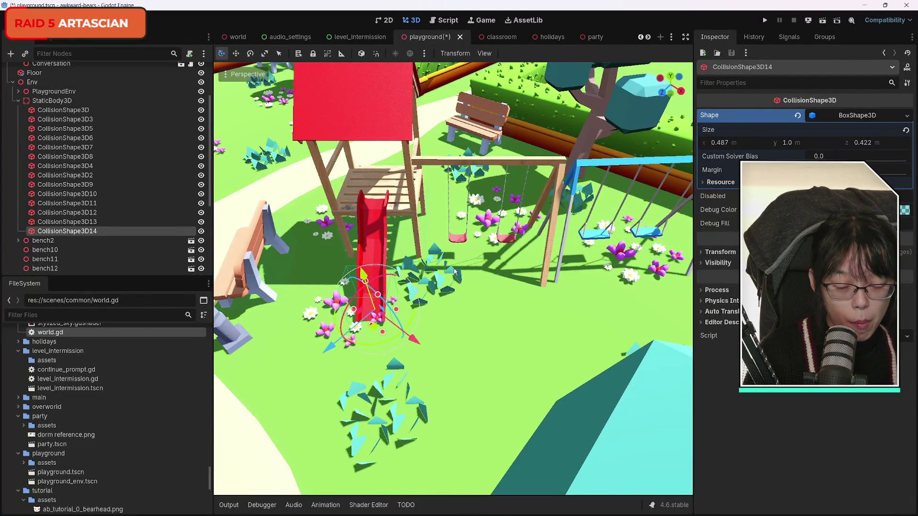
{"action": "key", "text": "ctrl+d"}
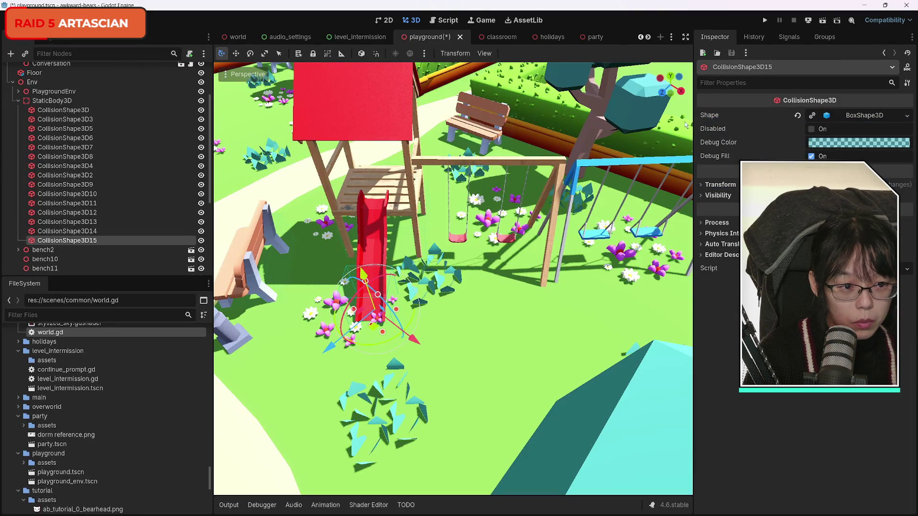
{"action": "left_click", "coordinate": [814, 116]}
{"action": "key", "text": "g"}
{"action": "key", "text": "z"}
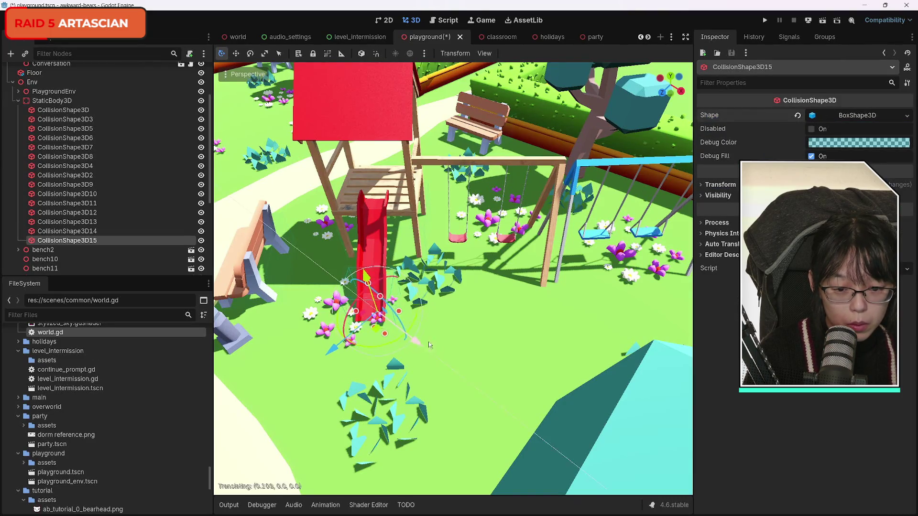
Move the copy to a swing post's base and resize it to 0.267 × 1.0 × 0.342 m.
{"action": "left_click", "coordinate": [538, 317]}
{"action": "key", "text": "f"}
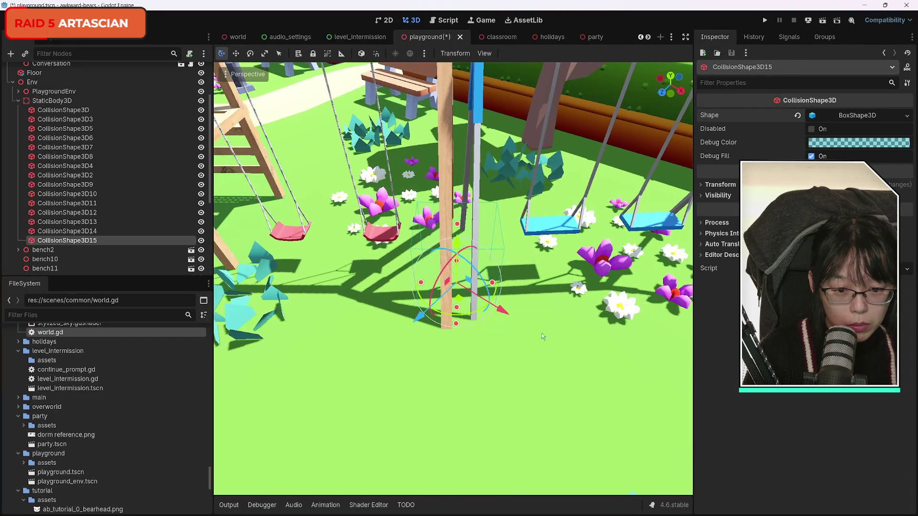
{"action": "mouse_move", "coordinate": [419, 315]}
{"action": "left_mouse_down"}
{"action": "mouse_move", "coordinate": [418, 350]}
{"action": "mouse_move", "coordinate": [418, 334]}
{"action": "mouse_move", "coordinate": [421, 341]}
{"action": "left_mouse_up"}
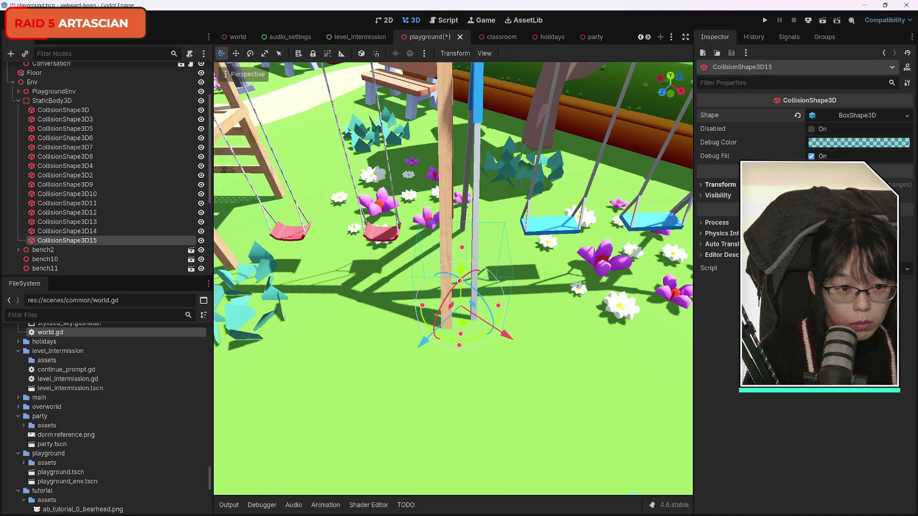
{"action": "left_click", "coordinate": [813, 116]}
{"action": "left_click_drag", "start_coordinate": [728, 143], "coordinate": [745, 143]}
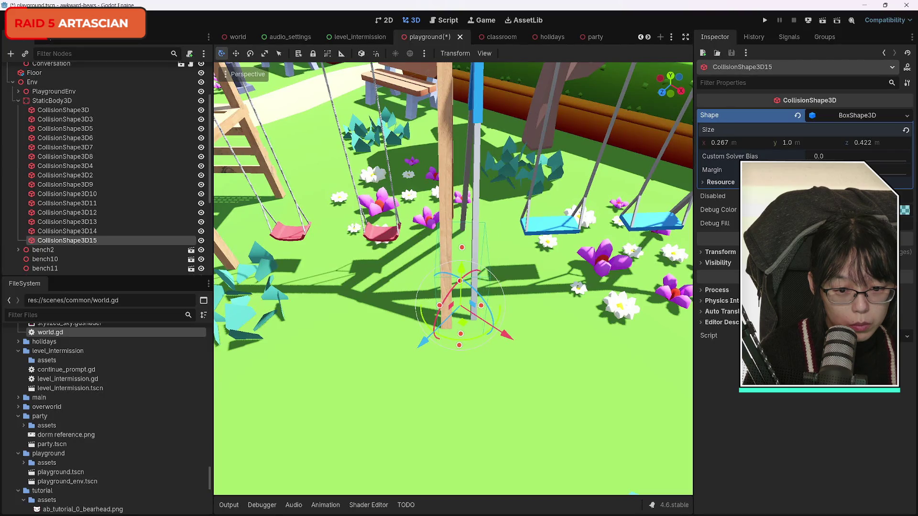
{"action": "left_click_drag", "start_coordinate": [503, 334], "coordinate": [421, 277]}
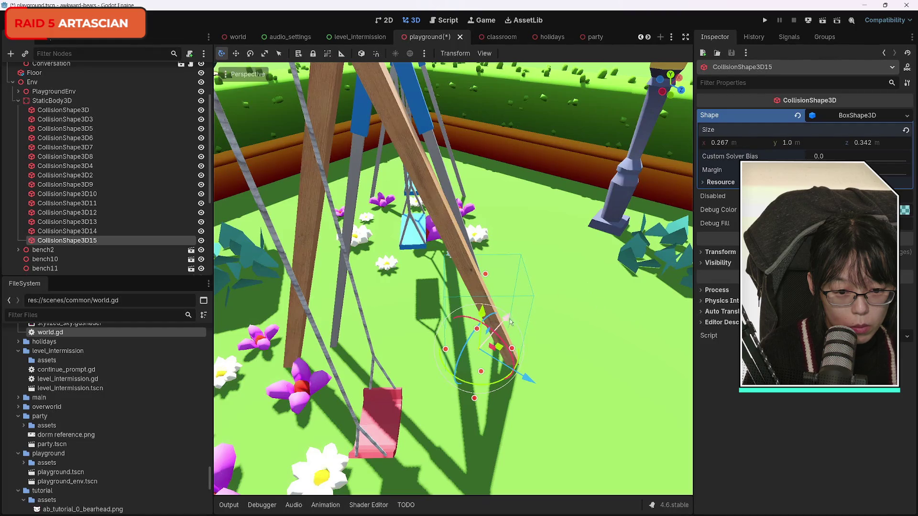
{"action": "left_click_drag", "start_coordinate": [509, 317], "coordinate": [528, 371]}
{"action": "left_click_drag", "start_coordinate": [610, 345], "coordinate": [579, 323]}
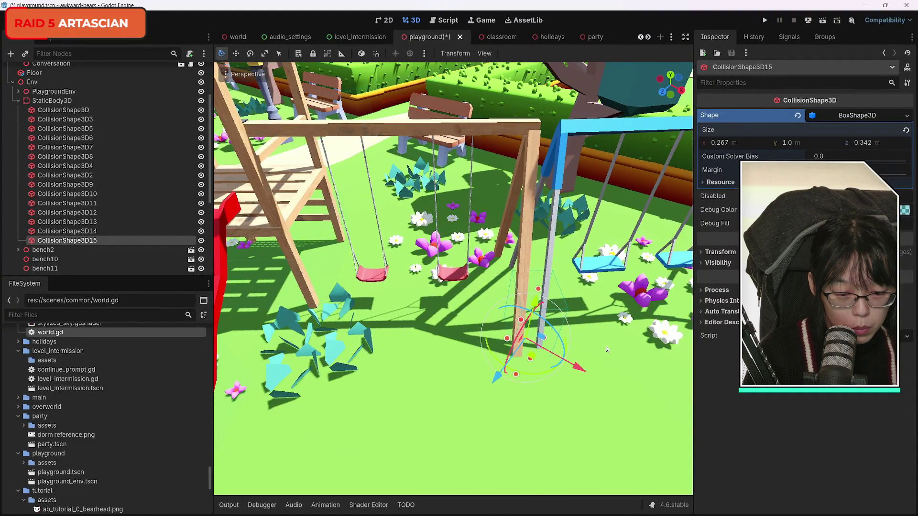
Select CollisionShape3D14, duplicate it as CollisionShape3D16 and move the copy toward the next post.
{"action": "left_click", "coordinate": [80, 232]}
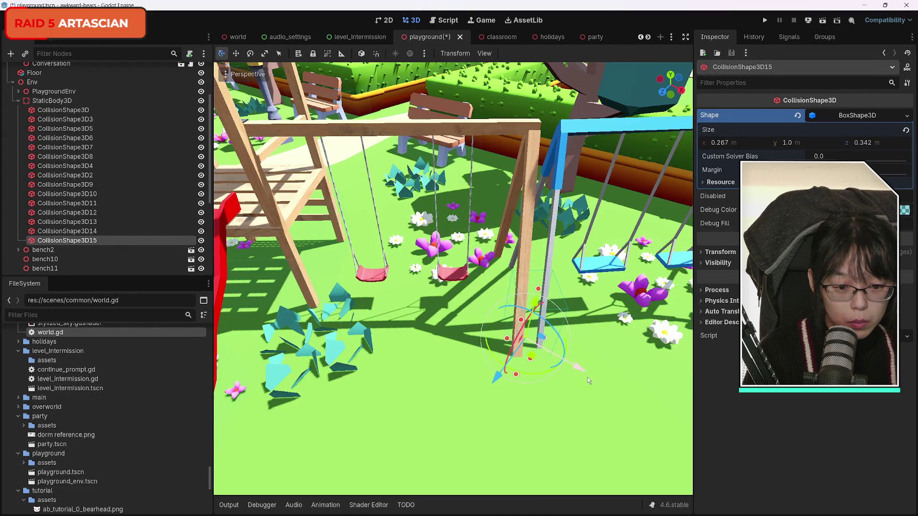
{"action": "key", "text": "ctrl+d"}
{"action": "mouse_move", "coordinate": [588, 379]}
{"action": "left_mouse_down"}
{"action": "mouse_move", "coordinate": [391, 314]}
{"action": "mouse_move", "coordinate": [514, 285]}
{"action": "mouse_move", "coordinate": [497, 249]}
{"action": "mouse_move", "coordinate": [449, 305]}
{"action": "mouse_move", "coordinate": [429, 278]}
{"action": "mouse_move", "coordinate": [551, 250]}
{"action": "left_mouse_up"}
Move CollisionShape3D16 along X and Z to the wooden swing post's base, then make its BoxShape3D unique.
{"action": "key", "text": "f"}
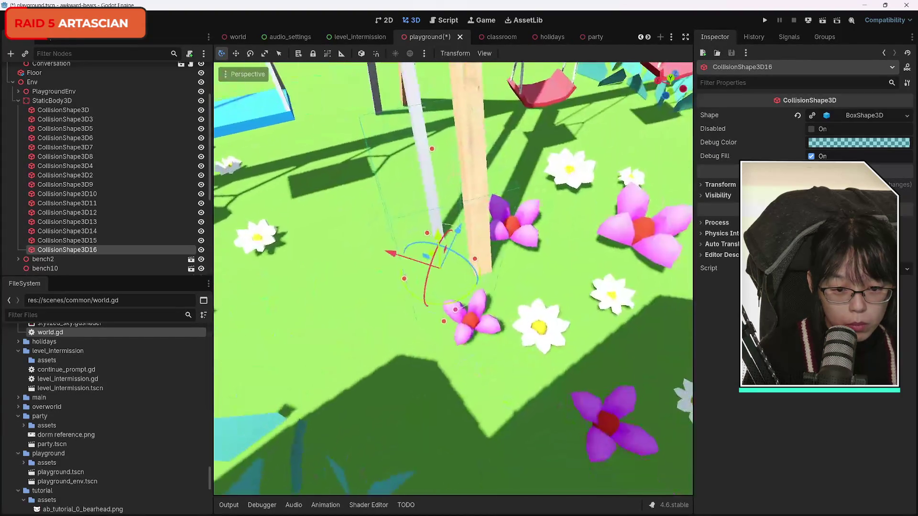
{"action": "scroll", "coordinate": [430, 268], "scroll_direction": "down", "scroll_amount": 5}
{"action": "mouse_move", "coordinate": [371, 276]}
{"action": "left_mouse_down"}
{"action": "mouse_move", "coordinate": [409, 286]}
{"action": "mouse_move", "coordinate": [382, 281]}
{"action": "left_mouse_up"}
{"action": "left_click_drag", "start_coordinate": [447, 258], "coordinate": [462, 249]}
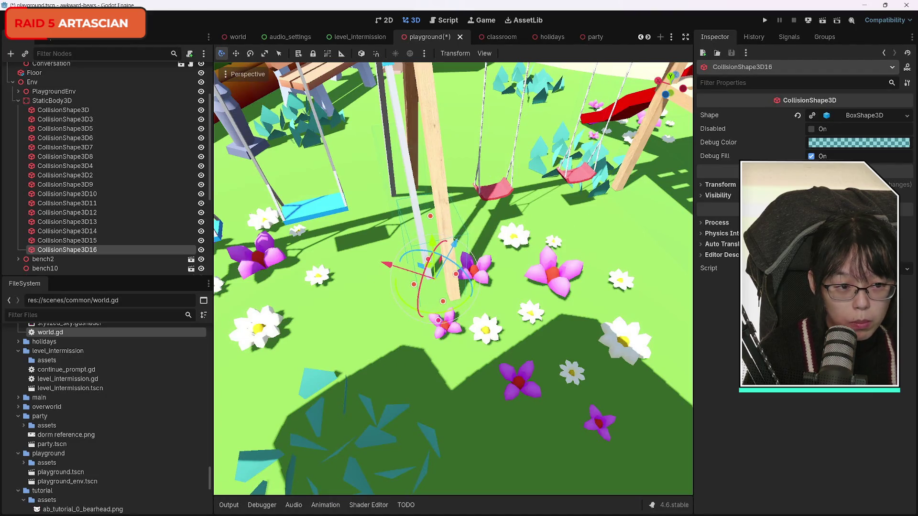
{"action": "scroll", "coordinate": [560, 301], "scroll_direction": "down", "scroll_amount": 5}
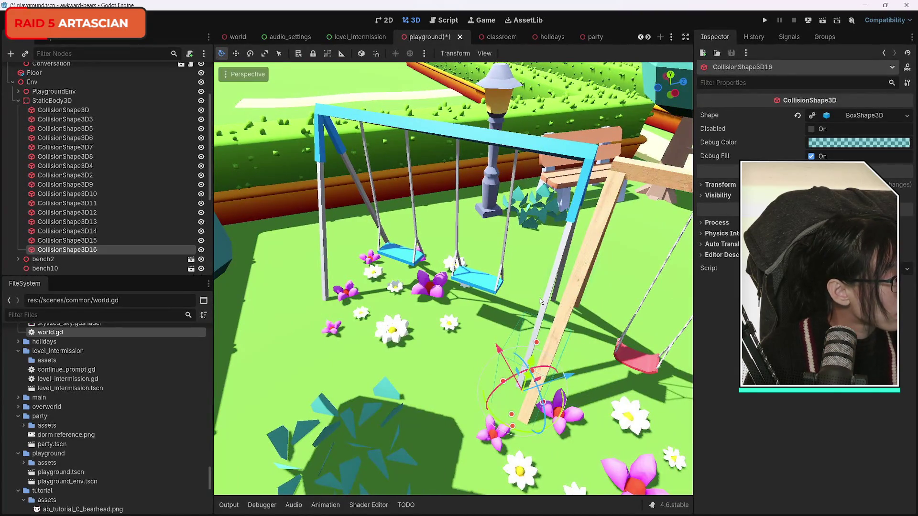
{"action": "mouse_move", "coordinate": [543, 304]}
{"action": "left_mouse_down"}
{"action": "mouse_move", "coordinate": [603, 308]}
{"action": "mouse_move", "coordinate": [545, 306]}
{"action": "left_mouse_up"}
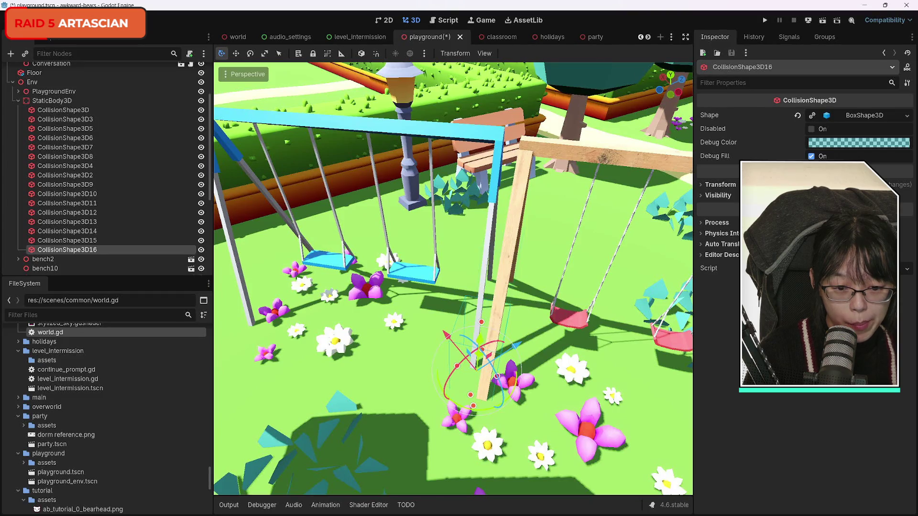
{"action": "left_click", "coordinate": [67, 240]}
{"action": "left_click", "coordinate": [67, 249]}
{"action": "left_click", "coordinate": [812, 115]}
Duplicate the collision box and move the copy onto the pink swing seat.
{"action": "key", "text": "ctrl+d"}
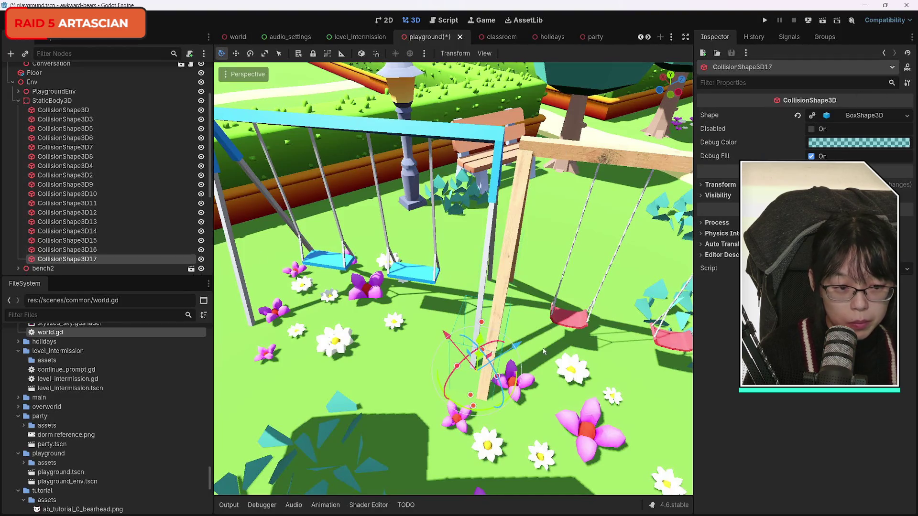
{"action": "mouse_move", "coordinate": [453, 341]}
{"action": "left_mouse_down"}
{"action": "mouse_move", "coordinate": [608, 349]}
{"action": "mouse_move", "coordinate": [611, 318]}
{"action": "mouse_move", "coordinate": [604, 325]}
{"action": "left_mouse_up"}
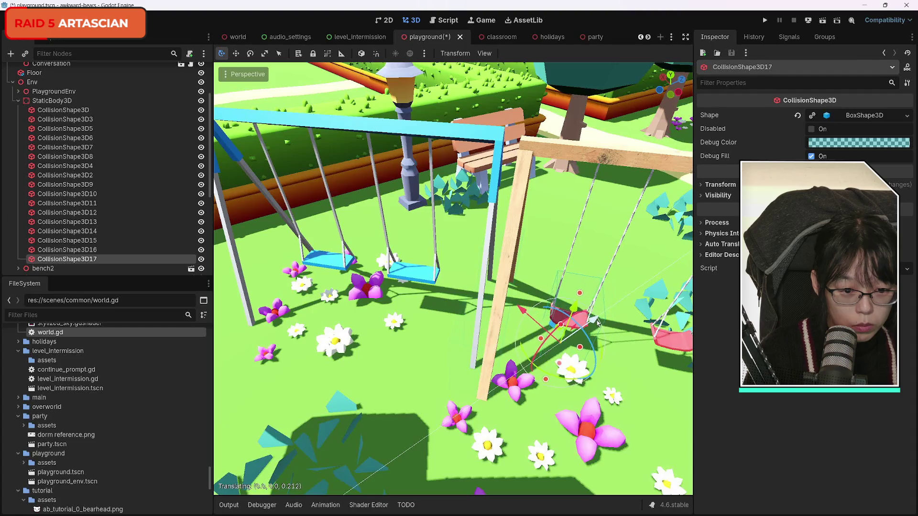
{"action": "key", "text": "w"}
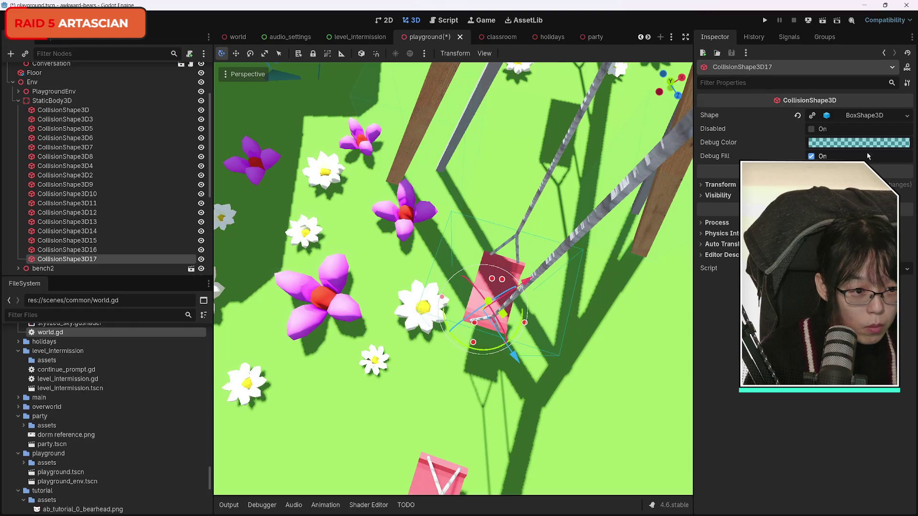
Make the copy's BoxShape3D unique and thin its Size z to 0.172 m.
{"action": "left_click", "coordinate": [812, 115]}
{"action": "left_click", "coordinate": [815, 117]}
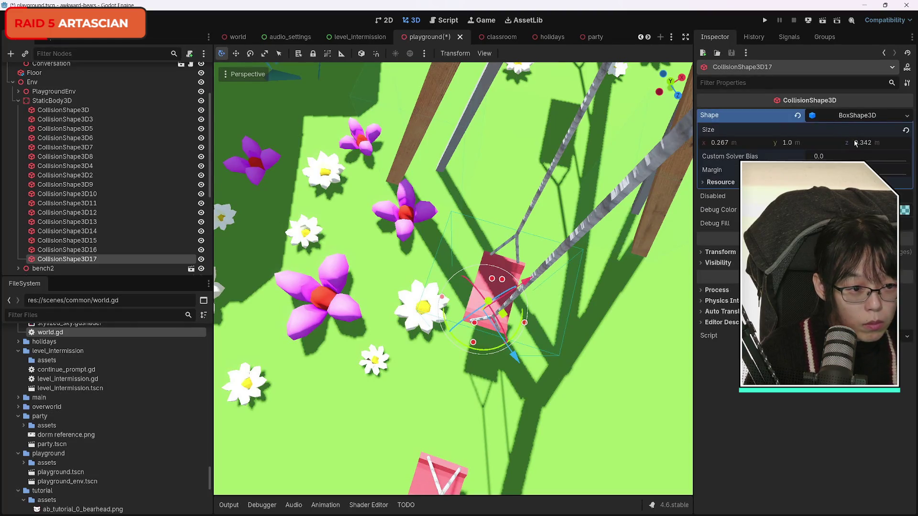
{"action": "left_click_drag", "start_coordinate": [862, 145], "coordinate": [842, 145]}
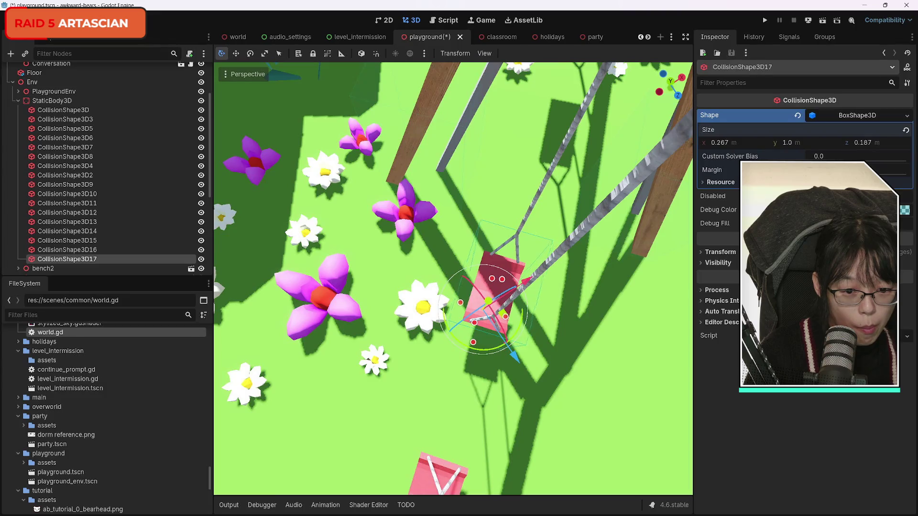
Duplicate CollisionShape3D17 for the next swing seat.
{"action": "mouse_move", "coordinate": [453, 277]}
{"action": "left_mouse_down"}
{"action": "mouse_move", "coordinate": [453, 215]}
{"action": "mouse_move", "coordinate": [540, 215]}
{"action": "left_mouse_up"}
{"action": "left_click", "coordinate": [96, 260]}
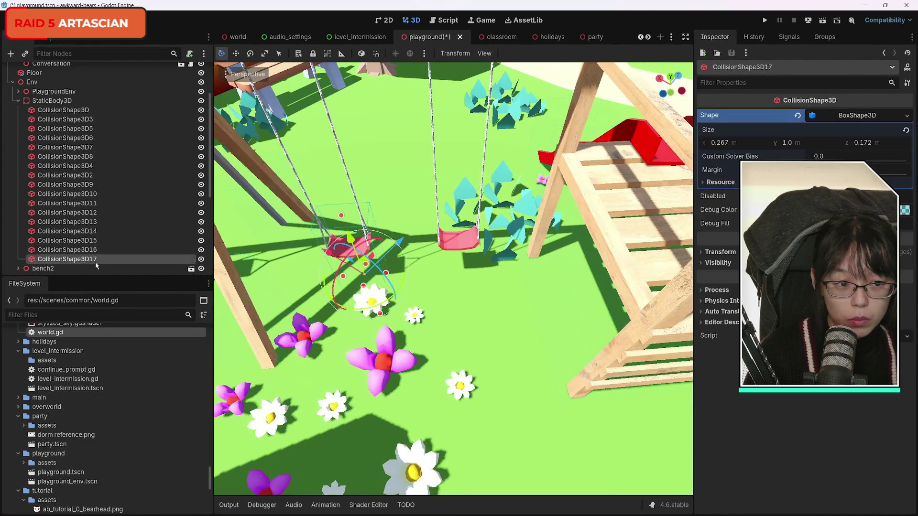
{"action": "key", "text": "ctrl+d"}
Position the duplicated box over the right pink swing seat, aligning it along X.
{"action": "scroll", "coordinate": [114, 239], "scroll_direction": "down", "scroll_amount": 3}
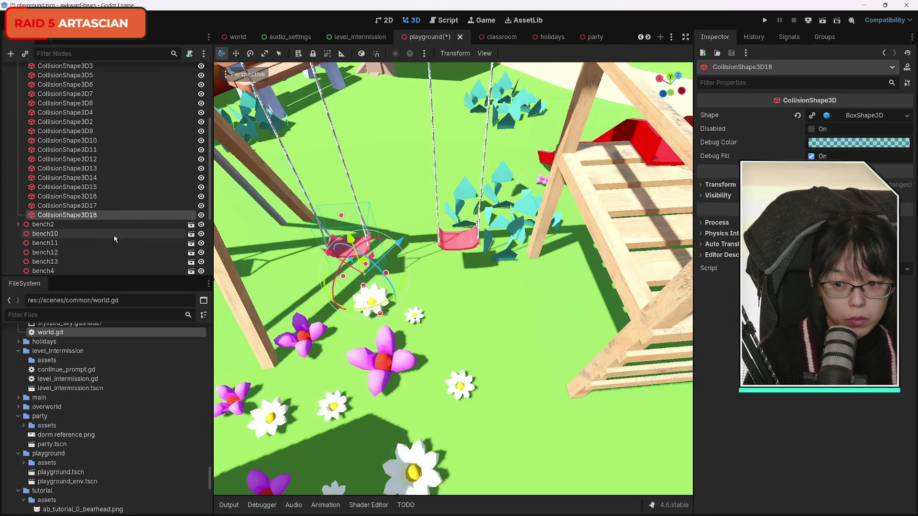
{"action": "mouse_move", "coordinate": [396, 247]}
{"action": "left_mouse_down"}
{"action": "mouse_move", "coordinate": [469, 235]}
{"action": "mouse_move", "coordinate": [469, 325]}
{"action": "left_mouse_up"}
{"action": "scroll", "coordinate": [469, 234], "scroll_direction": "up", "scroll_amount": 3}
{"action": "mouse_move", "coordinate": [479, 292]}
{"action": "left_mouse_down"}
{"action": "mouse_move", "coordinate": [394, 298]}
{"action": "mouse_move", "coordinate": [455, 311]}
{"action": "mouse_move", "coordinate": [409, 333]}
{"action": "mouse_move", "coordinate": [430, 325]}
{"action": "left_mouse_up"}
{"action": "scroll", "coordinate": [409, 333], "scroll_direction": "down", "scroll_amount": 3}
{"action": "scroll", "coordinate": [430, 325], "scroll_direction": "up", "scroll_amount": 3}
{"action": "mouse_move", "coordinate": [533, 330]}
{"action": "left_mouse_down"}
{"action": "mouse_move", "coordinate": [492, 332]}
{"action": "mouse_move", "coordinate": [567, 339]}
{"action": "left_mouse_up"}
{"action": "scroll", "coordinate": [567, 339], "scroll_direction": "up", "scroll_amount": 5}
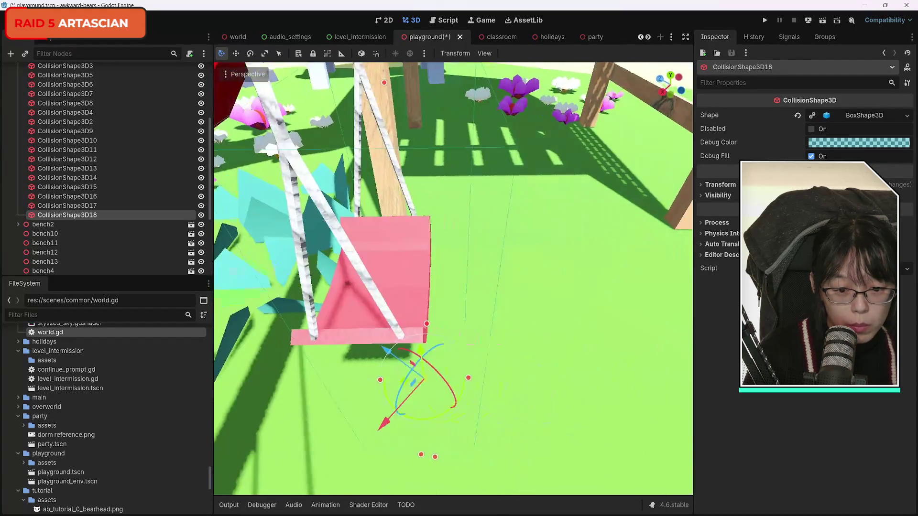
{"action": "scroll", "coordinate": [572, 331], "scroll_direction": "down", "scroll_amount": 5}
{"action": "mouse_move", "coordinate": [447, 319]}
{"action": "left_mouse_down"}
{"action": "mouse_move", "coordinate": [569, 306]}
{"action": "mouse_move", "coordinate": [549, 297]}
{"action": "mouse_move", "coordinate": [535, 315]}
{"action": "mouse_move", "coordinate": [526, 228]}
{"action": "left_mouse_up"}
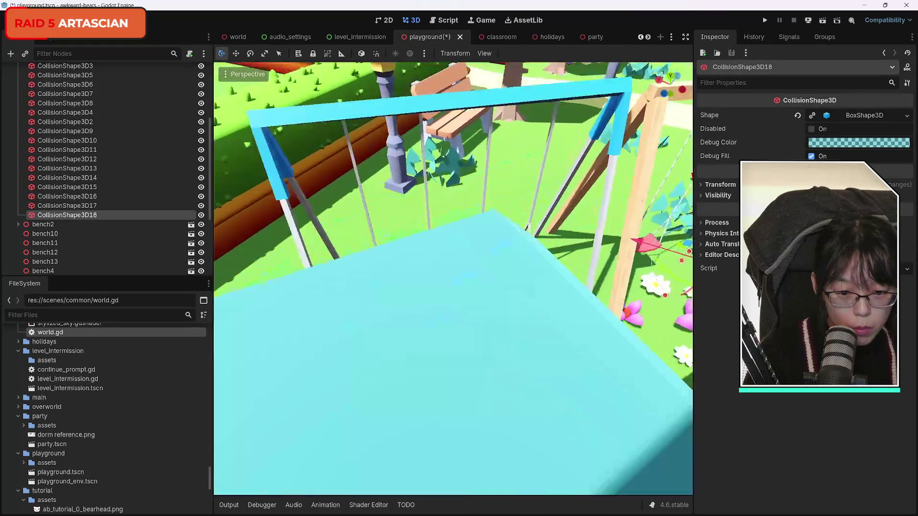
{"action": "key", "text": "s"}
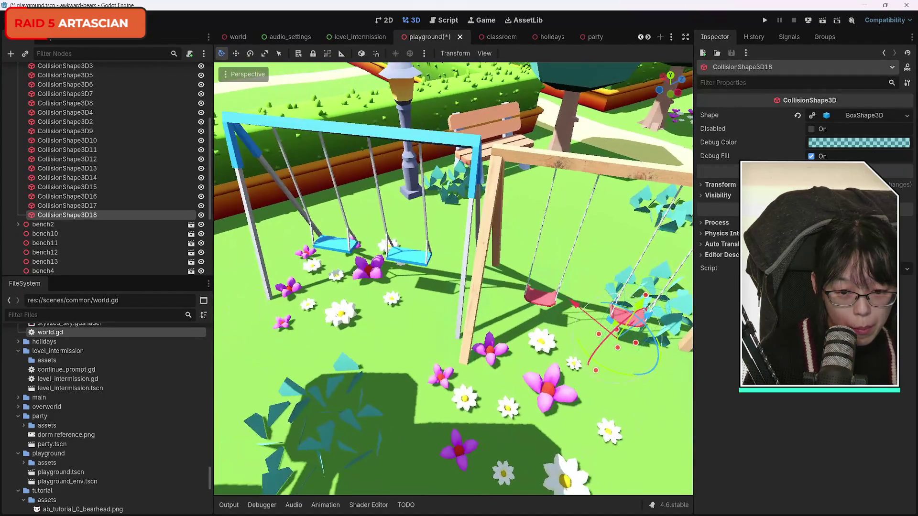
{"action": "left_click_drag", "start_coordinate": [526, 268], "coordinate": [573, 268]}
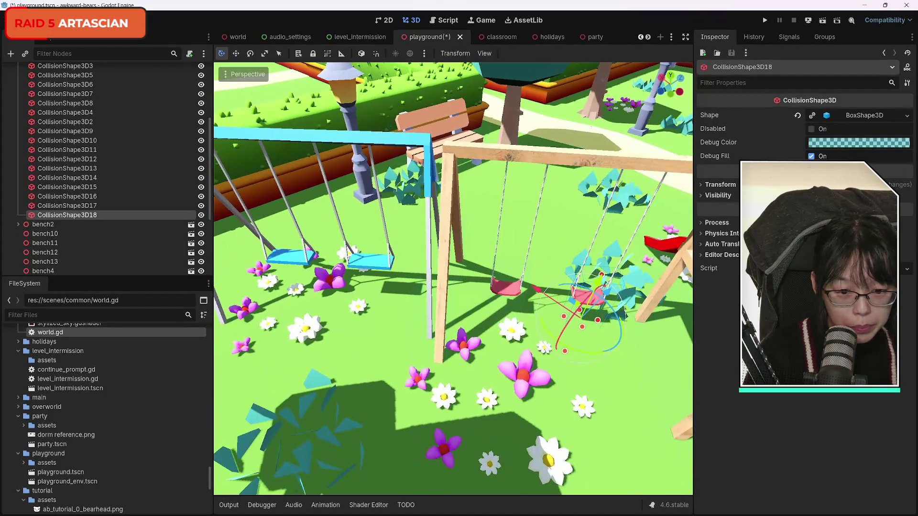
Make CollisionShape3D18's shape unique, then duplicate it toward the middle swing.
{"action": "left_click", "coordinate": [95, 215]}
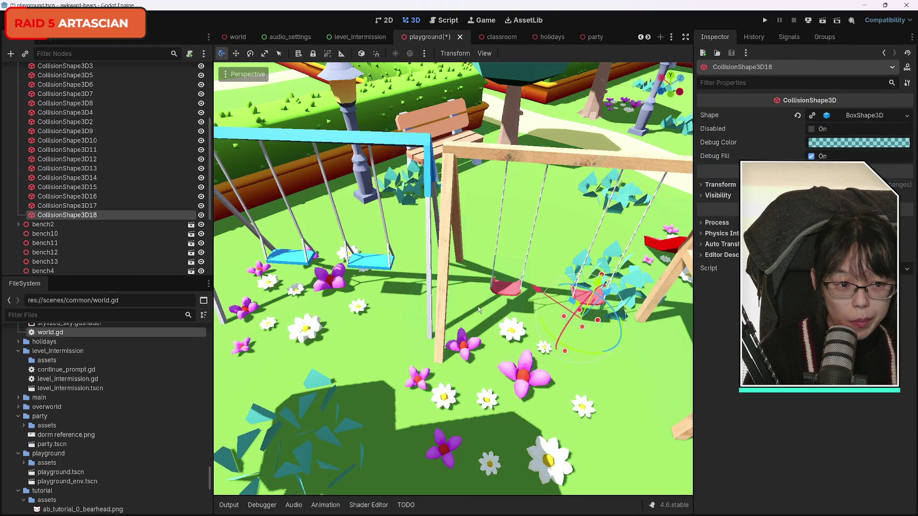
{"action": "left_click", "coordinate": [807, 116]}
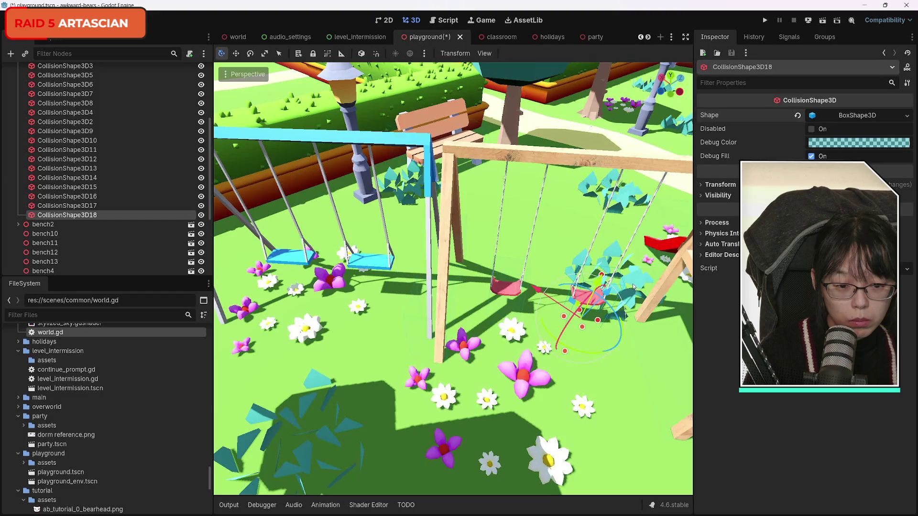
{"action": "key", "text": "ctrl+d"}
{"action": "mouse_move", "coordinate": [581, 306]}
{"action": "left_mouse_down"}
{"action": "mouse_move", "coordinate": [501, 277]}
{"action": "mouse_move", "coordinate": [369, 254]}
{"action": "left_mouse_up"}
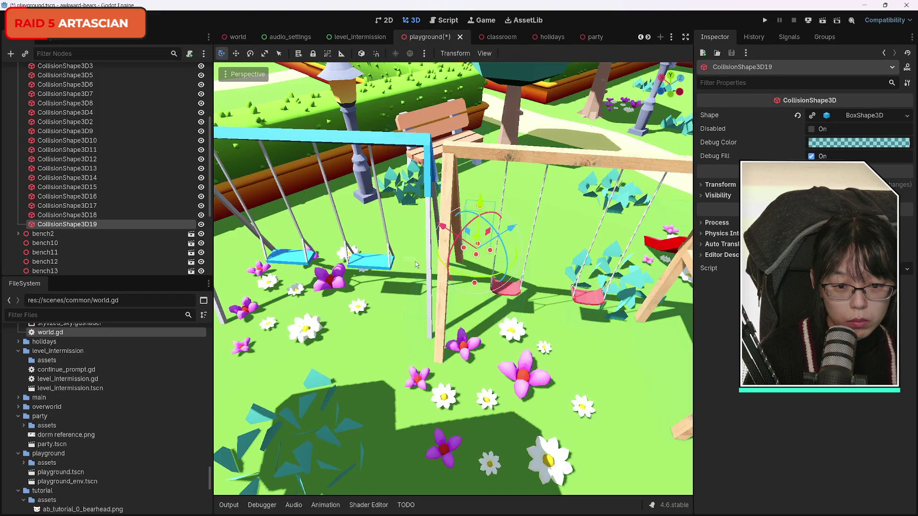
Move CollisionShape3D19 over to a blue swing seat and centre it along X.
{"action": "left_click", "coordinate": [521, 231]}
{"action": "left_click", "coordinate": [87, 227]}
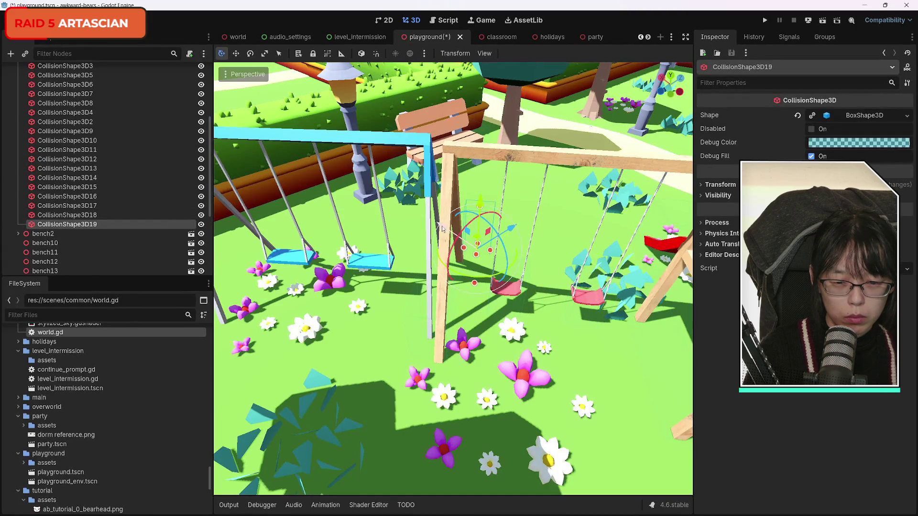
{"action": "mouse_move", "coordinate": [475, 213]}
{"action": "left_mouse_down"}
{"action": "mouse_move", "coordinate": [470, 200]}
{"action": "mouse_move", "coordinate": [413, 251]}
{"action": "left_mouse_up"}
{"action": "scroll", "coordinate": [413, 251], "scroll_direction": "up", "scroll_amount": 5}
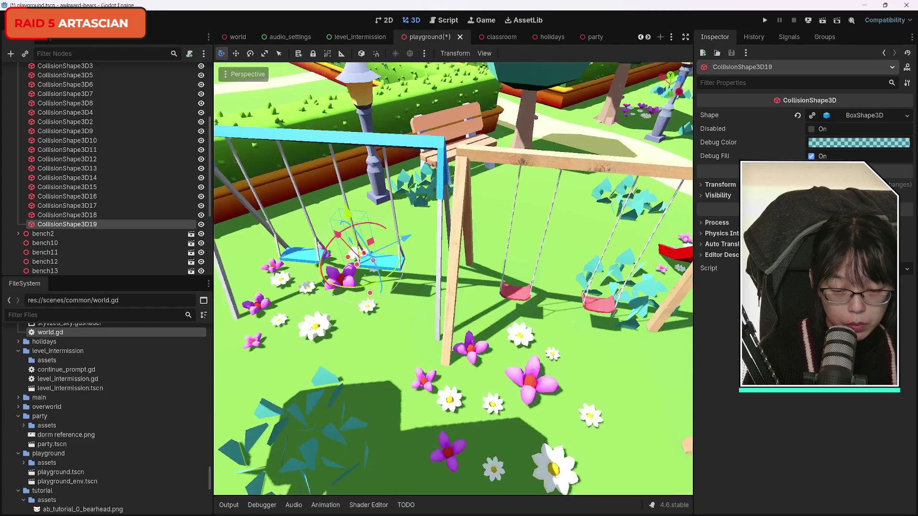
{"action": "left_click_drag", "start_coordinate": [359, 232], "coordinate": [411, 259]}
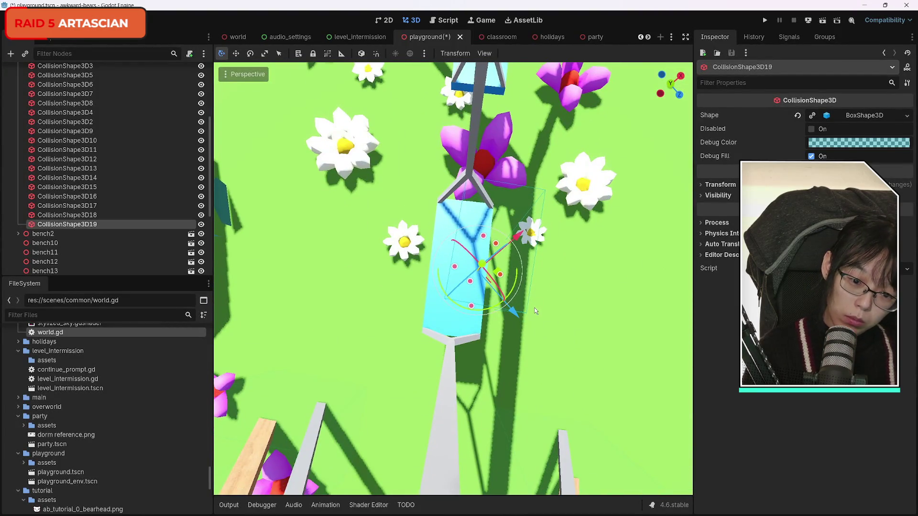
{"action": "left_click_drag", "start_coordinate": [517, 236], "coordinate": [494, 253]}
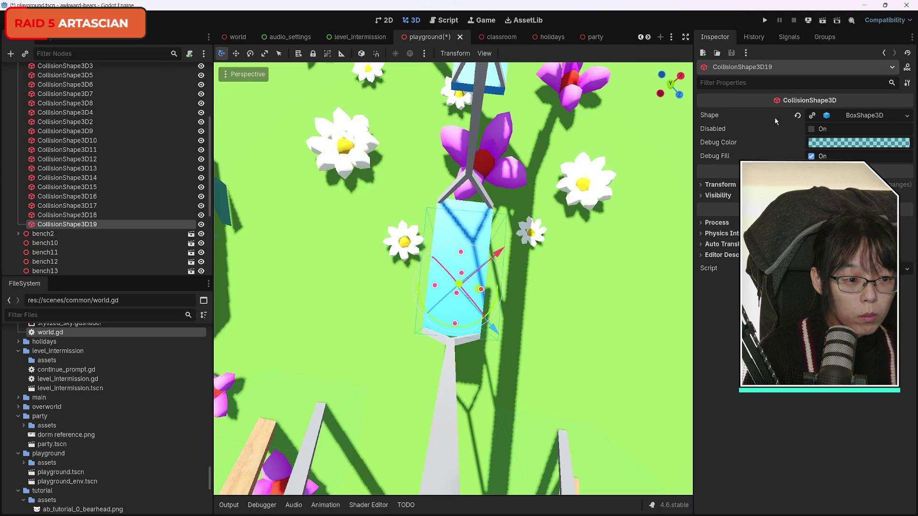
Widen the box's Size x to 0.337 m and nudge it to sit on the seat.
{"action": "left_click", "coordinate": [814, 116]}
{"action": "left_click_drag", "start_coordinate": [738, 148], "coordinate": [765, 148]}
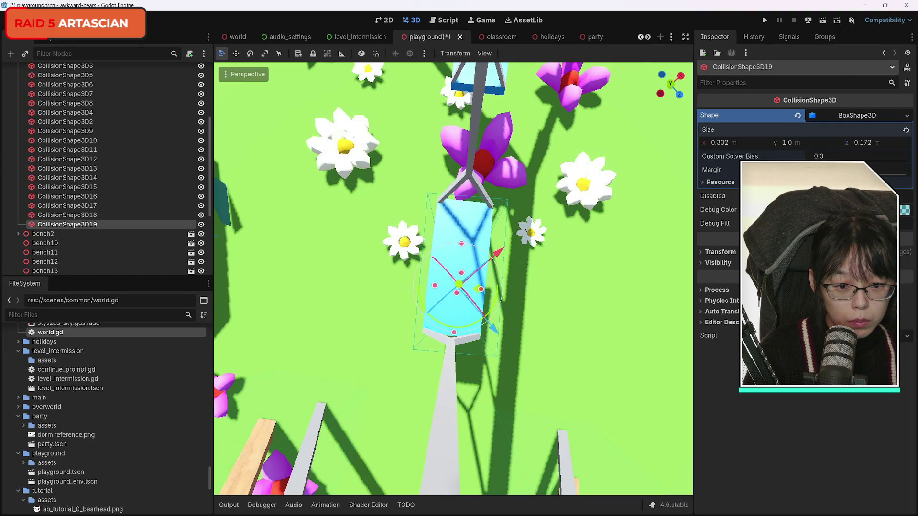
{"action": "left_click_drag", "start_coordinate": [494, 330], "coordinate": [493, 323]}
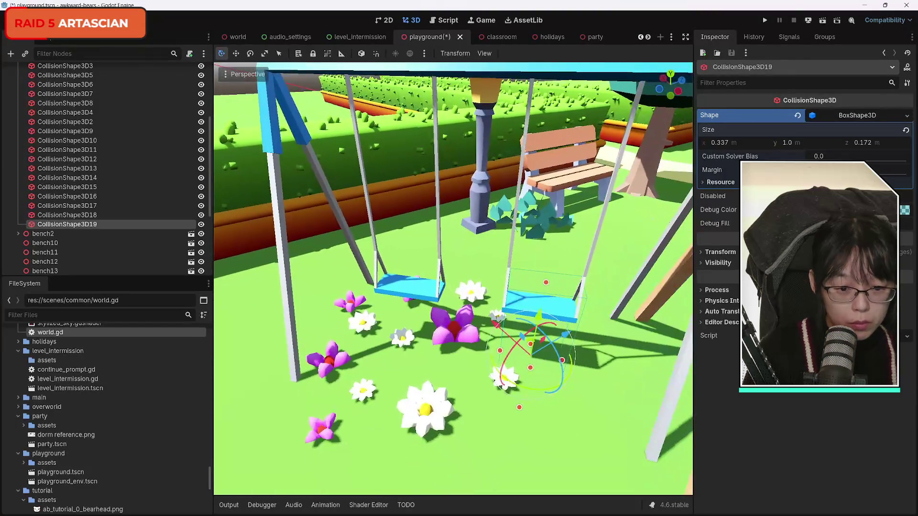
{"action": "key", "text": "w"}
{"action": "key", "text": "d"}
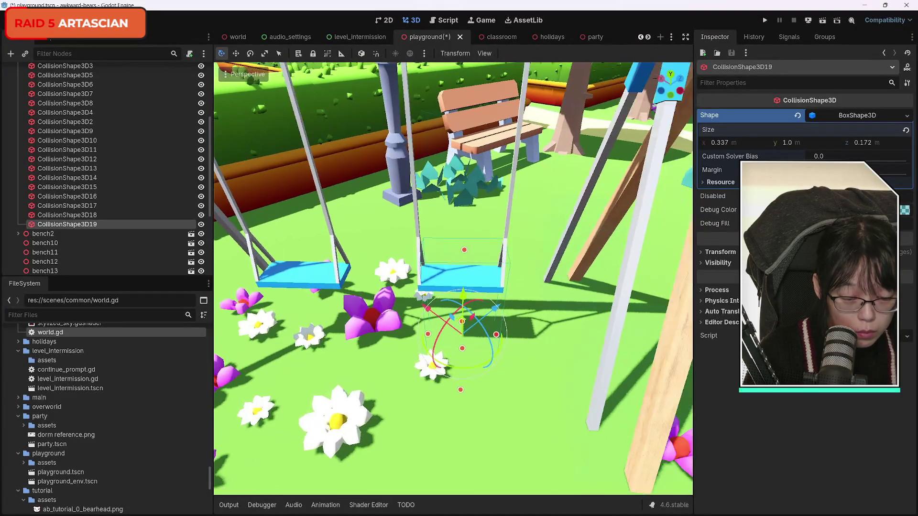
{"action": "left_click_drag", "start_coordinate": [420, 302], "coordinate": [417, 300]}
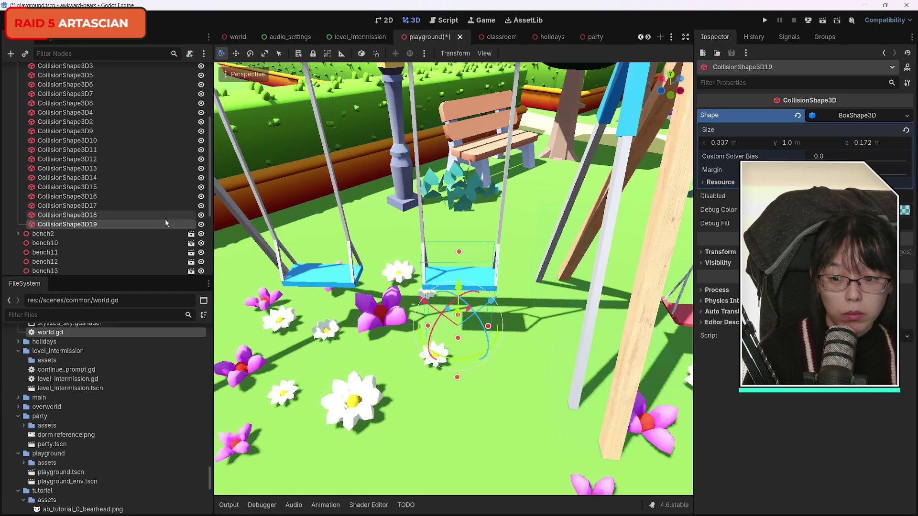
Duplicate the blue seat box as CollisionShape3D20 and slide it along X onto the other blue seat.
{"action": "key", "text": "ctrl+d"}
{"action": "mouse_move", "coordinate": [497, 306]}
{"action": "left_mouse_down"}
{"action": "mouse_move", "coordinate": [377, 272]}
{"action": "mouse_move", "coordinate": [416, 258]}
{"action": "mouse_move", "coordinate": [428, 265]}
{"action": "mouse_move", "coordinate": [383, 387]}
{"action": "mouse_move", "coordinate": [400, 324]}
{"action": "left_mouse_up"}
{"action": "mouse_move", "coordinate": [497, 290]}
{"action": "left_mouse_down"}
{"action": "mouse_move", "coordinate": [467, 305]}
{"action": "mouse_move", "coordinate": [497, 311]}
{"action": "mouse_move", "coordinate": [458, 321]}
{"action": "mouse_move", "coordinate": [439, 291]}
{"action": "left_mouse_up"}
{"action": "left_click_drag", "start_coordinate": [537, 316], "coordinate": [538, 314]}
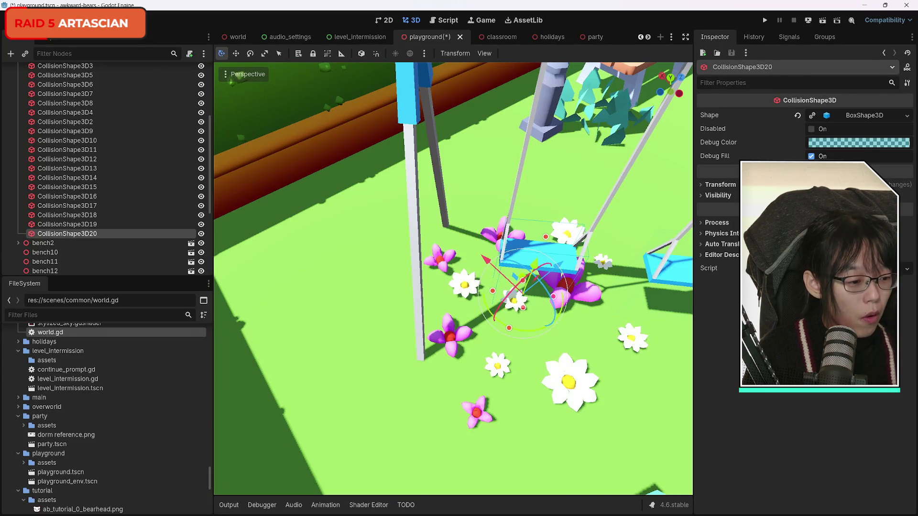
{"action": "key", "text": "alt+Tab"}
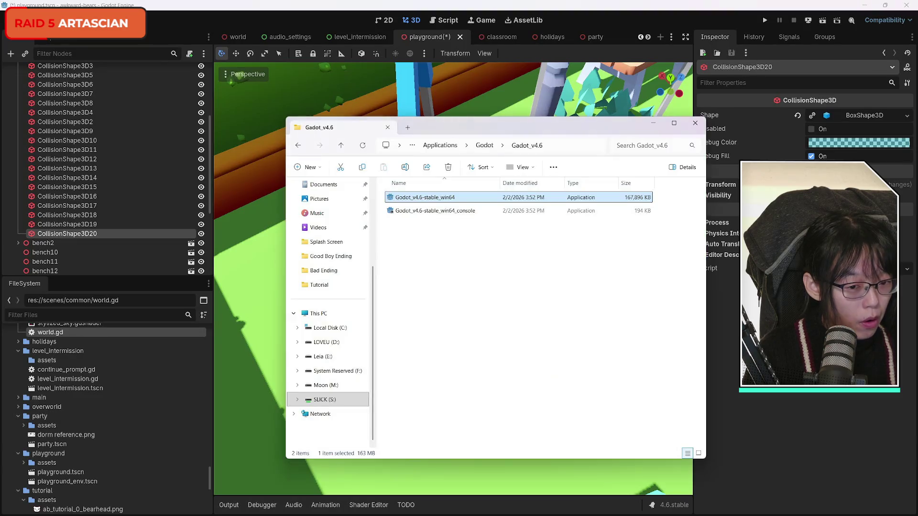
{"action": "left_click", "coordinate": [527, 307]}
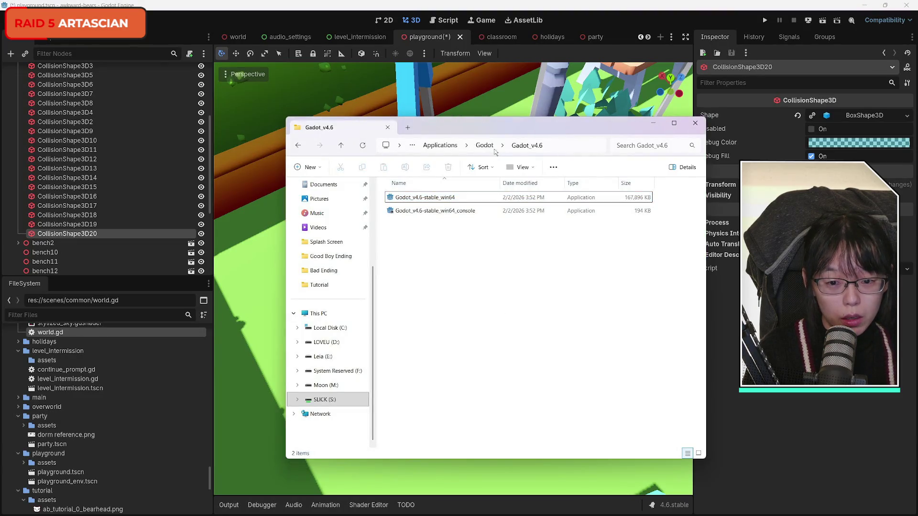
{"action": "left_click", "coordinate": [324, 400]}
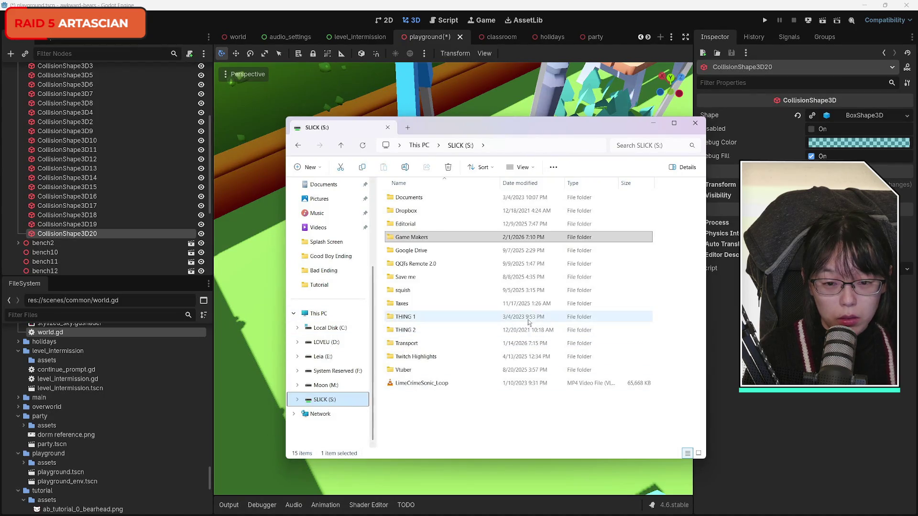
{"action": "left_click", "coordinate": [653, 123]}
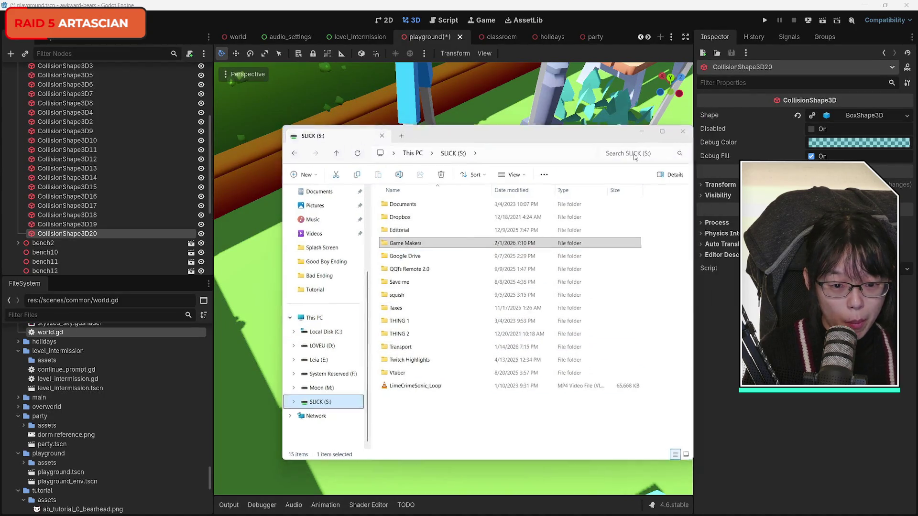
{"action": "mouse_move", "coordinate": [476, 514]}
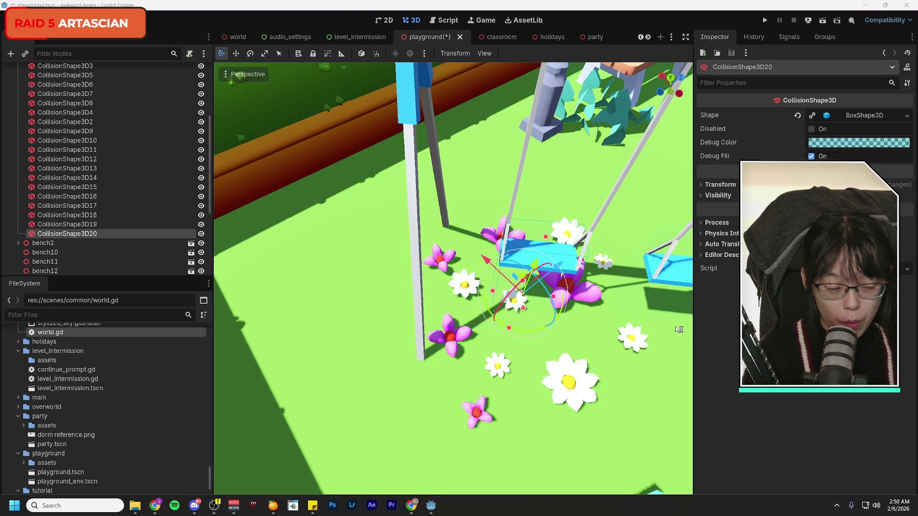